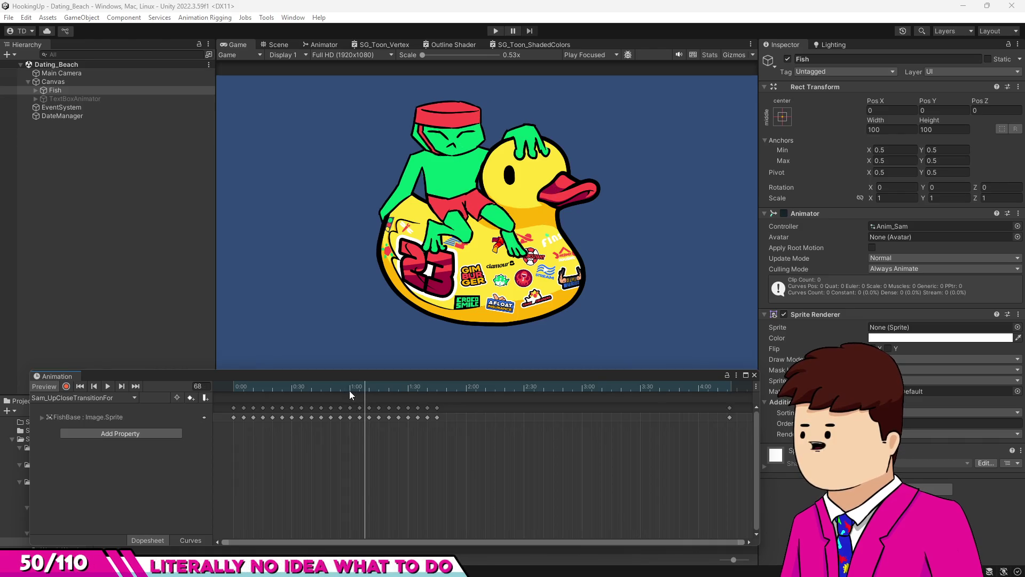
Scrub the Unity Animation playhead forward and back to preview the frog's poses in the Game view.
mouse_move(354, 387)
mouse_down()
mouse_move(393, 384)
mouse_move(376, 387)
mouse_up()
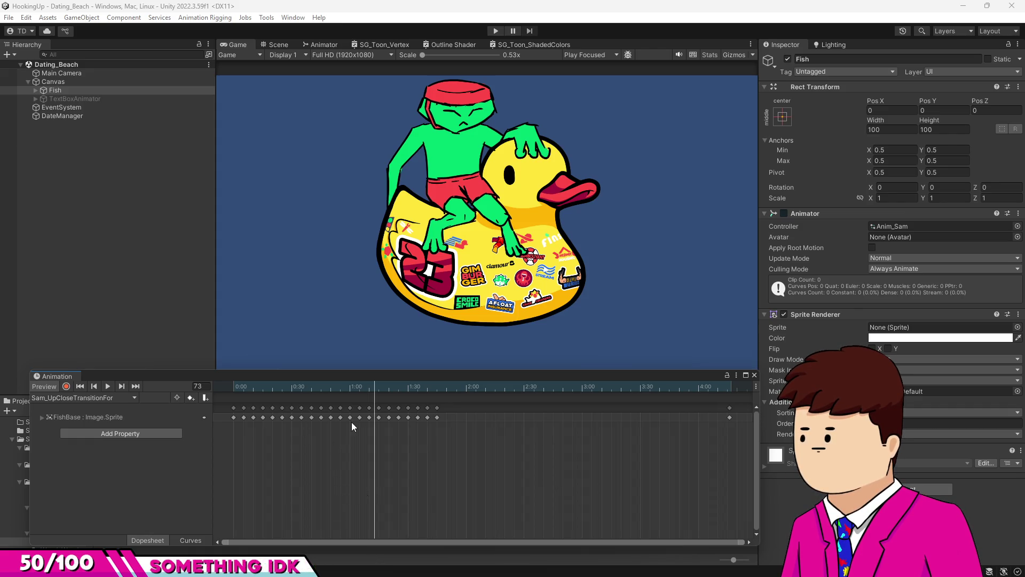
mouse_move(366, 390)
mouse_down()
mouse_move(330, 391)
mouse_move(357, 397)
mouse_move(332, 402)
mouse_move(360, 409)
mouse_move(341, 410)
mouse_move(347, 389)
mouse_move(361, 392)
mouse_move(351, 387)
mouse_up()
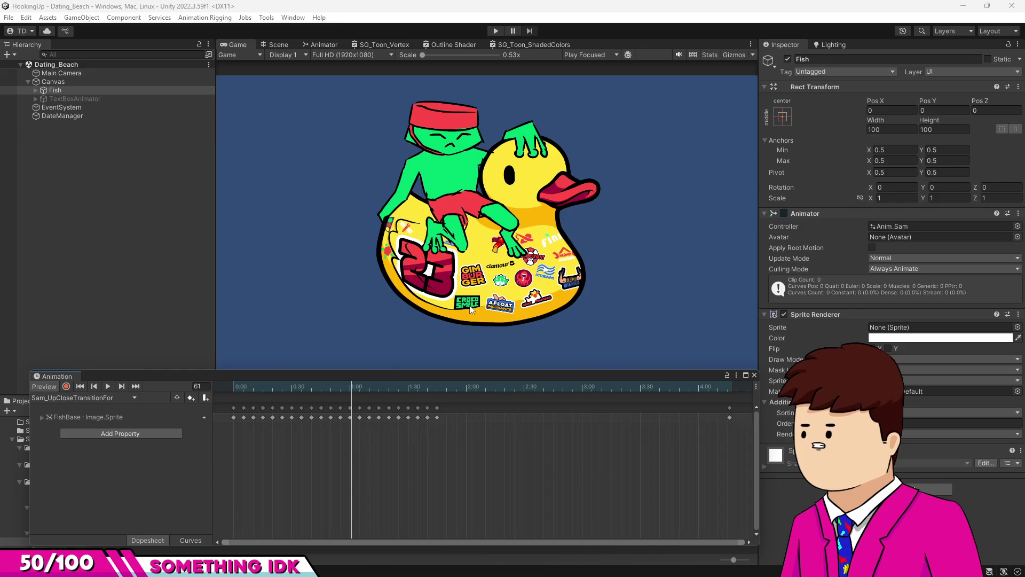
mouse_move(384, 386)
mouse_down()
mouse_move(438, 383)
mouse_move(354, 386)
mouse_move(433, 387)
mouse_move(355, 386)
mouse_move(395, 385)
mouse_up()
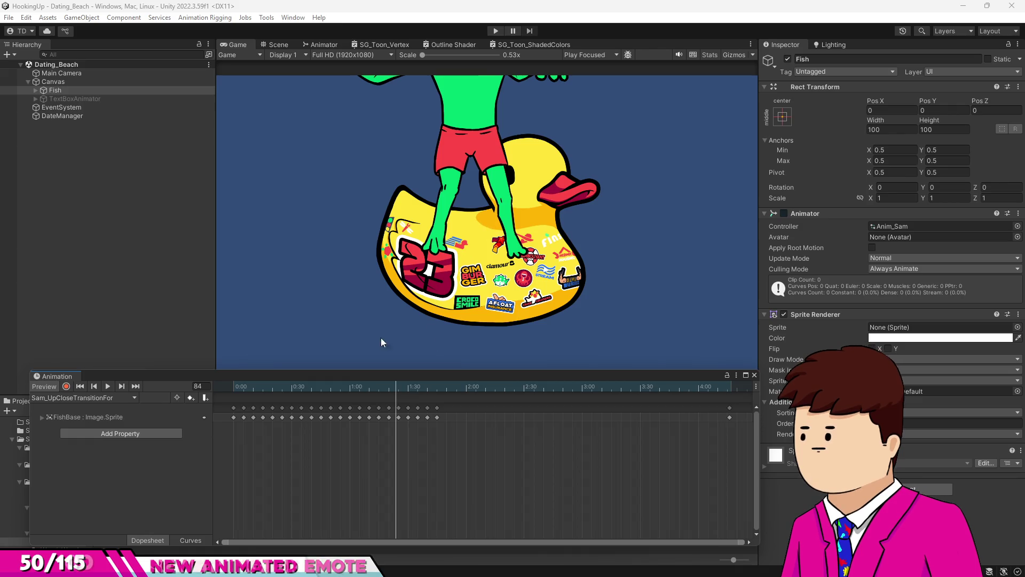
mouse_move(402, 390)
mouse_down()
mouse_move(424, 391)
mouse_move(346, 395)
mouse_move(389, 384)
mouse_move(377, 384)
mouse_up()
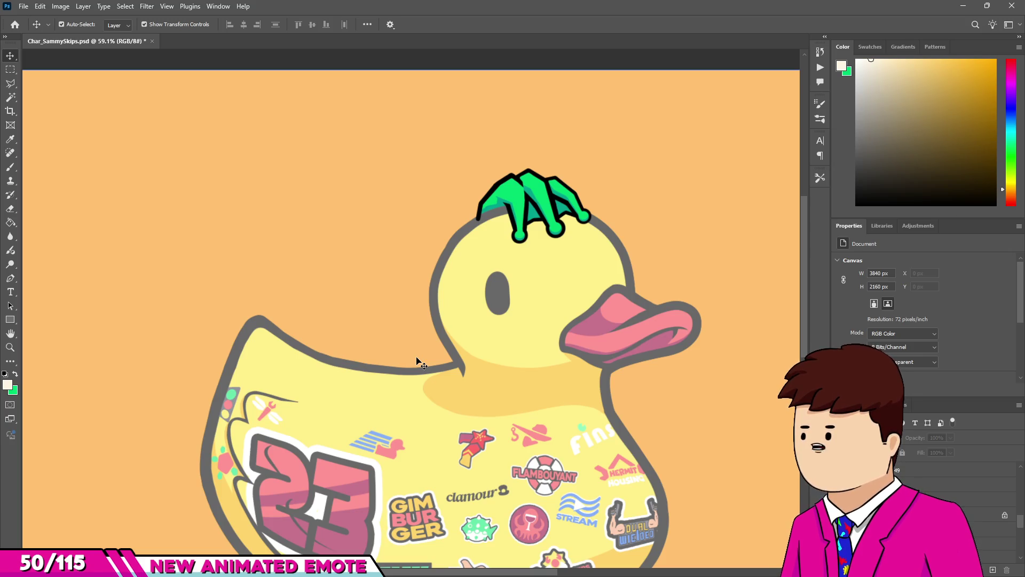
scroll(462, 255, down, 2)
scroll(448, 256, up, 1)
scroll(454, 246, down, 1)
scroll(541, 262, up, 2)
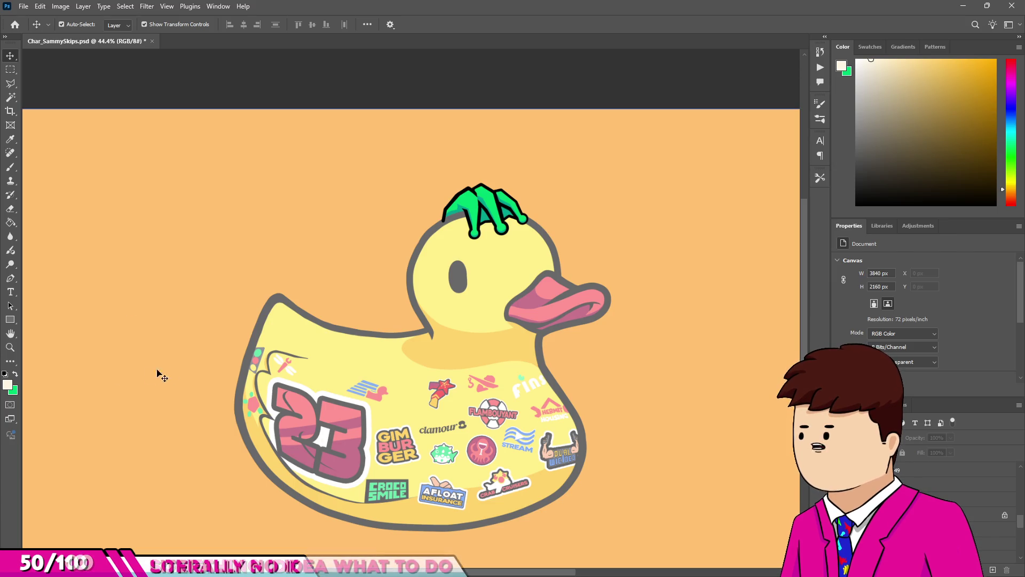
scroll(289, 296, down, 2)
scroll(258, 391, up, 2)
scroll(453, 287, down, 1)
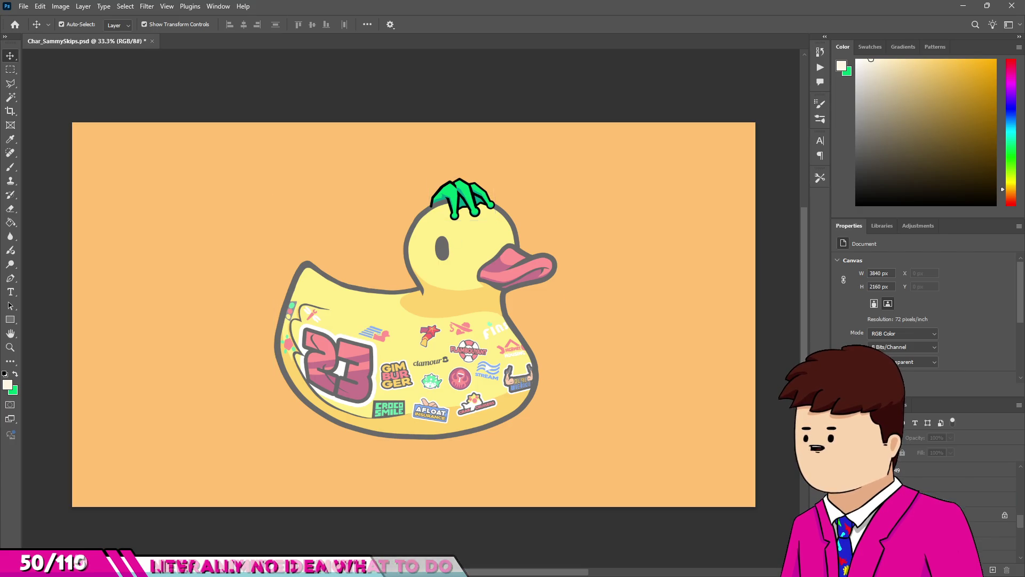
key(ctrl+v)
Select sketch Layer 72 and add a new Layer 119 for inking, with black as the color.
scroll(355, 225, up, 5)
click(956, 484)
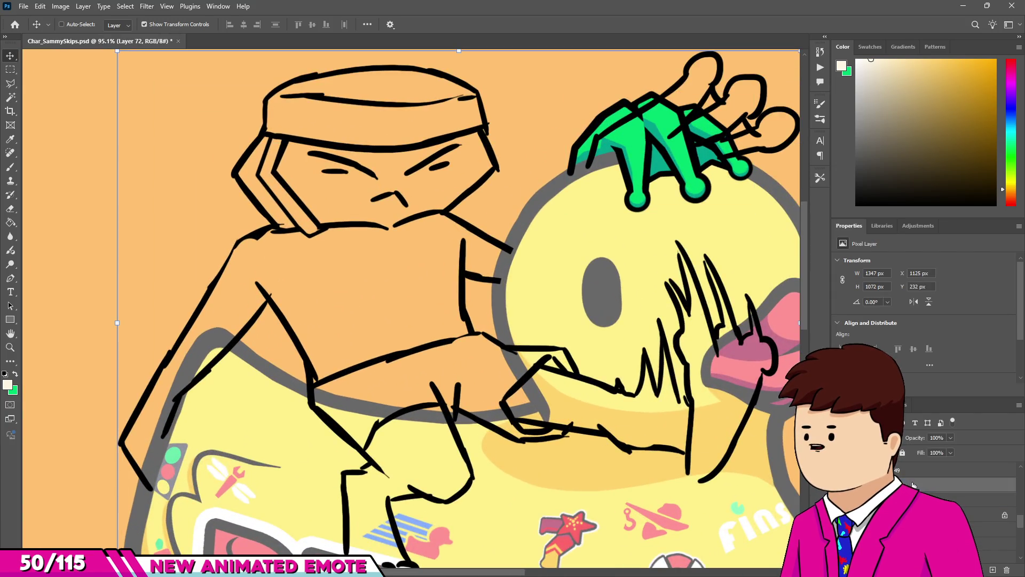
key(ctrl+shift+alt+n)
click(857, 204)
key(b)
Choose the Hard Round brush preset and reduce its diameter for line work.
scroll(358, 260, down, 3)
scroll(357, 261, up, 4)
mouse_move(366, 299)
mouse_down()
mouse_move(293, 318)
mouse_move(407, 318)
mouse_move(224, 312)
mouse_up()
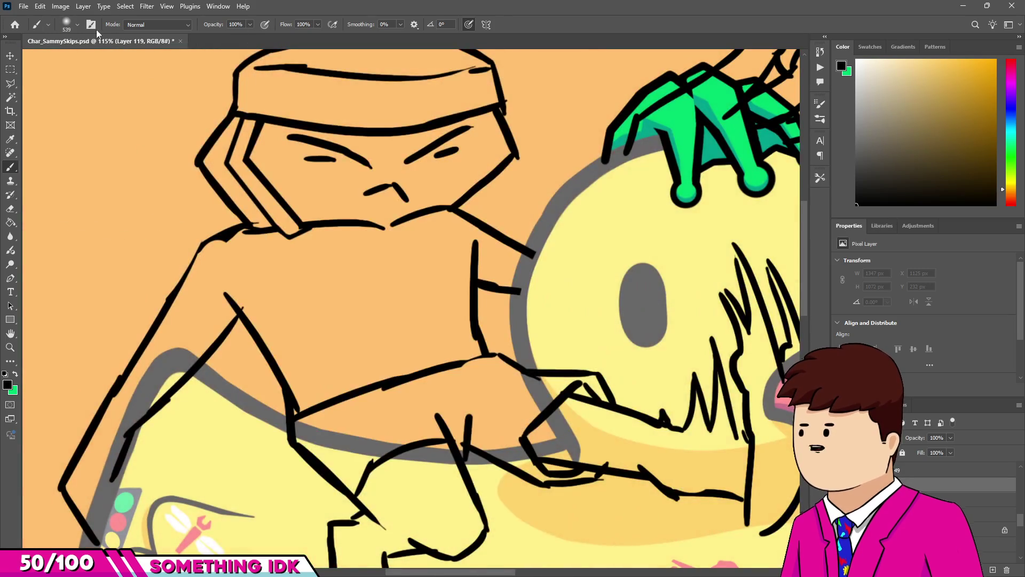
click(76, 25)
click(86, 197)
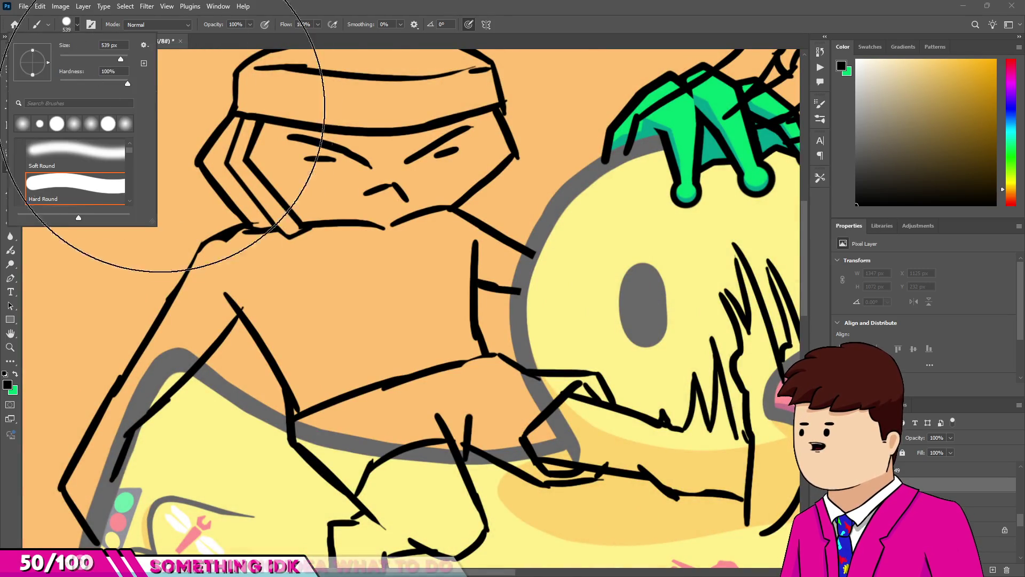
mouse_move(376, 261)
mouse_down()
mouse_move(223, 296)
mouse_move(203, 288)
mouse_up()
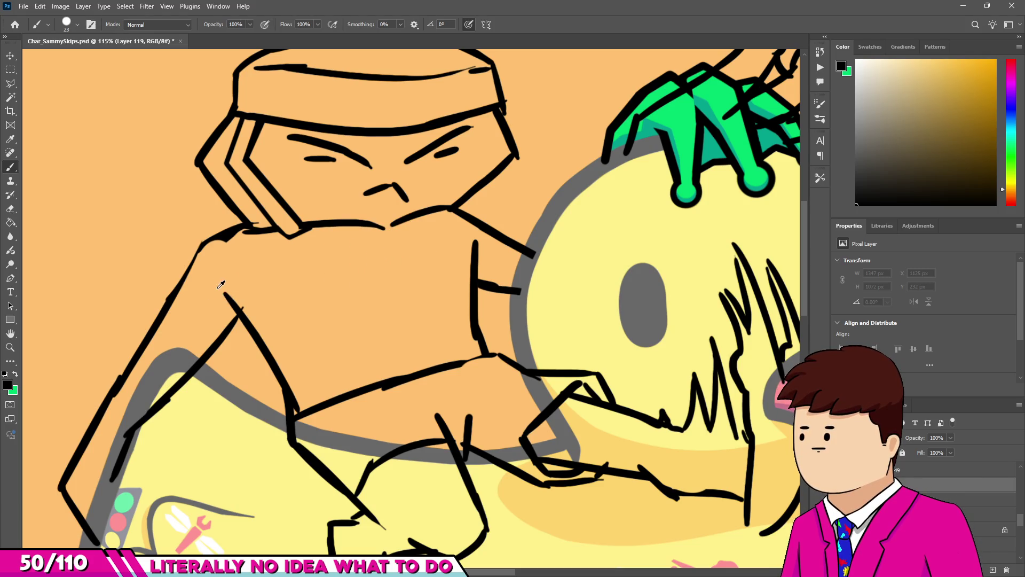
scroll(241, 297, down, 4)
scroll(266, 283, up, 4)
scroll(267, 282, down, 3)
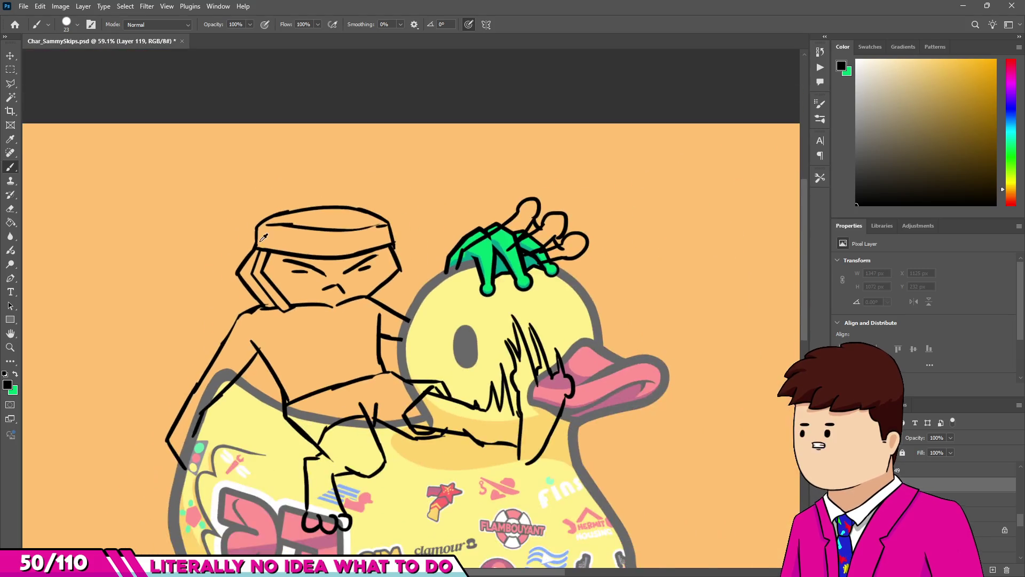
scroll(262, 238, up, 2)
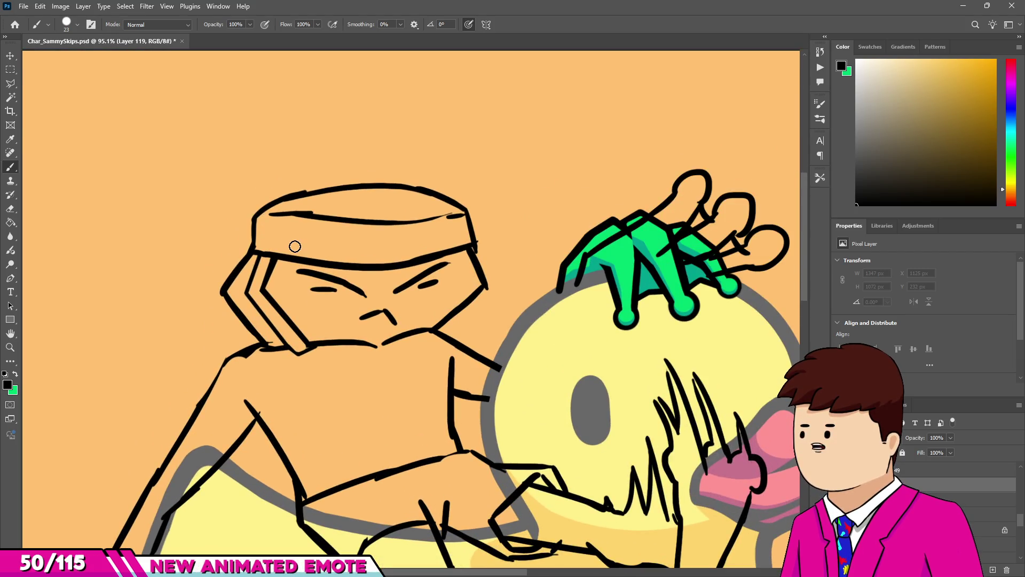
scroll(279, 231, down, 3)
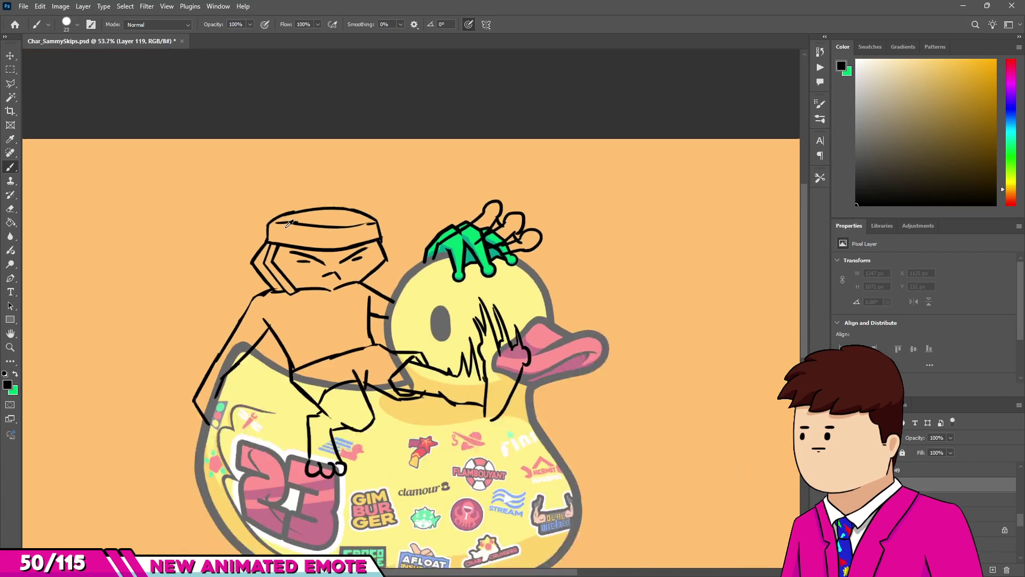
scroll(278, 219, up, 2)
scroll(278, 220, up, 1)
scroll(275, 221, down, 3)
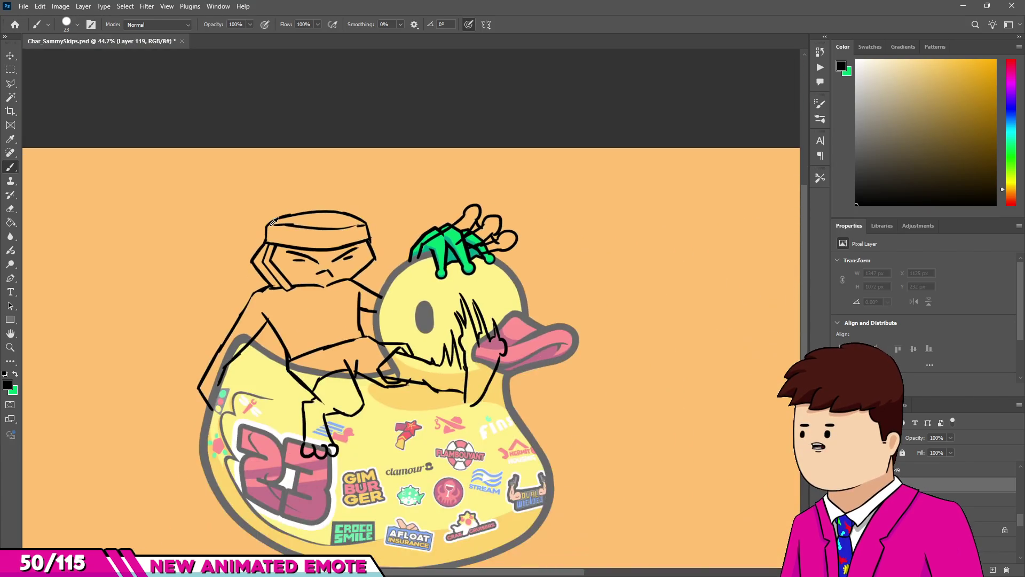
scroll(272, 221, up, 1)
scroll(273, 332, up, 2)
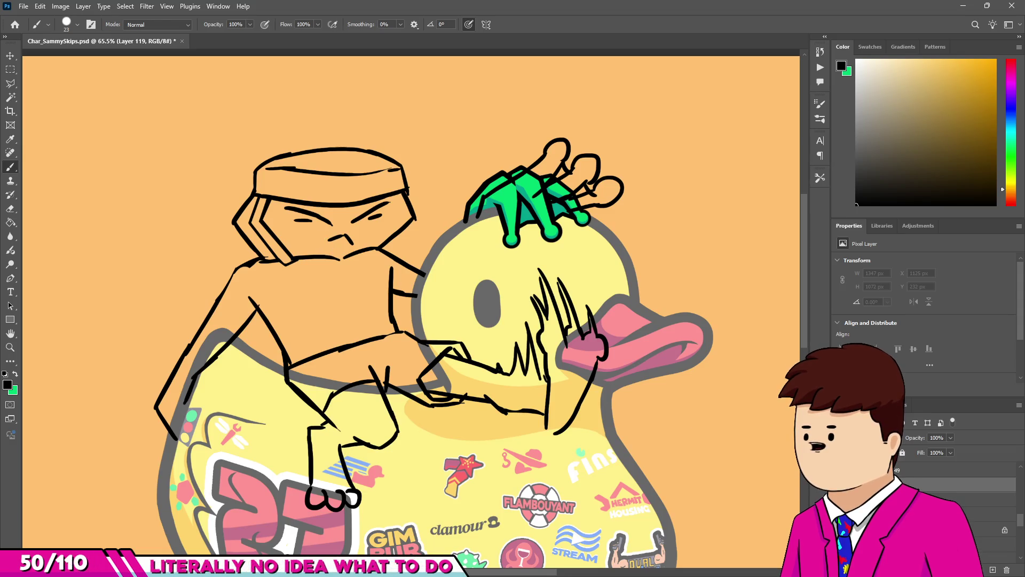
Select Layer 72, Layer 116 and the background, then drag the colored rough into place in the stack.
click(956, 499)
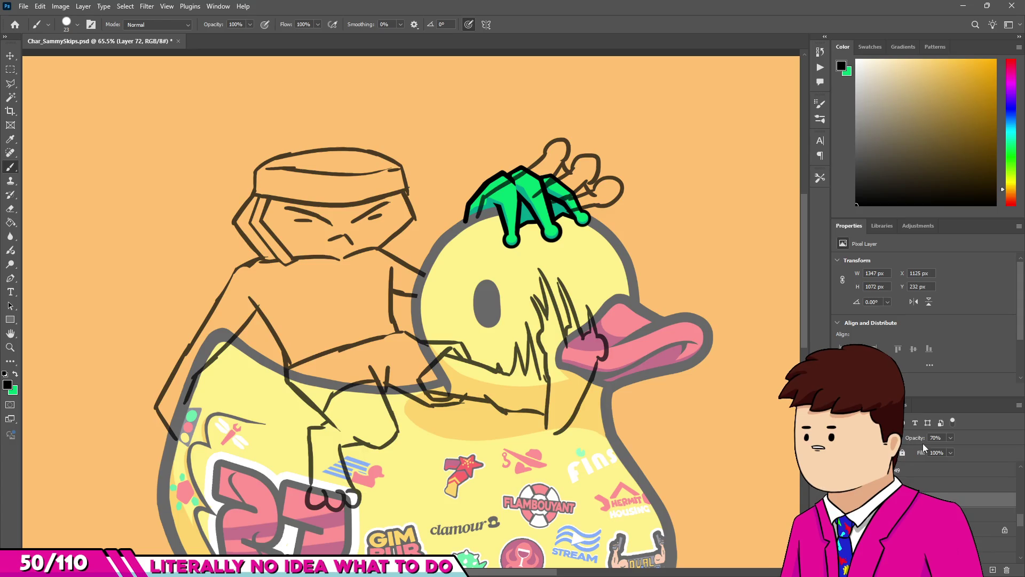
click(955, 513)
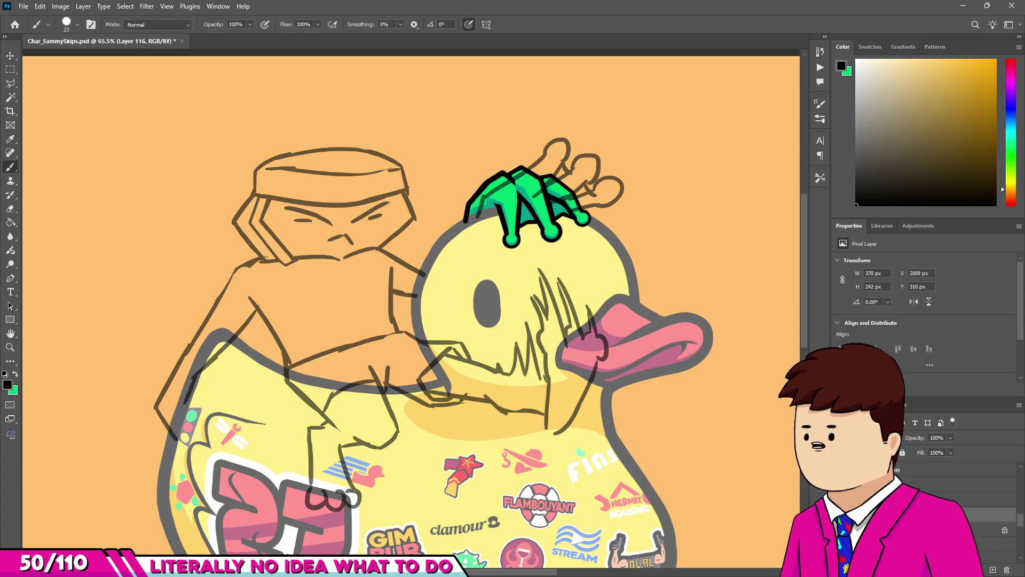
click(956, 528)
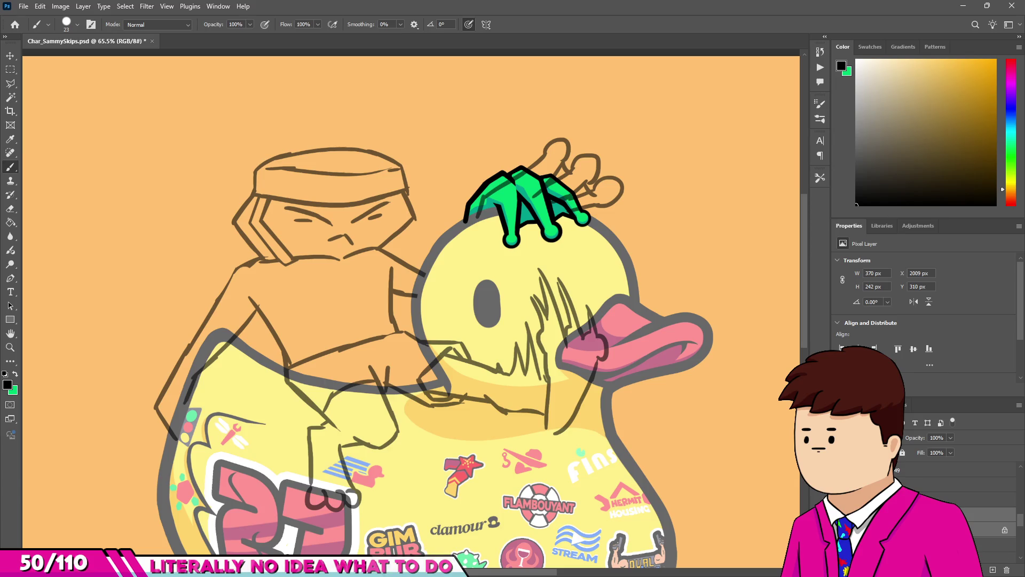
scroll(956, 496, up, 1)
scroll(956, 496, down, 3)
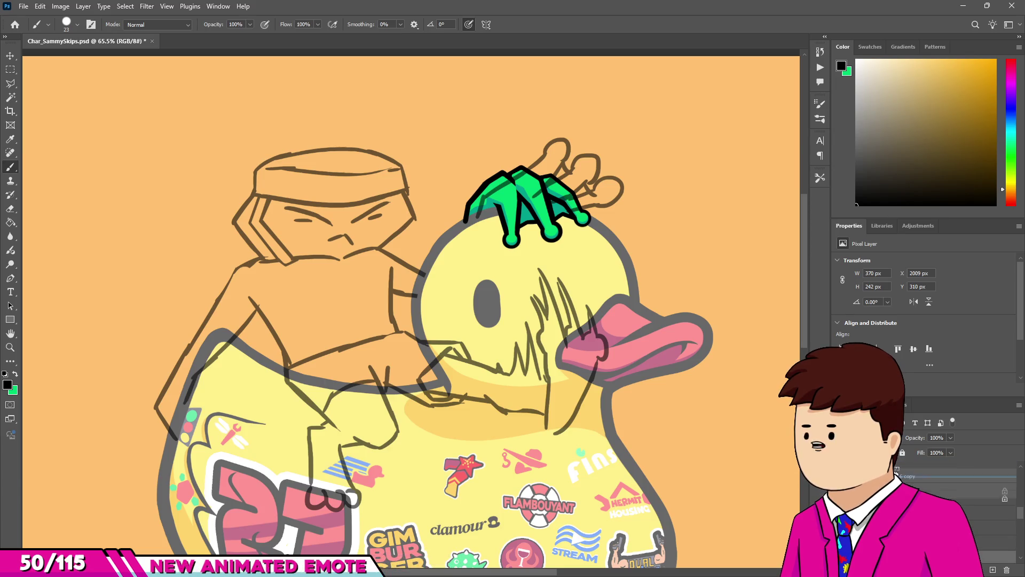
drag(956, 502, 956, 513)
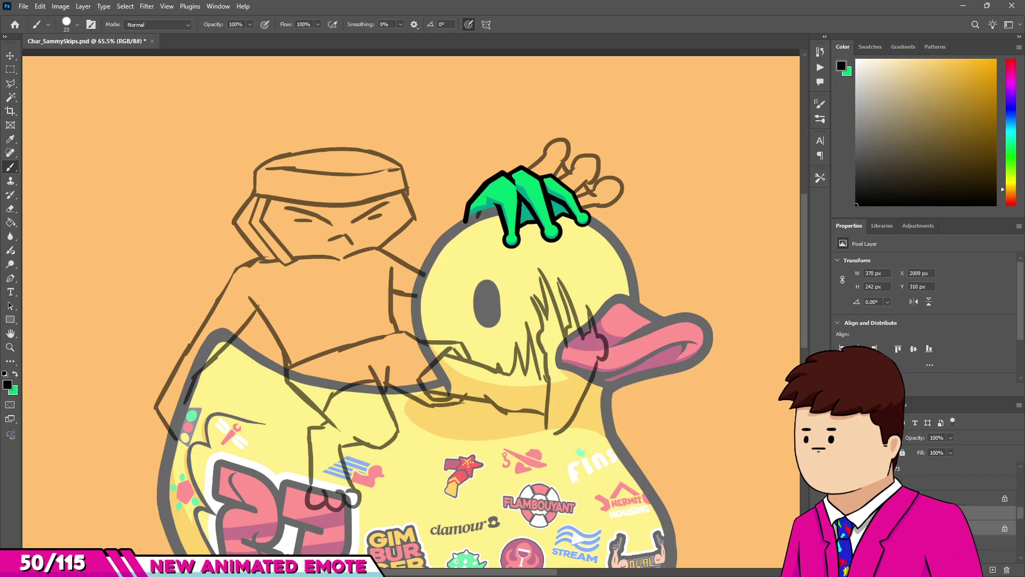
scroll(956, 512, up, 1)
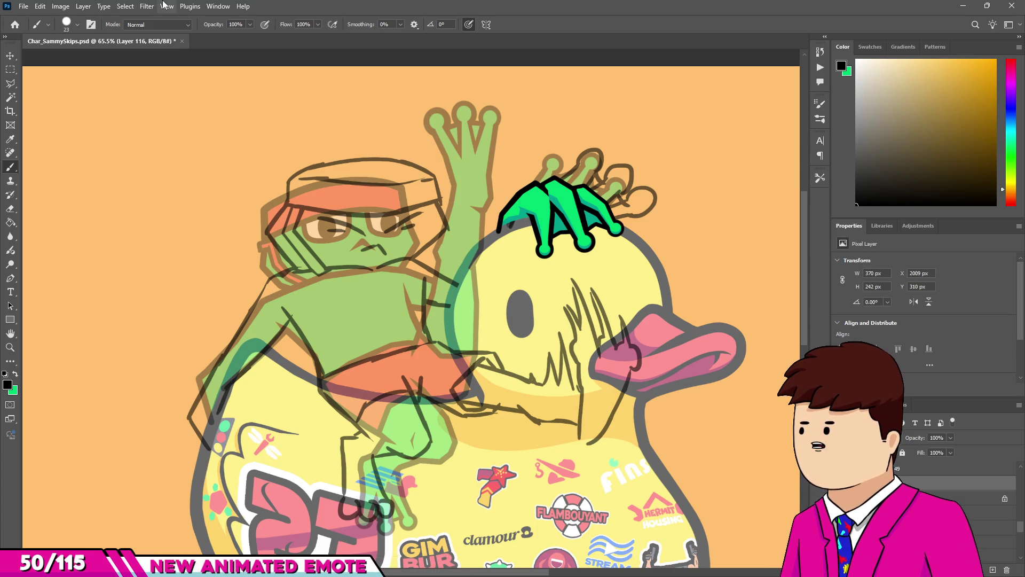
Set the brush to 20 px and ink the cap's left edge, undoing a stray extension.
scroll(314, 143, up, 10)
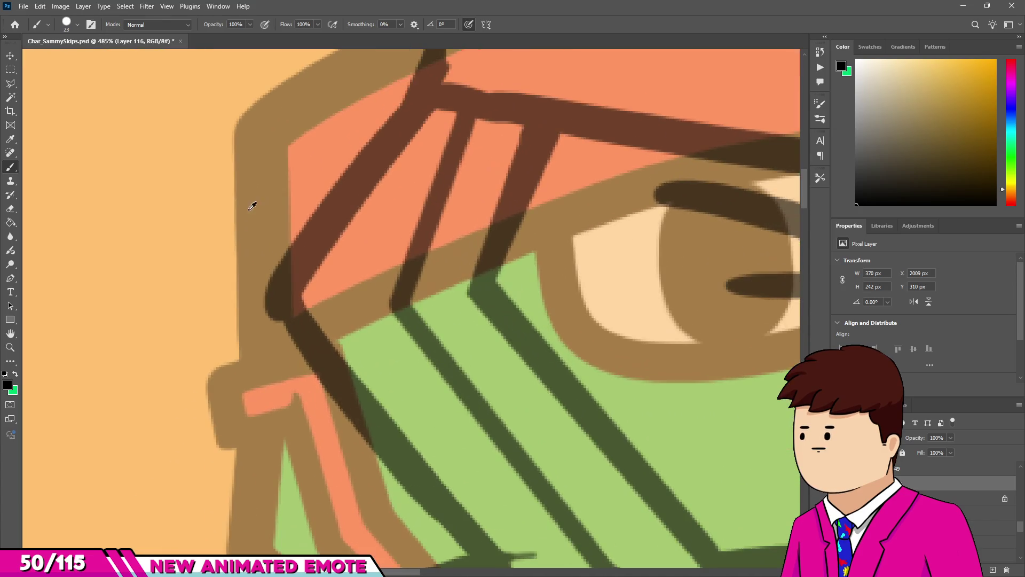
drag(258, 185, 253, 184)
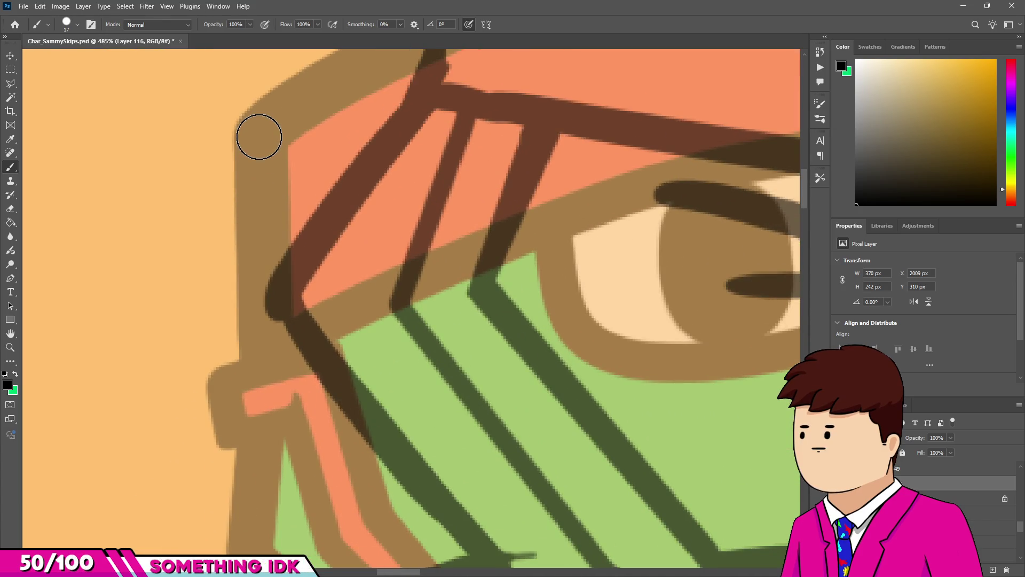
drag(259, 139, 261, 139)
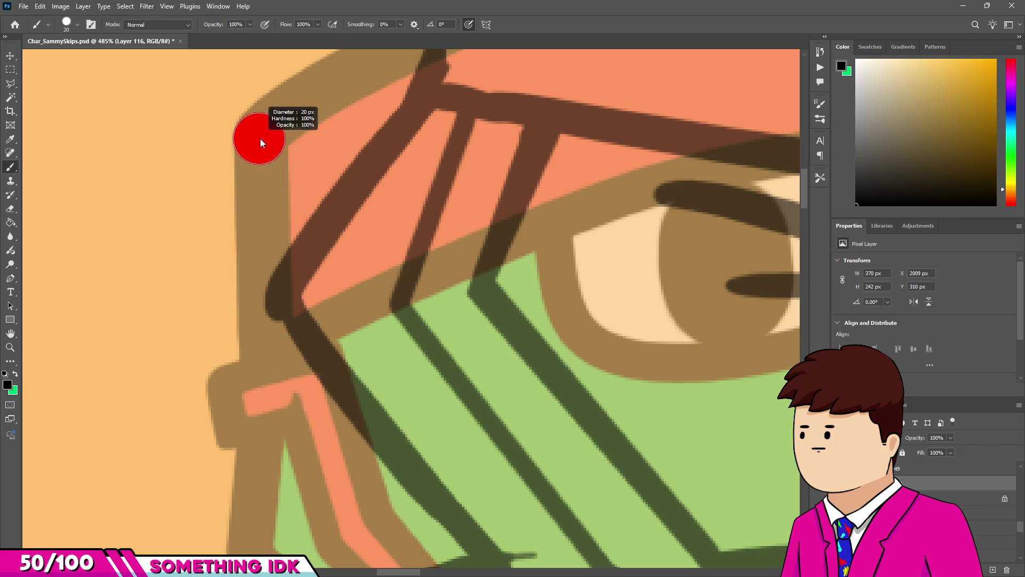
scroll(273, 210, down, 8)
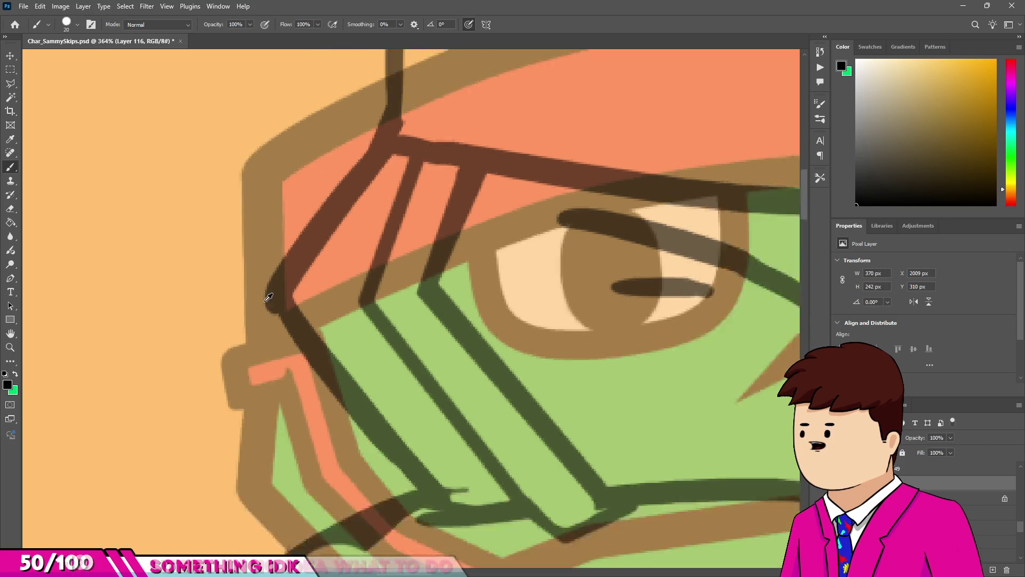
scroll(342, 163, up, 5)
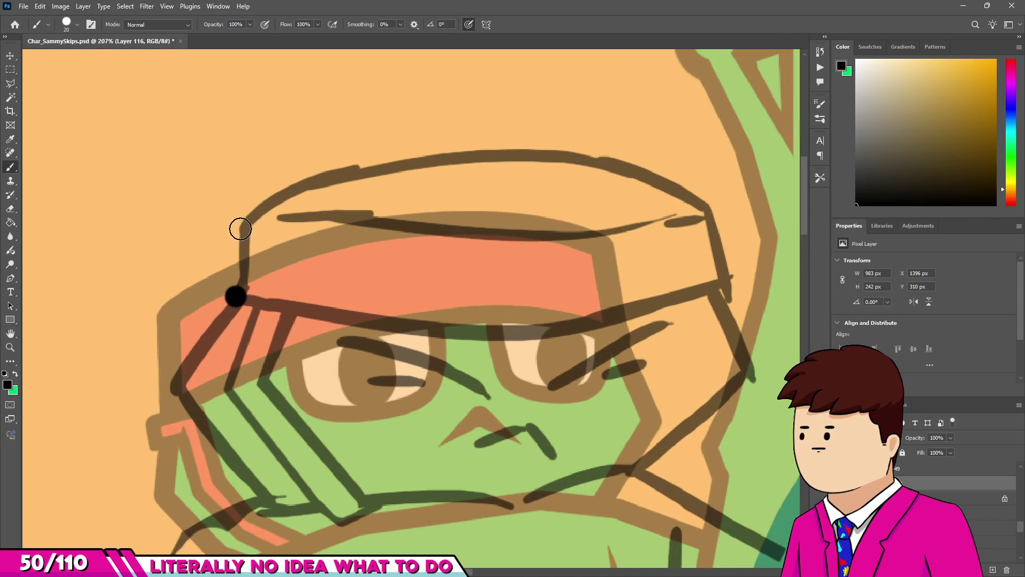
shift+click(241, 216)
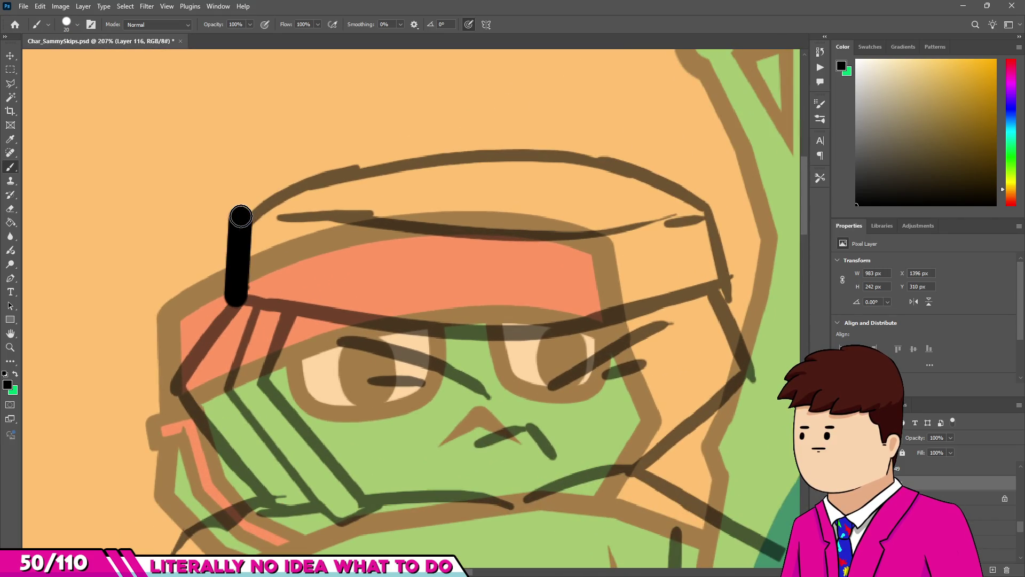
drag(272, 185, 344, 150)
key(ctrl+z)
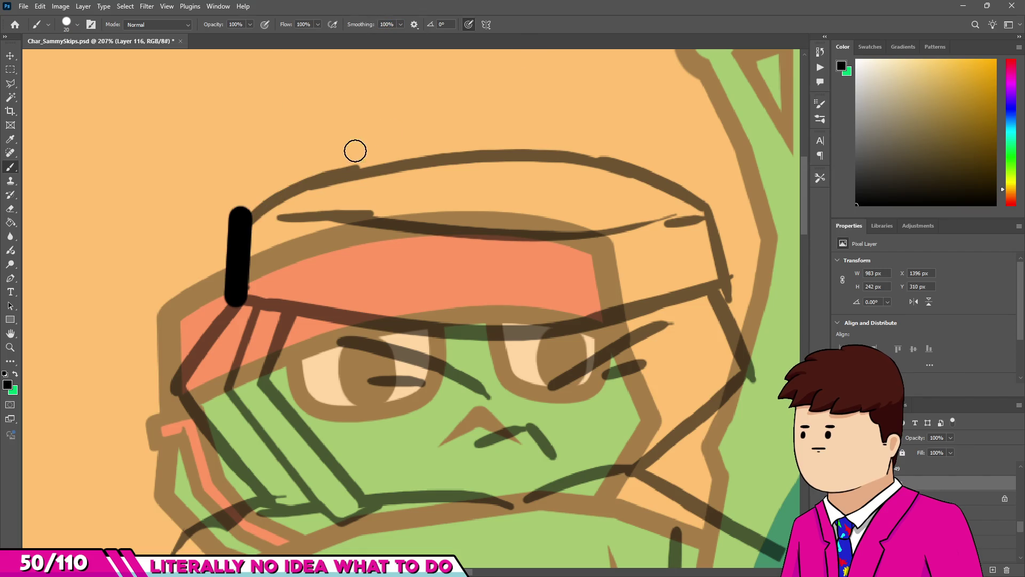
Redraw the cap's curved top edge as one smooth line after undoing rough attempts.
key(r)
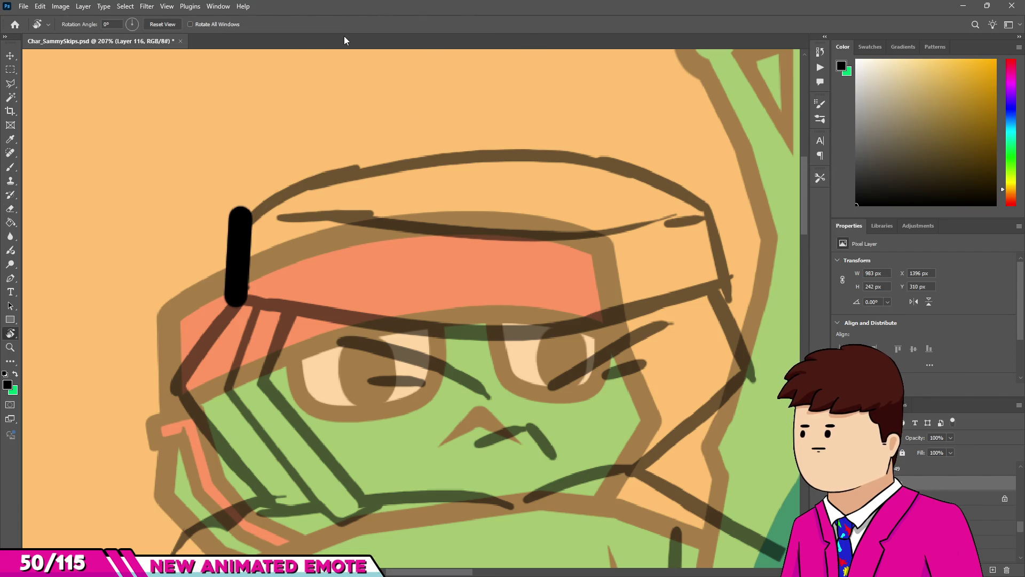
key(e)
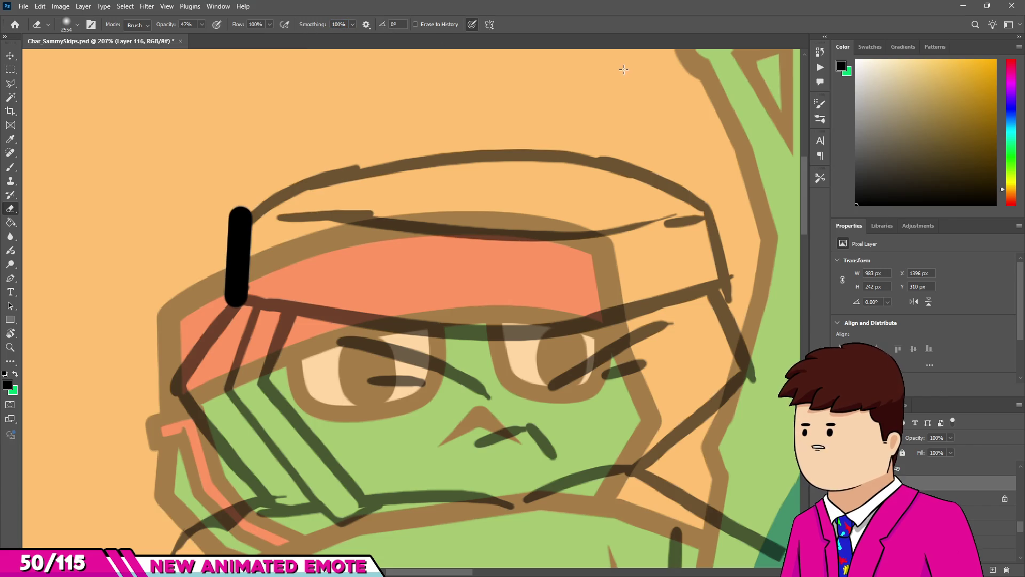
key(b)
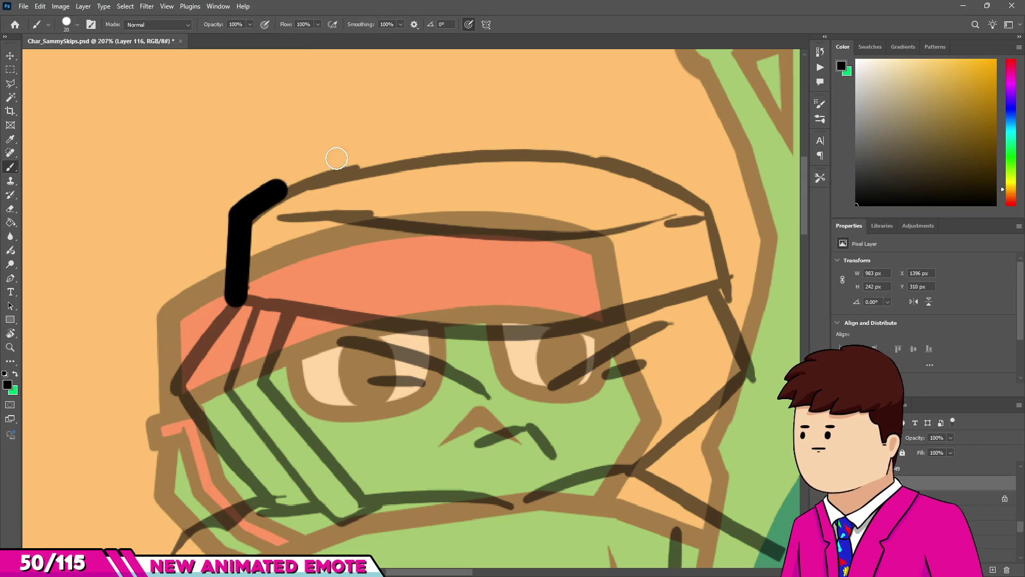
key(ctrl+z)
mouse_move(247, 212)
mouse_down()
mouse_move(354, 160)
mouse_move(497, 156)
mouse_move(639, 178)
mouse_move(738, 212)
mouse_up()
key(ctrl+z)
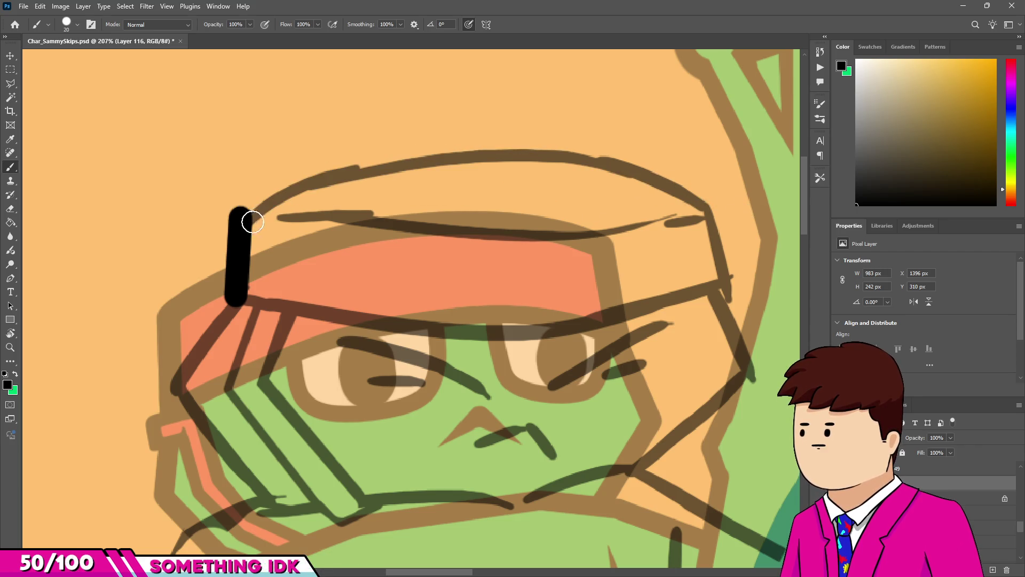
mouse_move(241, 216)
mouse_down()
mouse_move(451, 144)
mouse_move(658, 155)
mouse_move(763, 225)
mouse_up()
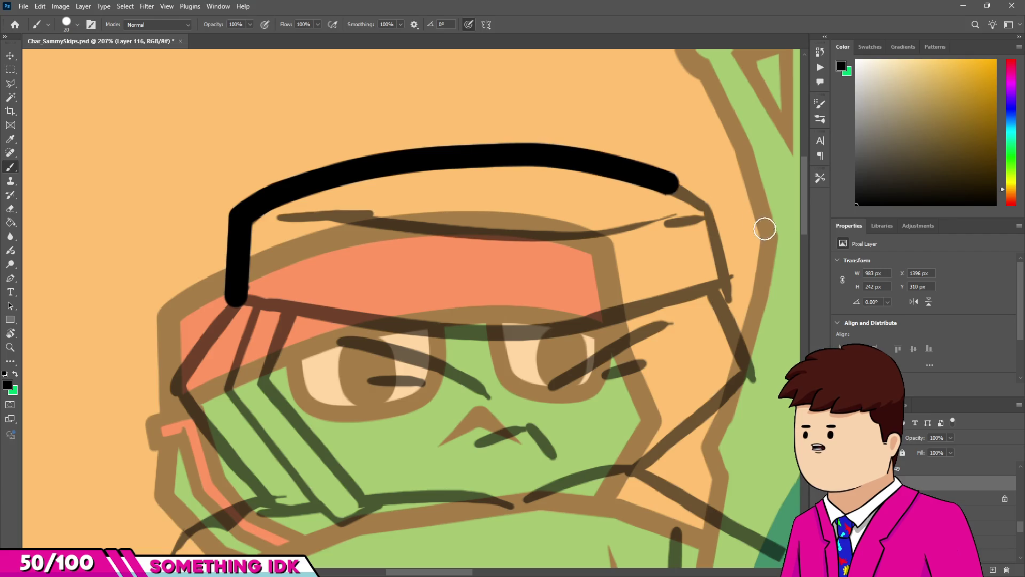
Ink a straight line down the right side of the cap.
scroll(717, 224, up, 2)
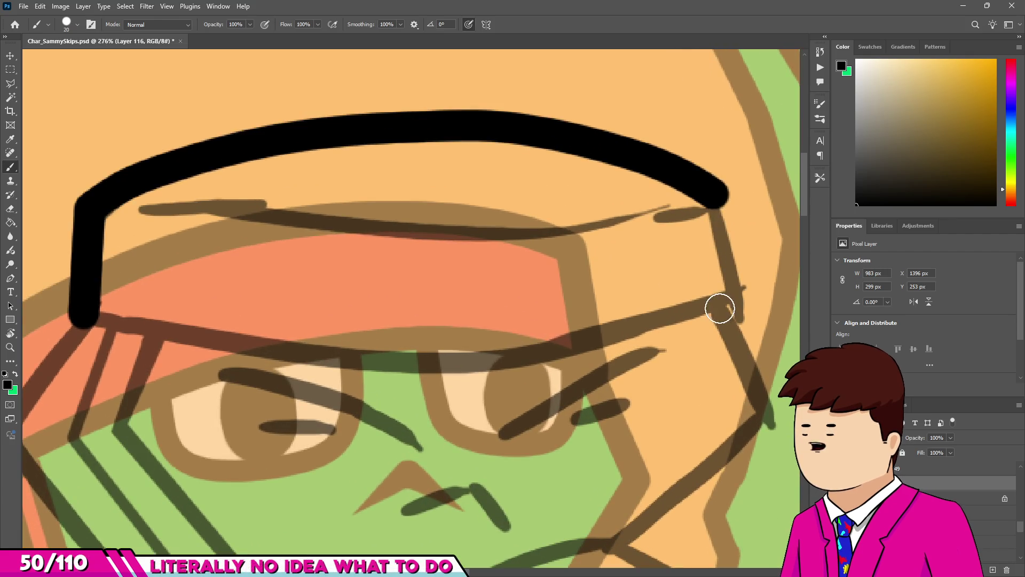
shift+click(719, 305)
scroll(615, 270, down, 3)
scroll(615, 270, down, 2)
scroll(540, 267, up, 5)
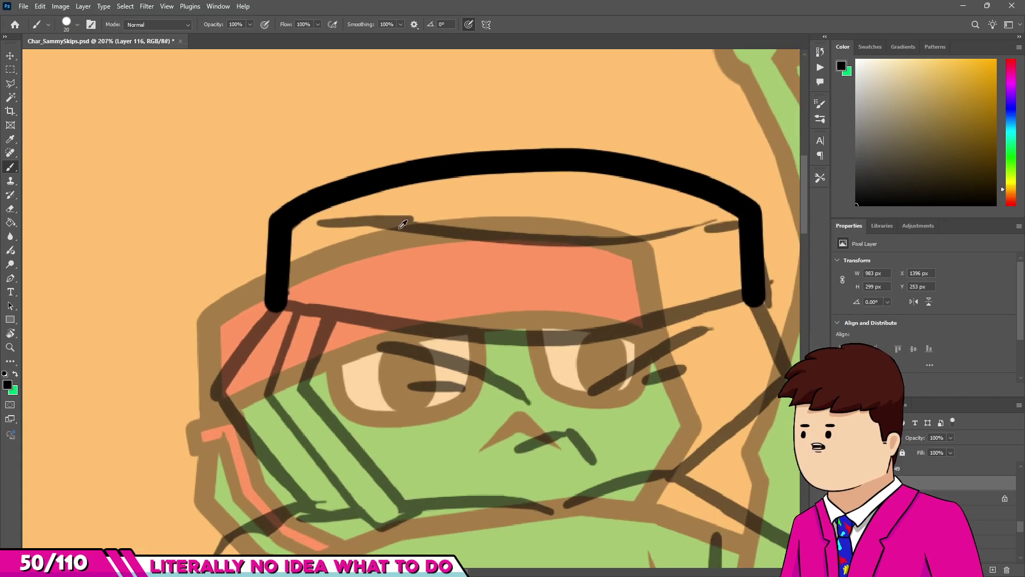
scroll(214, 192, down, 8)
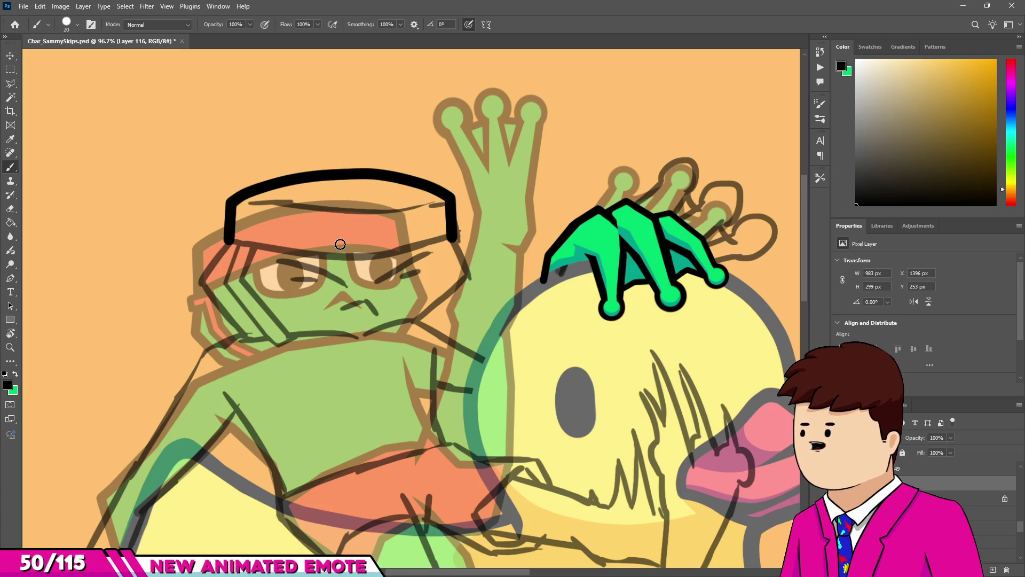
scroll(320, 227, up, 2)
scroll(367, 233, down, 1)
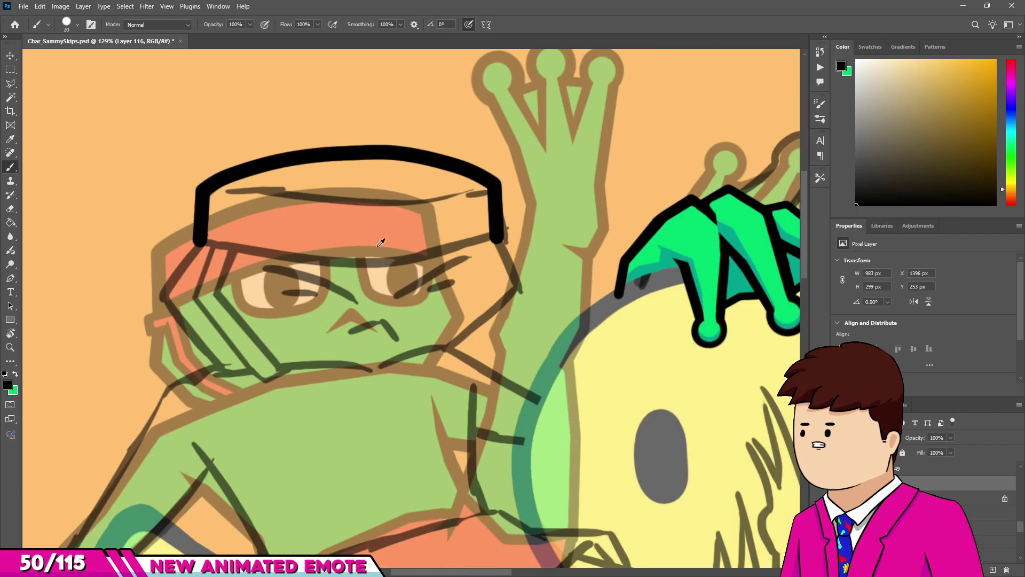
scroll(373, 235, up, 3)
scroll(461, 258, up, 5)
With a 14 px brush, ink the head's right side and lower cheek down toward the chin.
alt+right_click(523, 219)
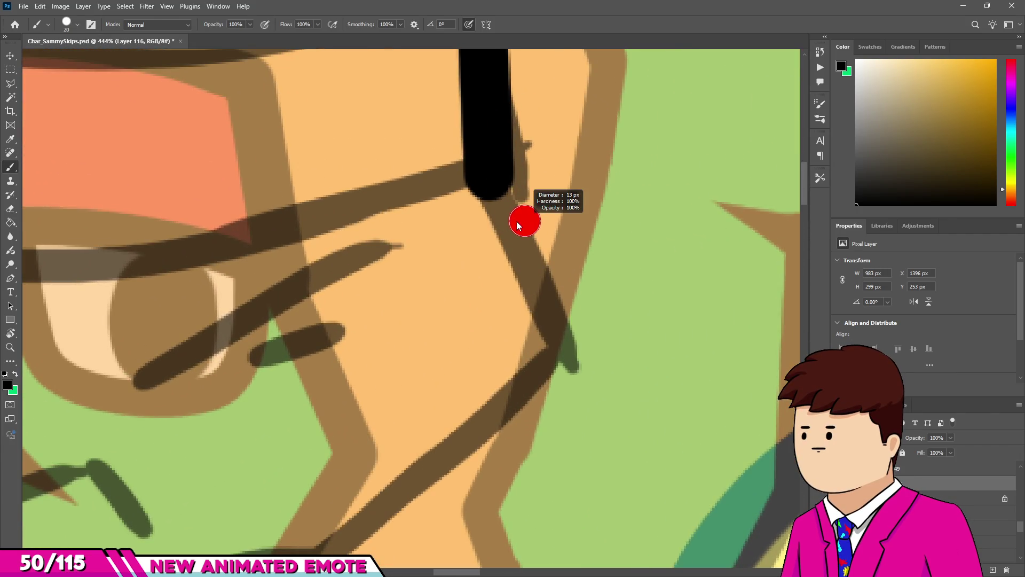
drag(497, 211, 561, 348)
scroll(560, 348, down, 4)
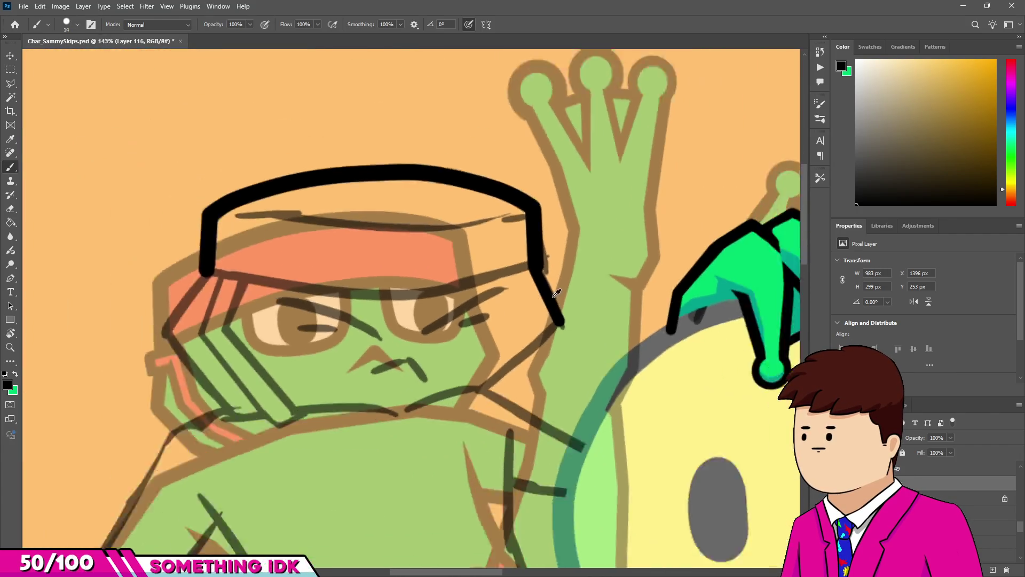
shift+click(499, 372)
scroll(408, 357, down, 4)
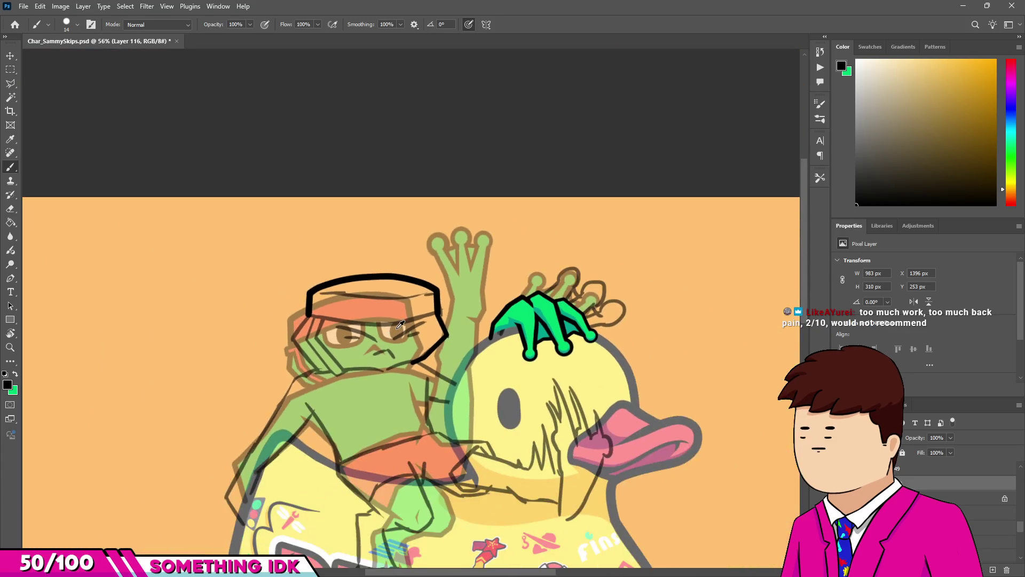
scroll(334, 336, up, 3)
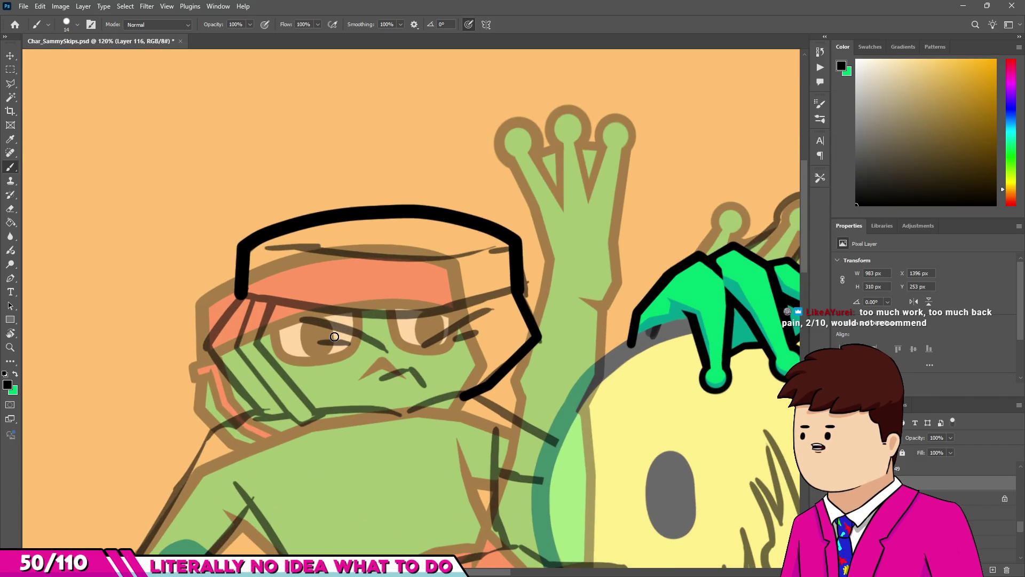
scroll(203, 405, up, 6)
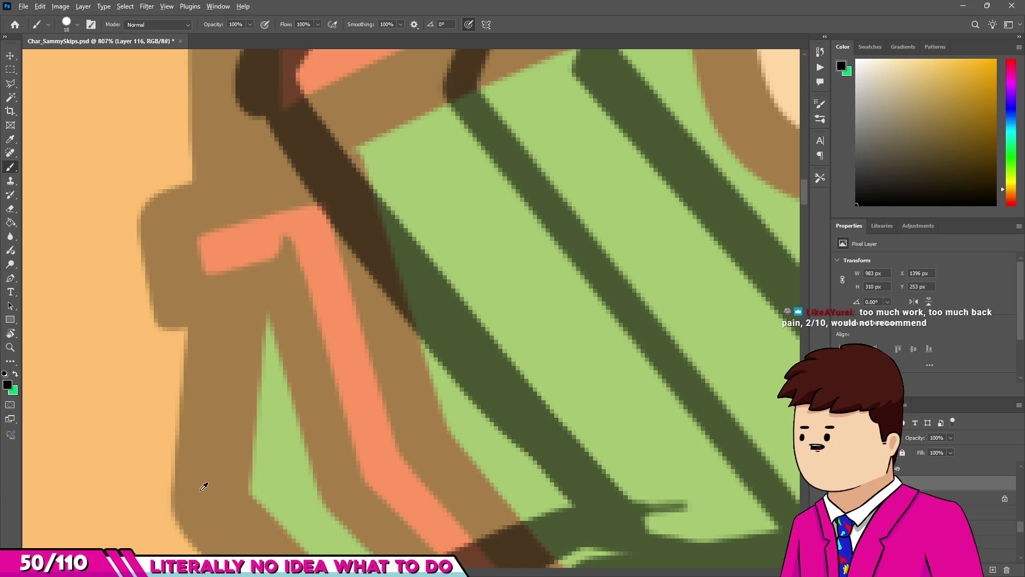
scroll(215, 505, down, 5)
scroll(543, 325, up, 2)
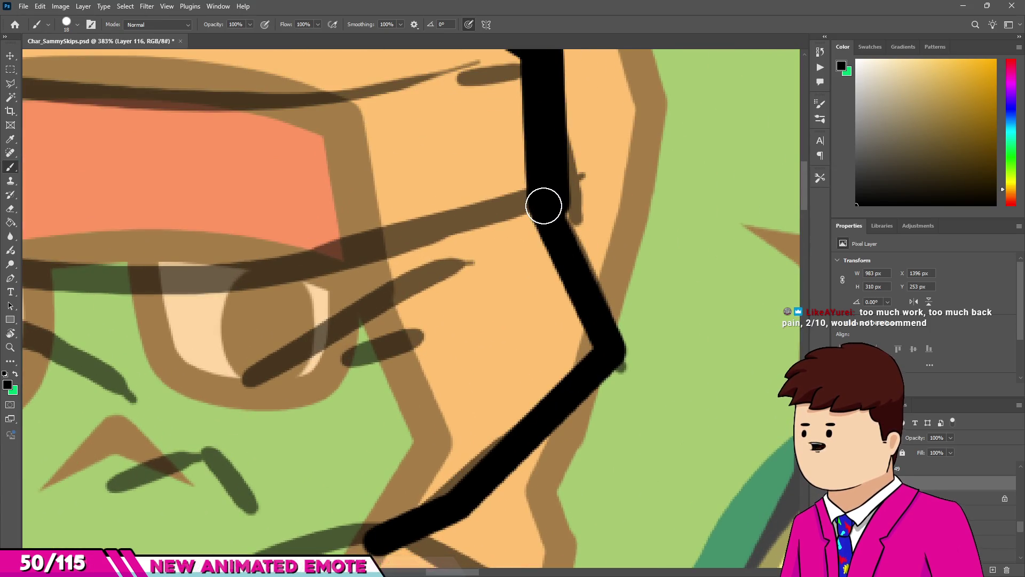
drag(612, 348, 584, 388)
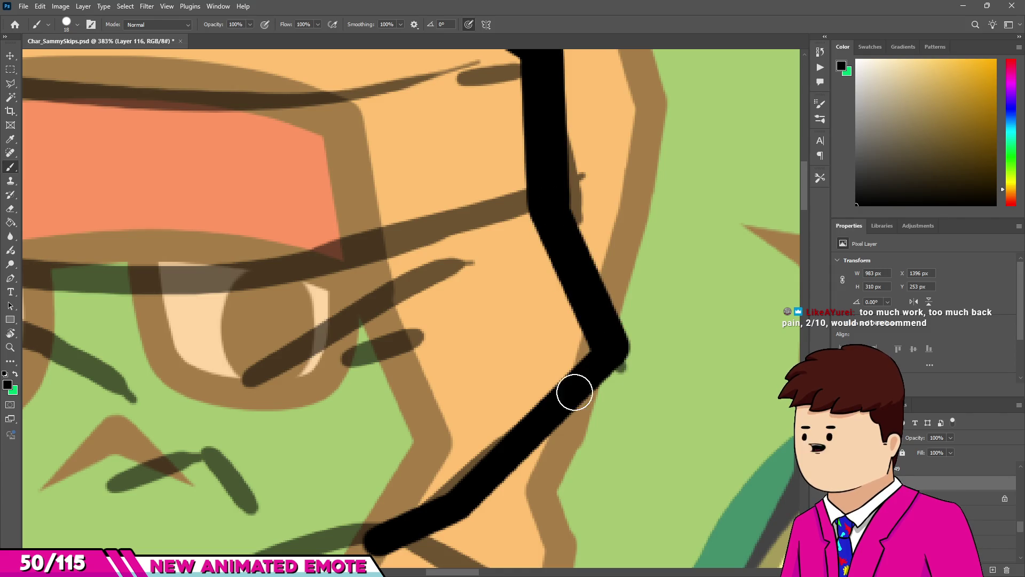
drag(459, 505, 377, 540)
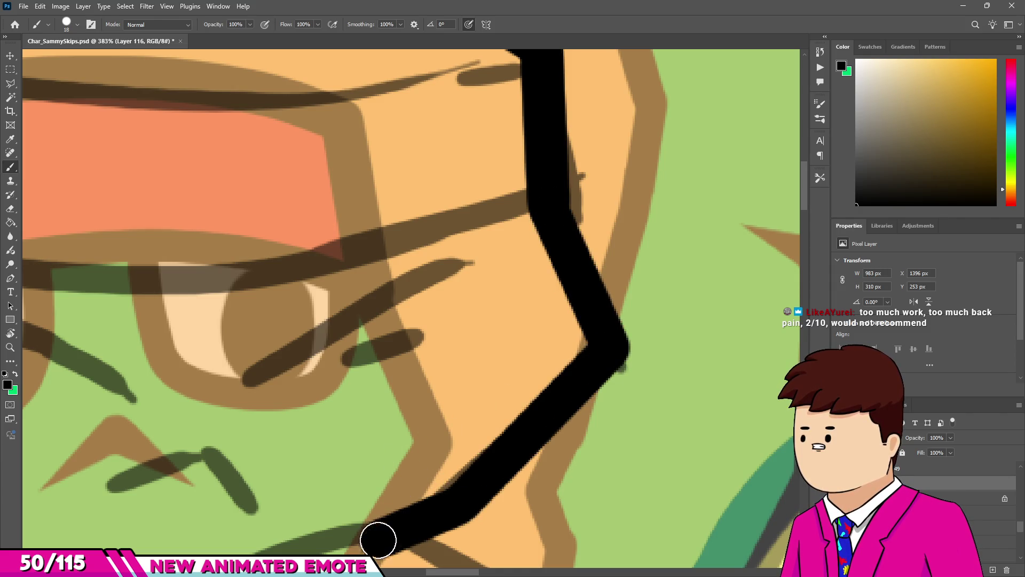
scroll(540, 259, down, 5)
scroll(214, 275, up, 4)
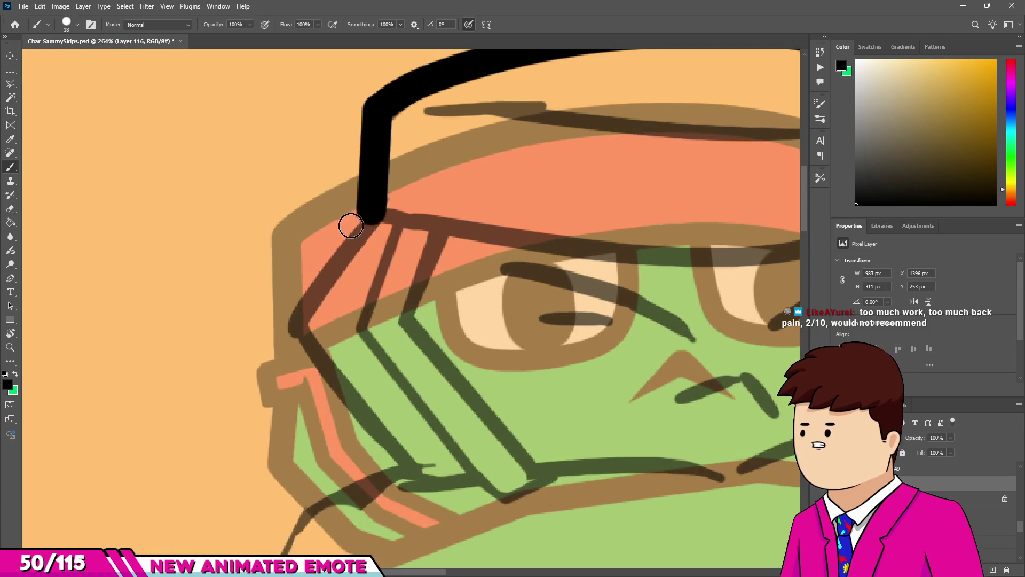
scroll(364, 256, up, 3)
With a finer brush, ink and thicken the small hook at the cap's lower-left corner.
alt+right_click(378, 201)
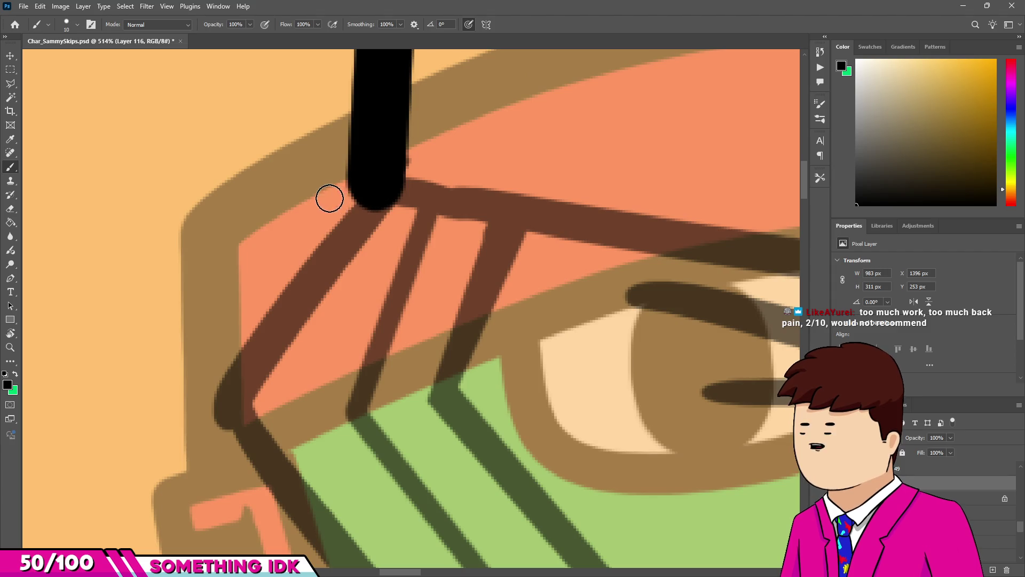
mouse_move(329, 198)
mouse_down()
mouse_move(329, 236)
mouse_move(343, 245)
mouse_move(331, 254)
mouse_move(378, 255)
mouse_up()
scroll(395, 235, down, 3)
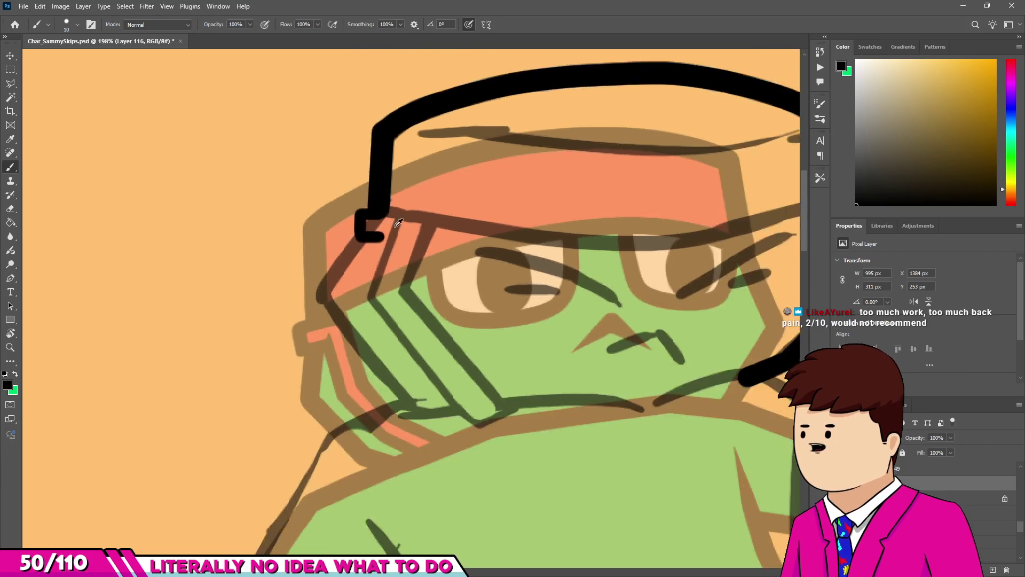
scroll(397, 232, up, 1)
scroll(400, 230, down, 1)
scroll(401, 229, down, 4)
scroll(398, 224, up, 6)
scroll(395, 218, up, 2)
click(391, 224)
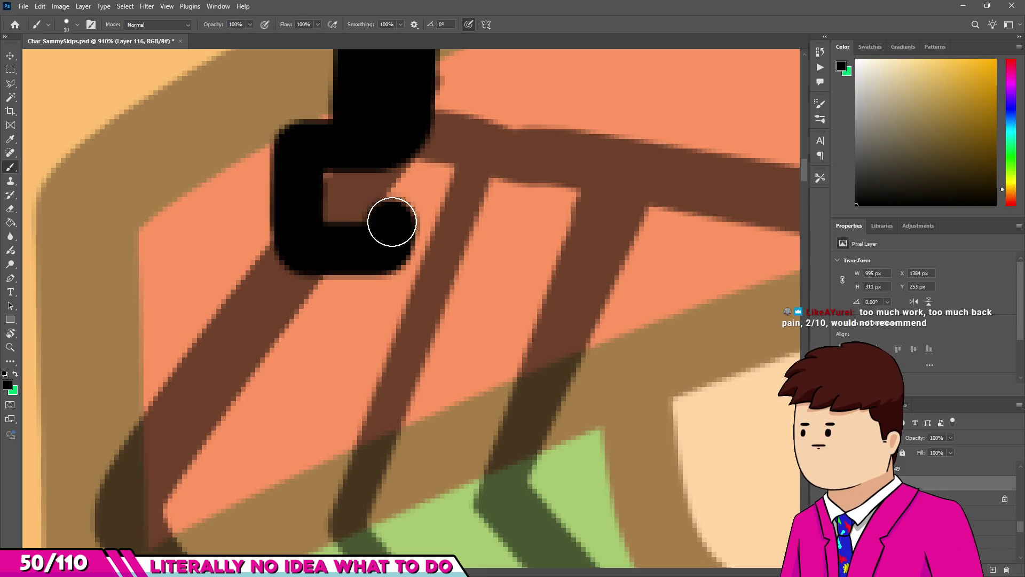
Set up a small Hard Round eraser and trim a clean edge inside the black hook.
key(e)
scroll(391, 223, up, 3)
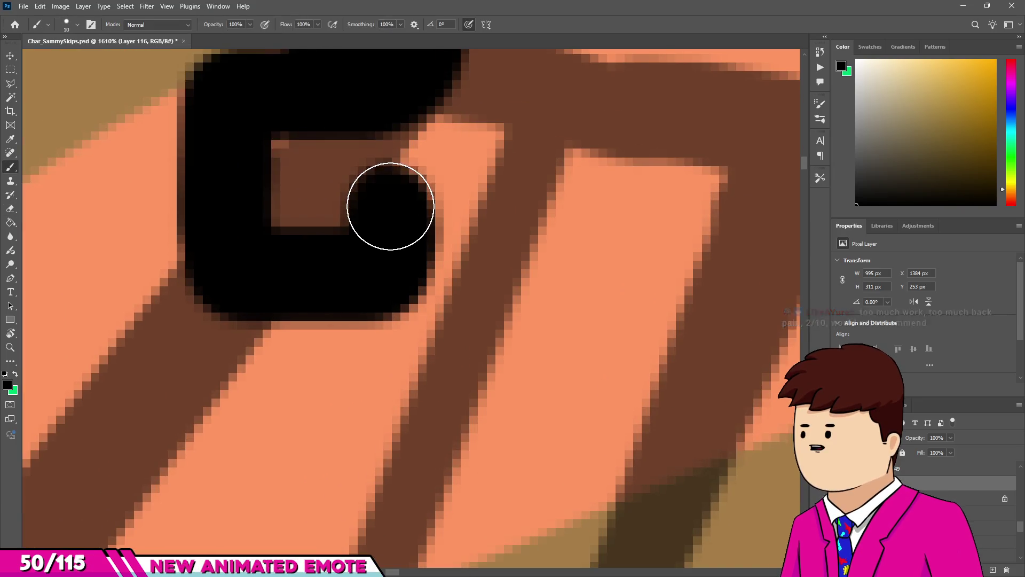
drag(354, 199, 229, 219)
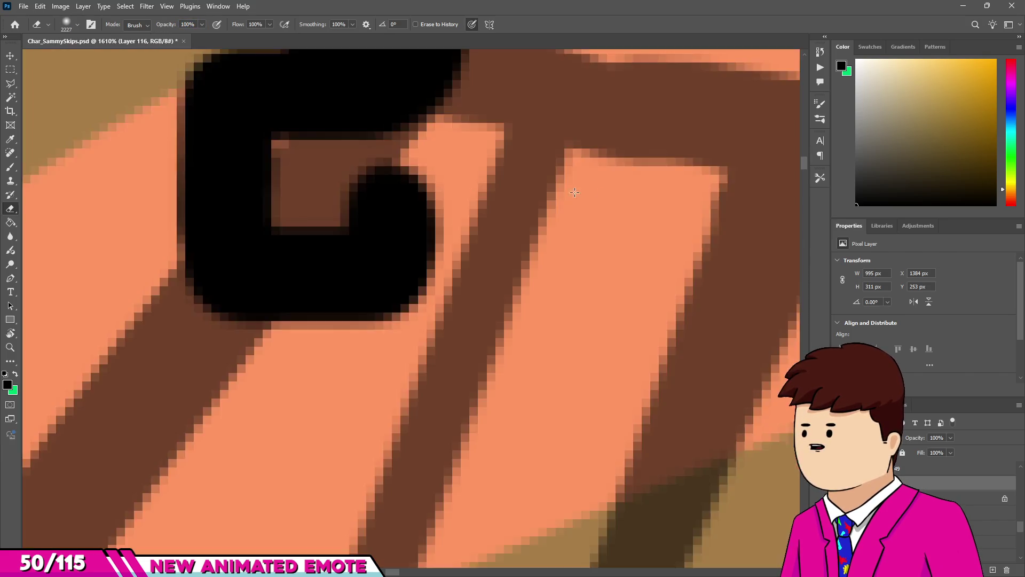
mouse_move(189, 216)
mouse_down()
mouse_move(424, 210)
mouse_move(406, 219)
mouse_up()
scroll(379, 226, down, 2)
scroll(379, 226, down, 5)
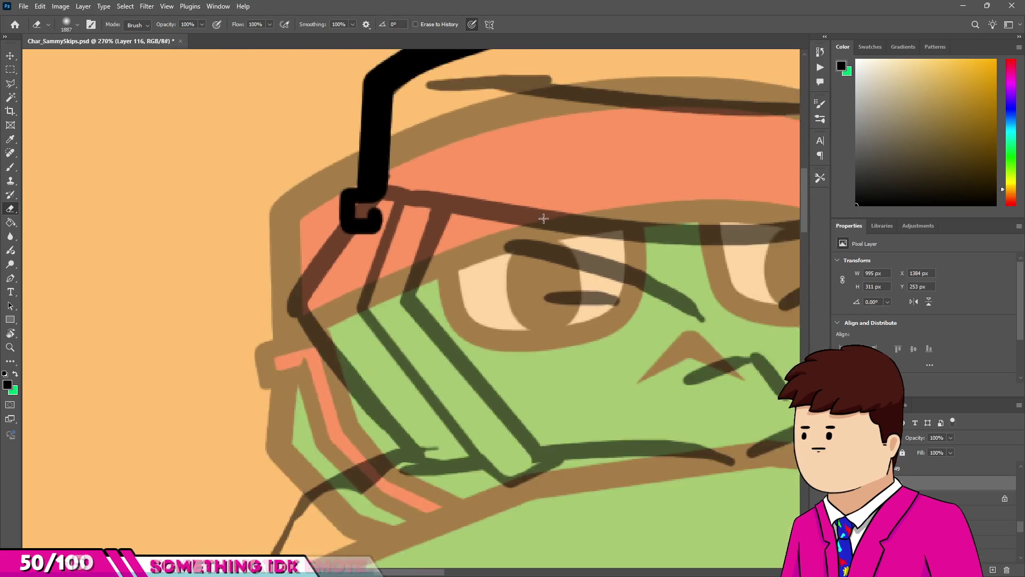
drag(716, 208, 433, 229)
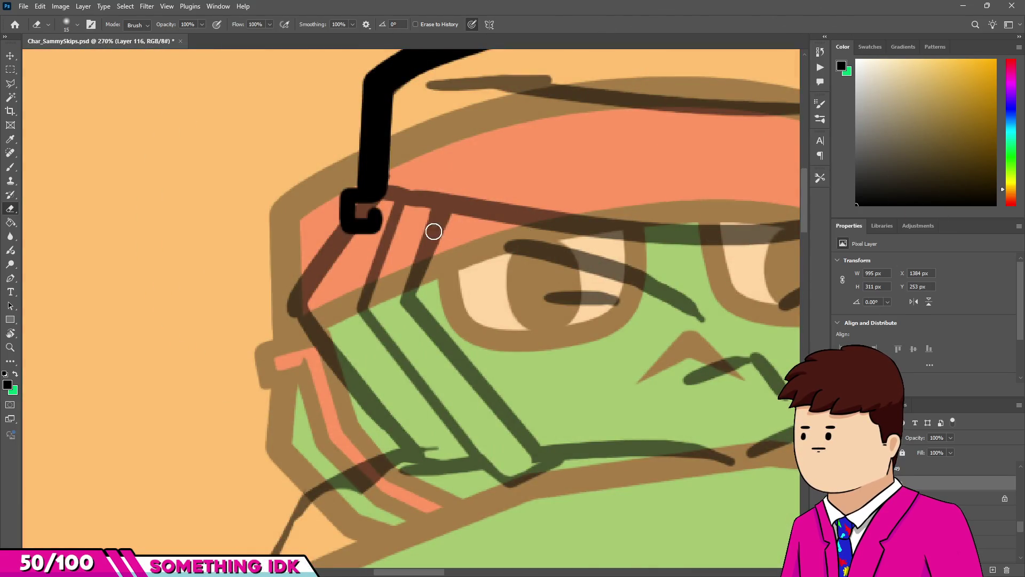
scroll(432, 228, up, 6)
click(77, 25)
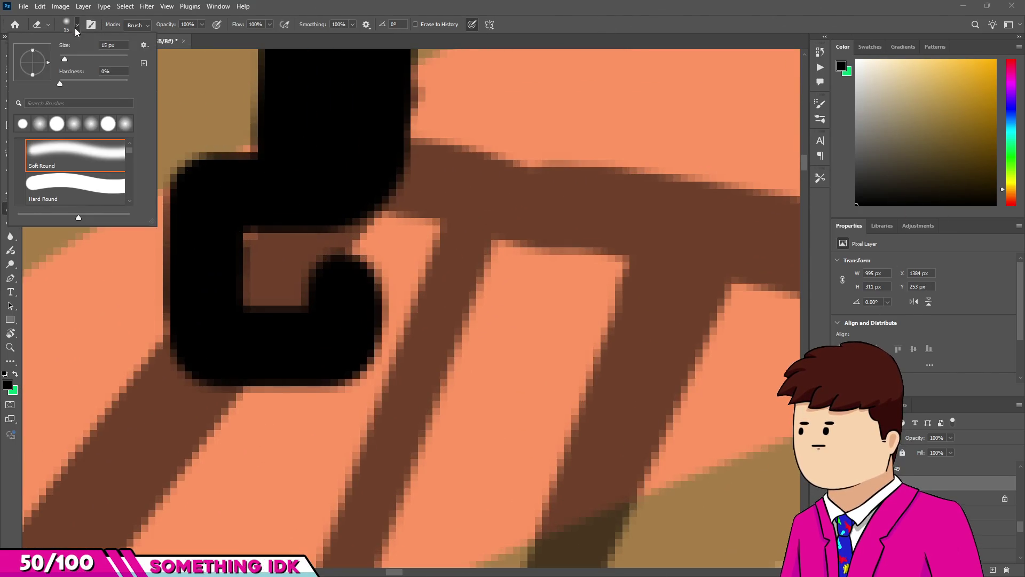
click(72, 191)
drag(356, 248, 334, 242)
scroll(281, 327, up, 4)
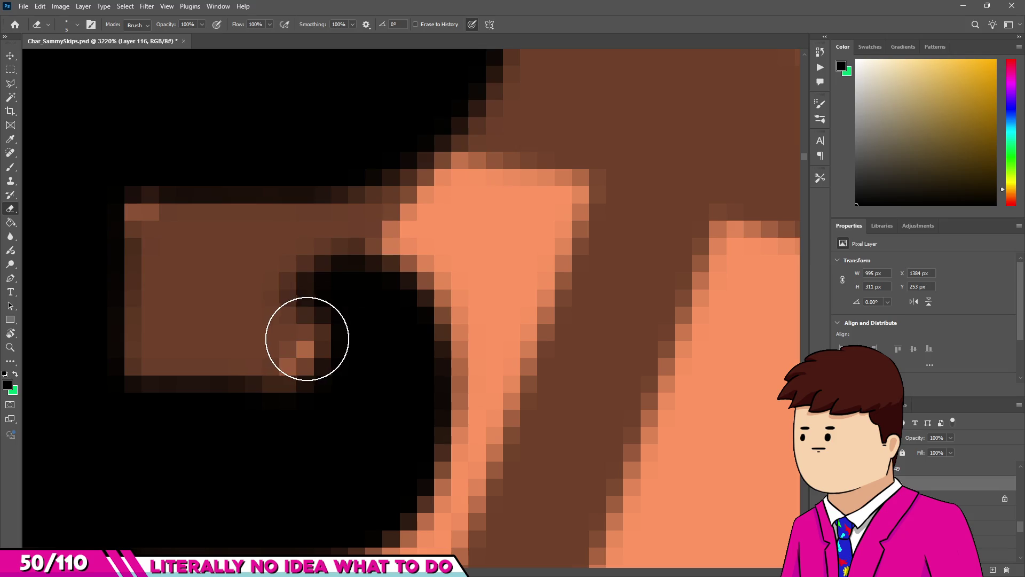
shift+click(293, 365)
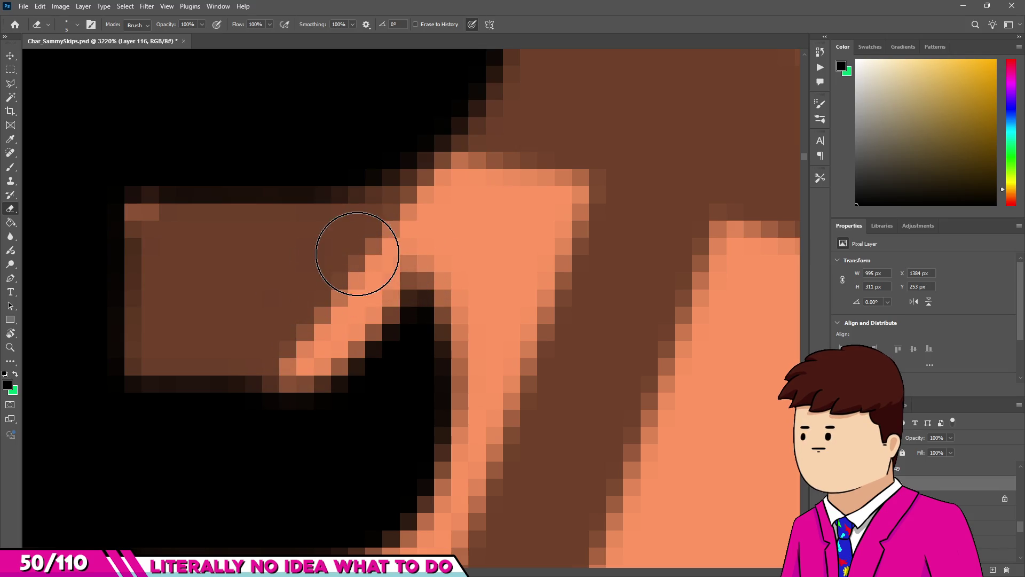
scroll(318, 280, down, 5)
scroll(359, 270, up, 4)
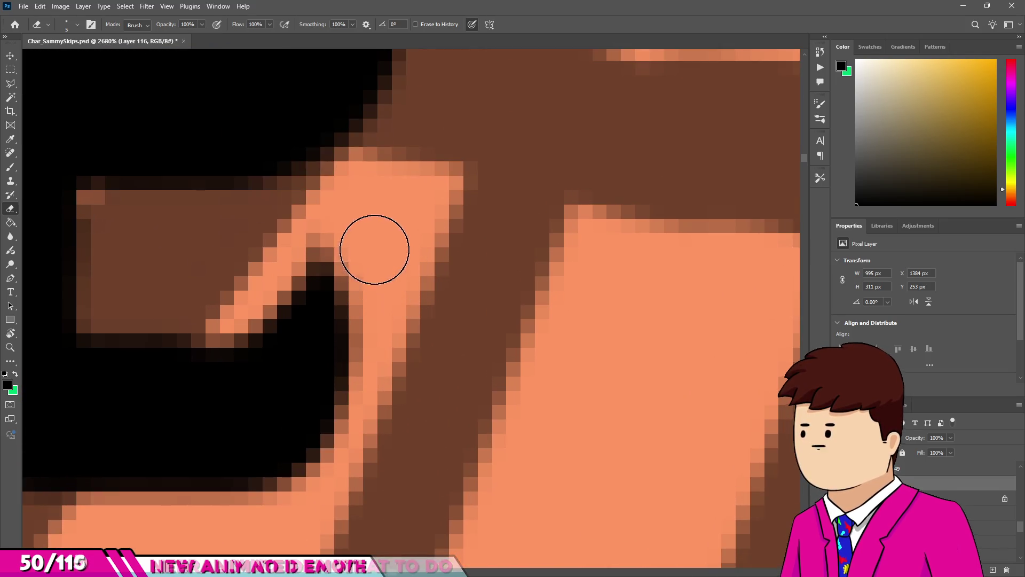
scroll(316, 278, down, 8)
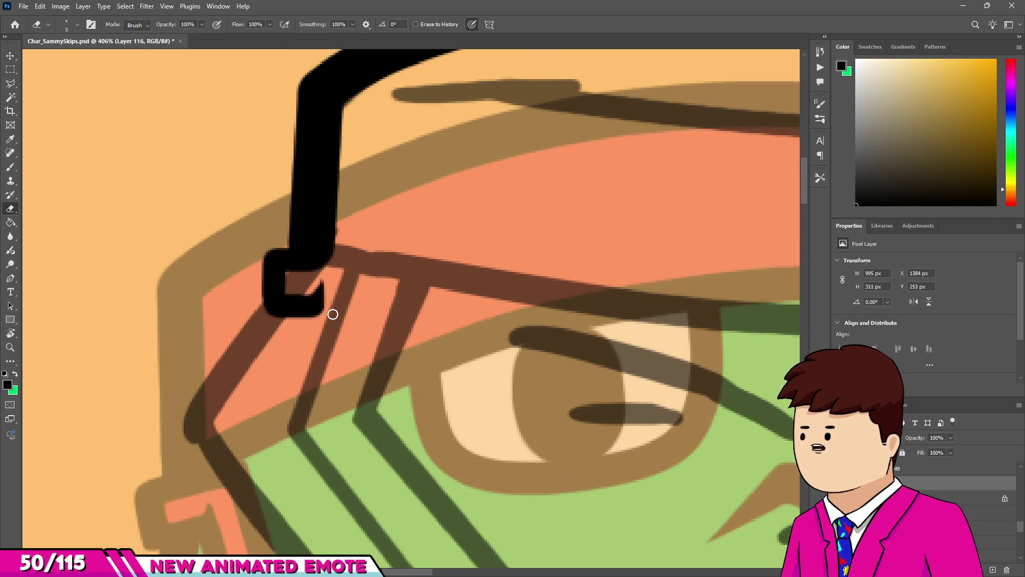
Return to an 8 px brush and ink a straight line down from the stroke's corner.
key(b)
scroll(326, 299, down, 3)
scroll(321, 299, up, 8)
drag(321, 299, 306, 300)
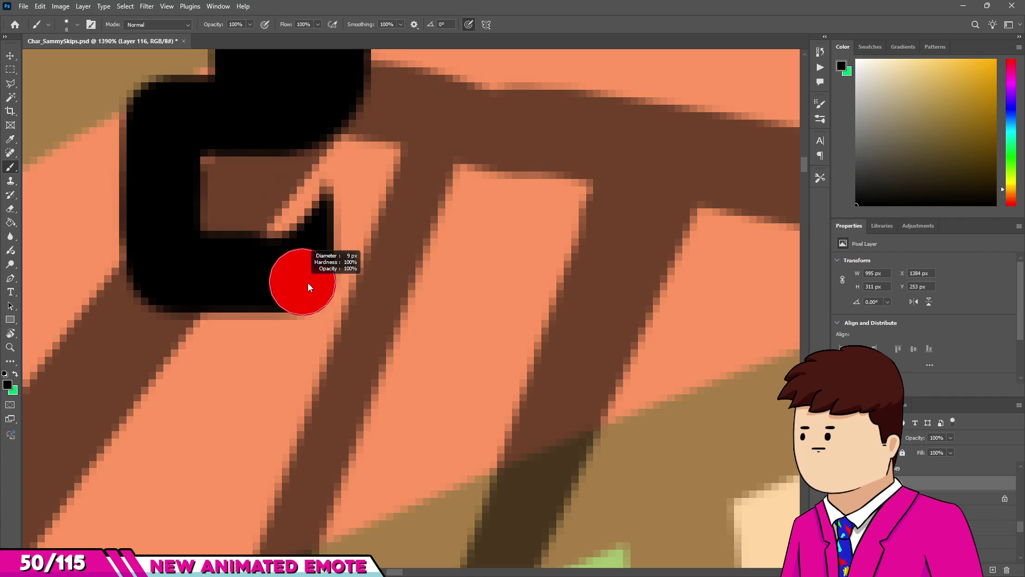
scroll(309, 288, down, 10)
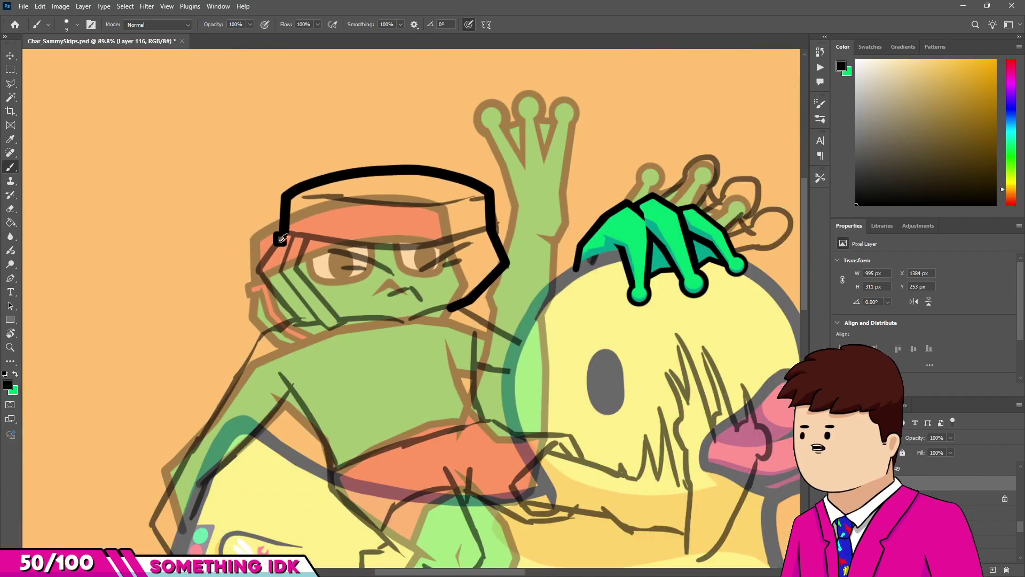
scroll(284, 235, down, 2)
scroll(273, 266, up, 15)
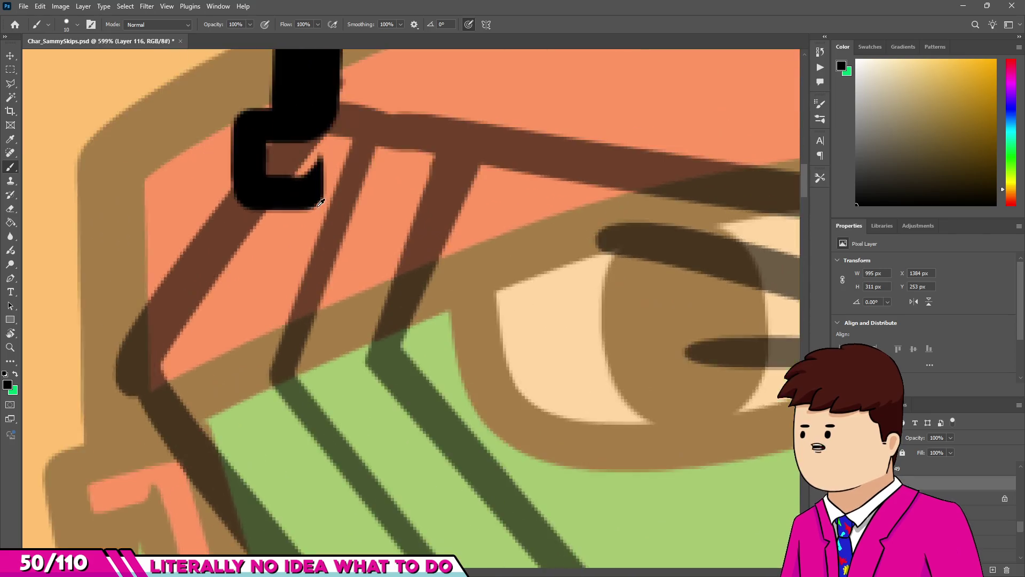
scroll(320, 202, up, 4)
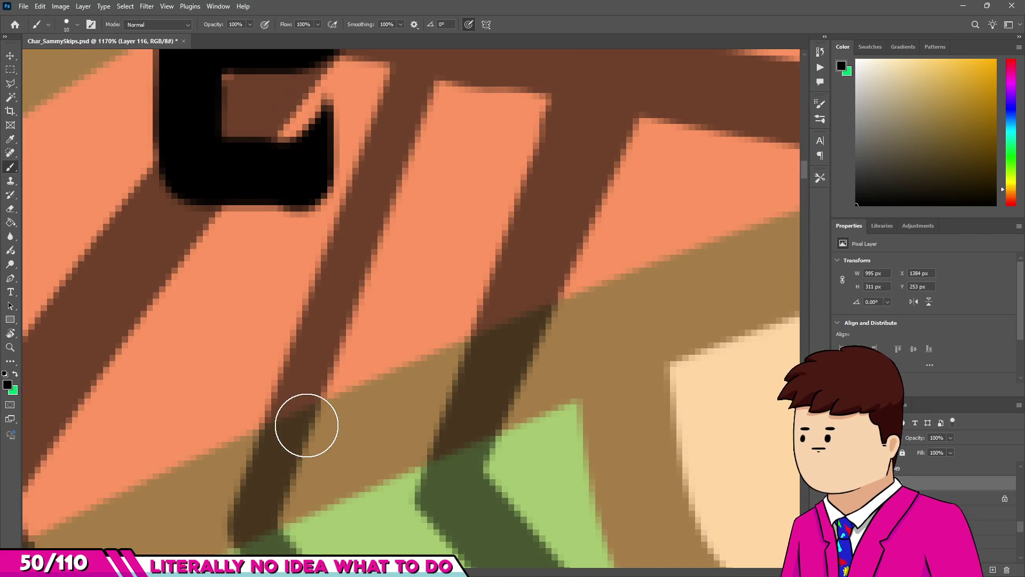
shift+click(307, 425)
scroll(279, 248, down, 6)
scroll(277, 244, up, 2)
Undo the stray straight line and ink the outer cheek line from the cap corner down to the chin.
key(ctrl+z)
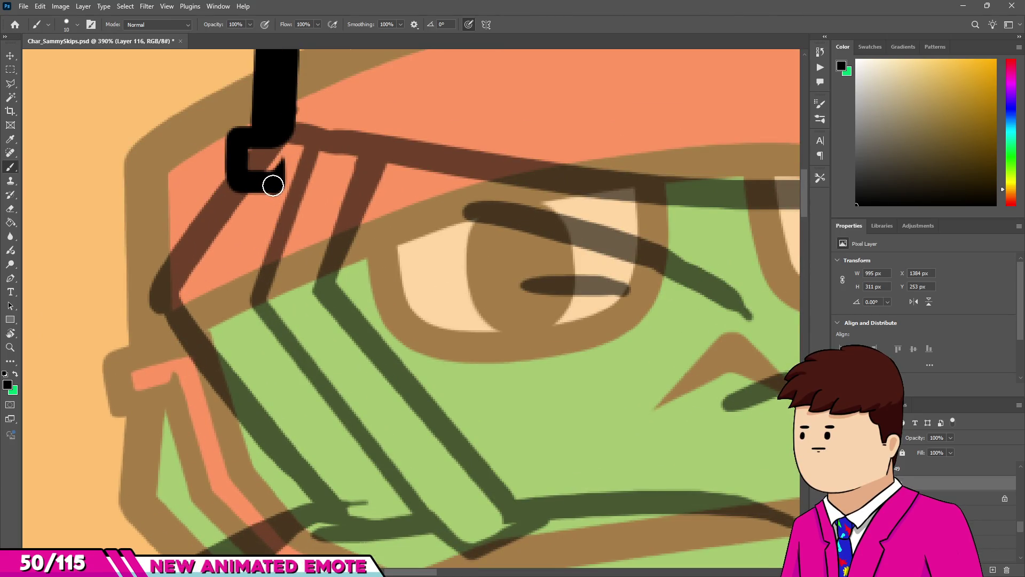
shift+click(261, 301)
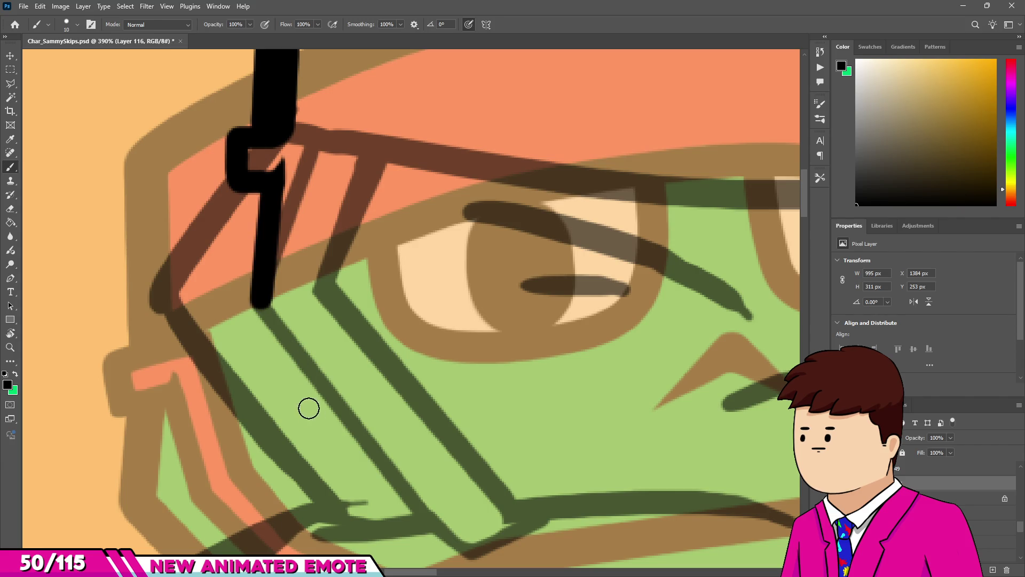
shift+click(349, 455)
shift+click(463, 543)
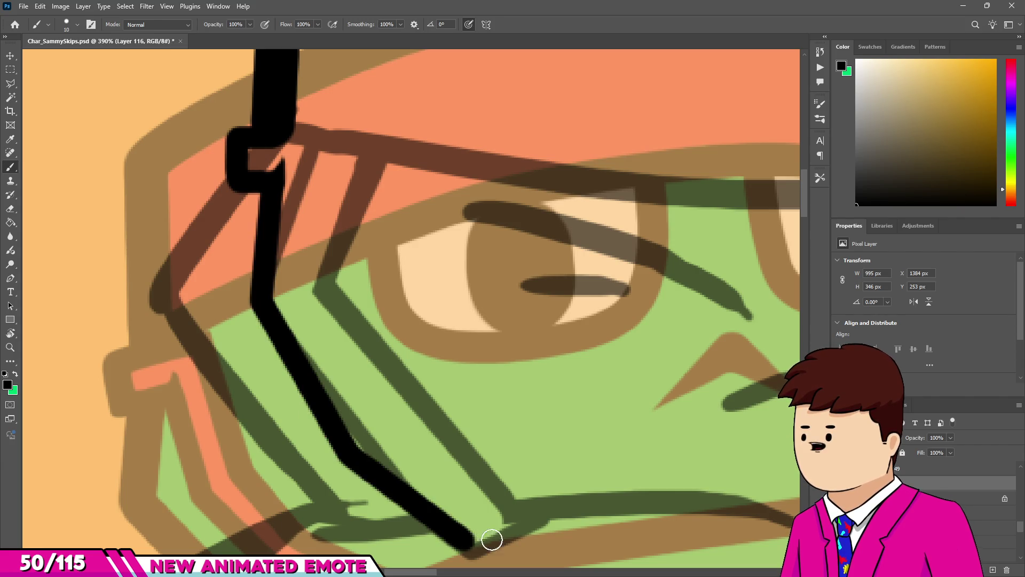
shift+click(540, 513)
scroll(387, 351, down, 5)
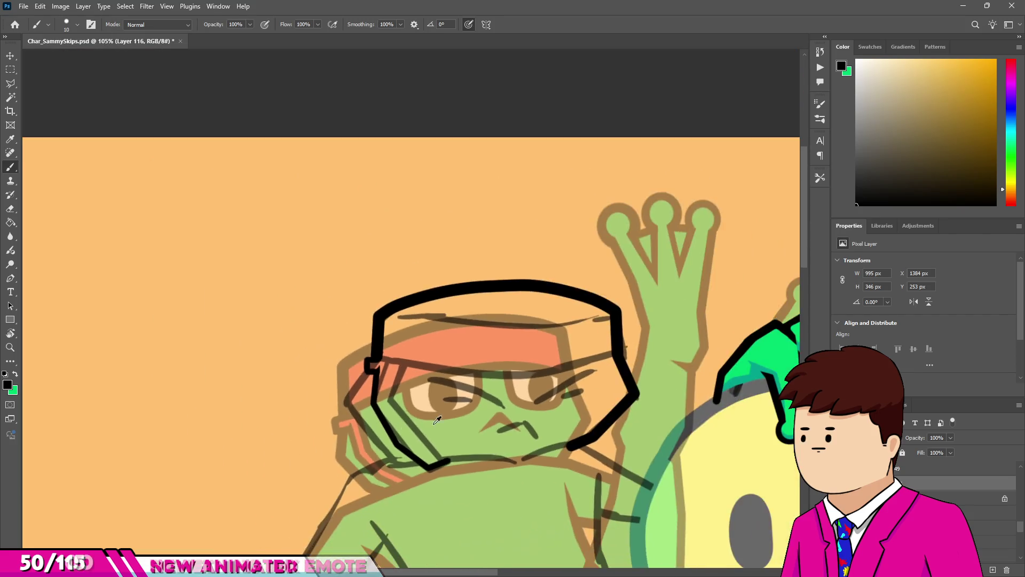
scroll(322, 373, up, 3)
scroll(322, 372, up, 5)
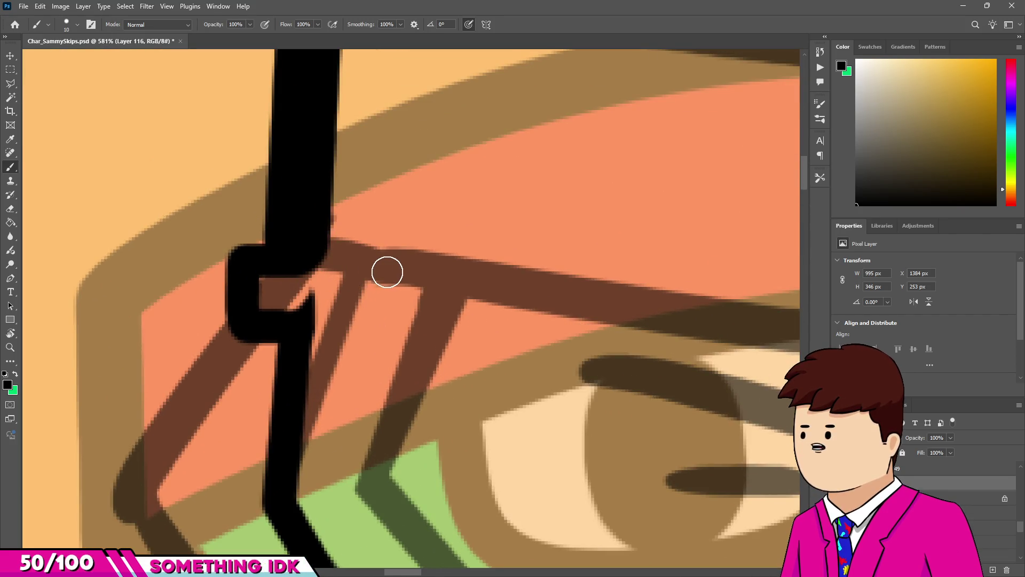
Ink the inner cheek line from the cap brim diagonally down the cheek.
shift+click(382, 273)
scroll(374, 274, down, 3)
scroll(366, 274, up, 1)
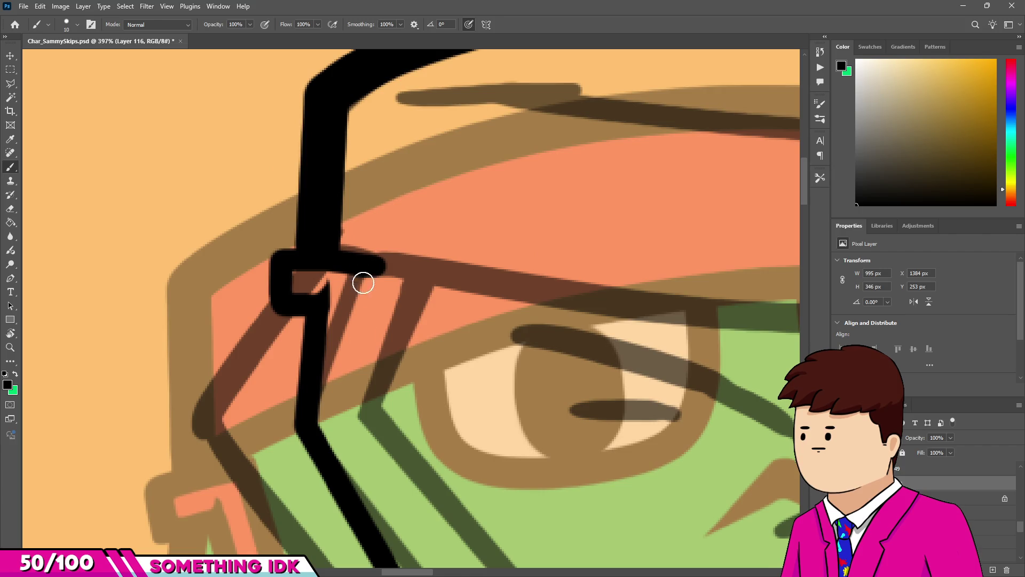
shift+click(355, 417)
scroll(355, 417, down, 3)
scroll(370, 390, up, 3)
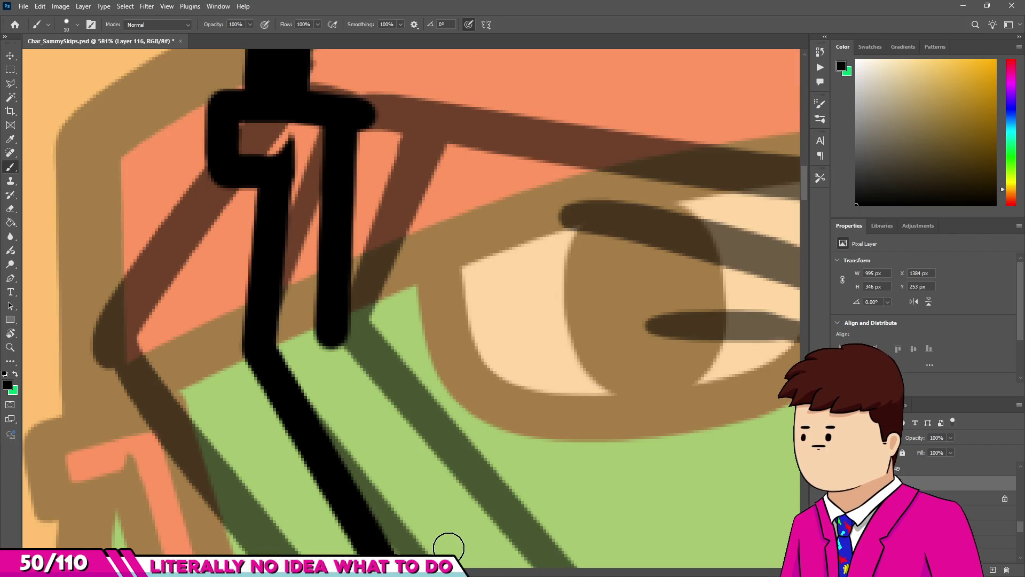
shift+click(442, 550)
scroll(331, 318, down, 1)
scroll(330, 318, down, 2)
scroll(467, 506, up, 3)
Carry the inner line across to meet the chin stroke and round off its end.
shift+click(464, 514)
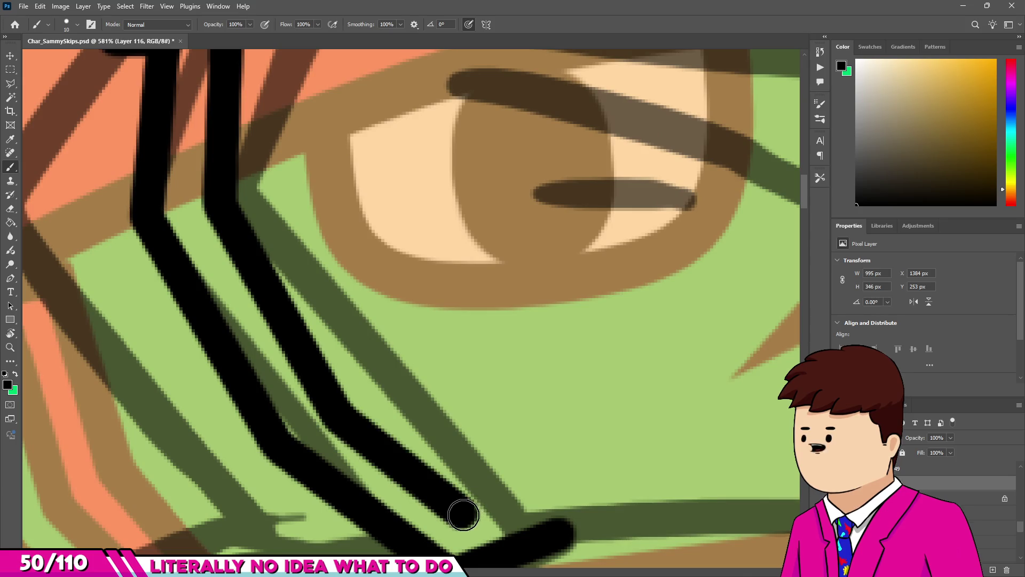
shift+click(596, 518)
scroll(433, 359, down, 2)
scroll(488, 441, up, 5)
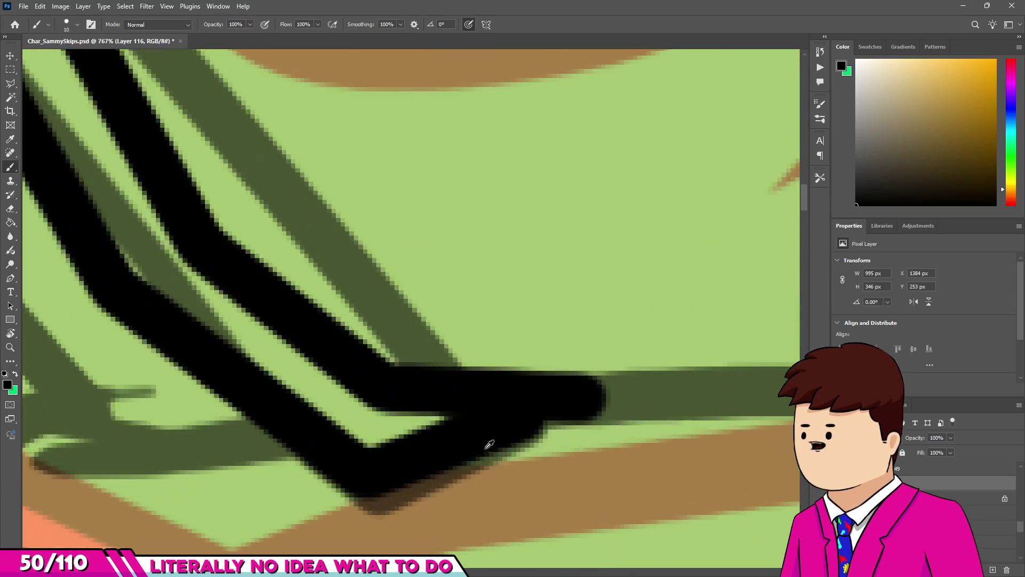
shift+click(520, 396)
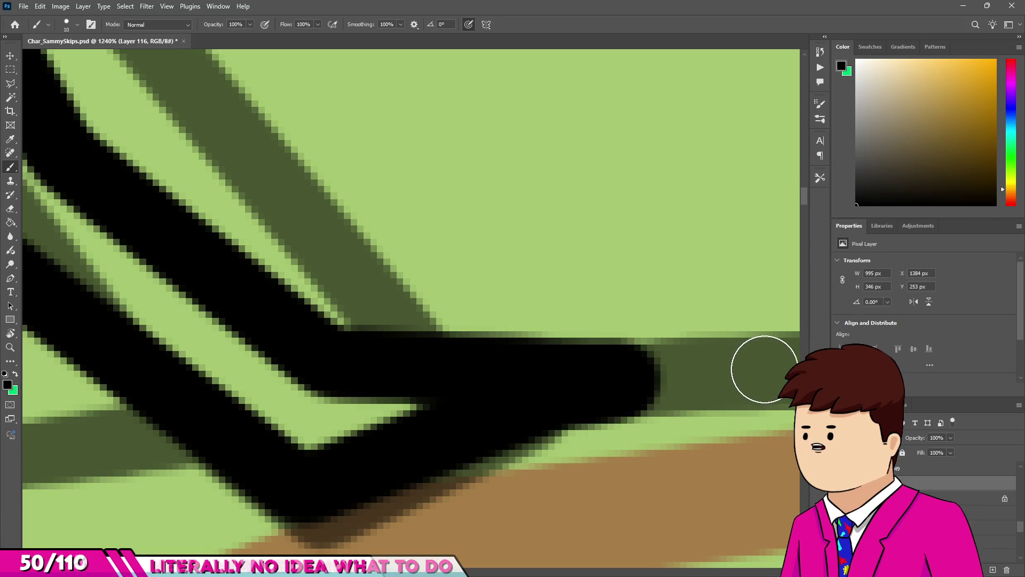
scroll(332, 348, down, 10)
scroll(332, 348, down, 2)
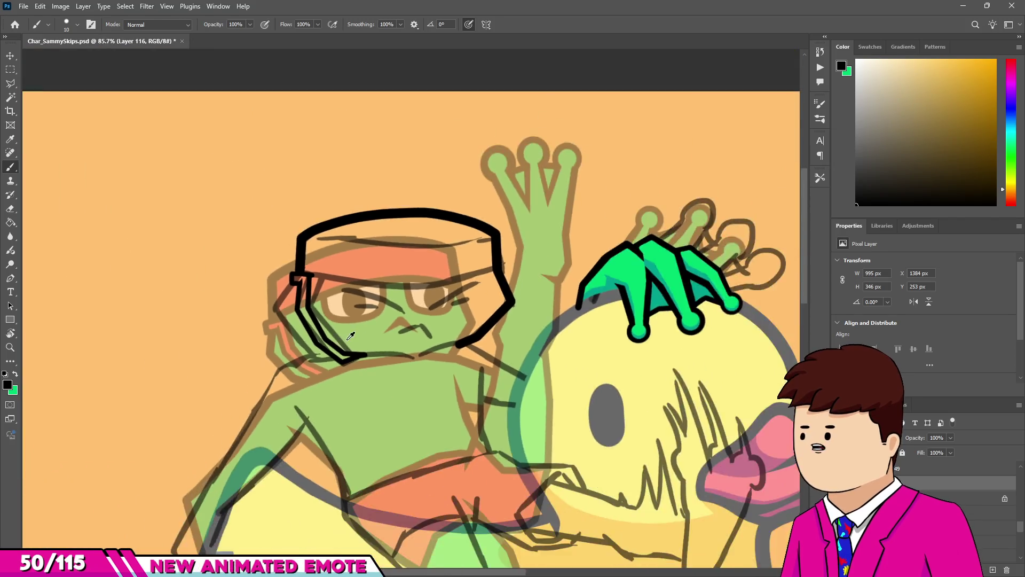
scroll(339, 395, up, 9)
Erase the excess black below the chin join and trim the chin line's lower edge.
key(e)
scroll(340, 380, up, 3)
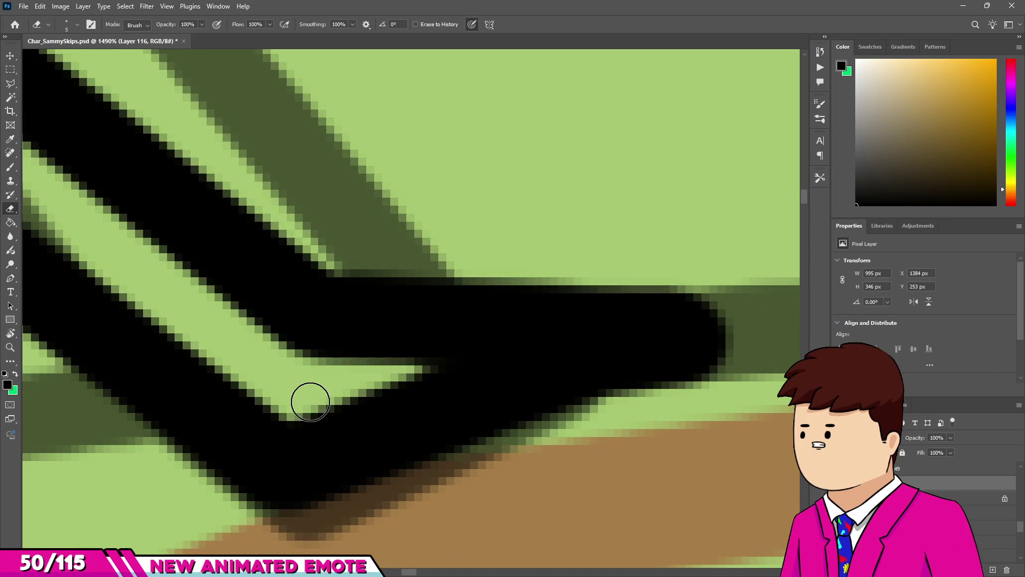
mouse_move(673, 397)
mouse_down()
mouse_move(443, 377)
mouse_move(522, 381)
mouse_up()
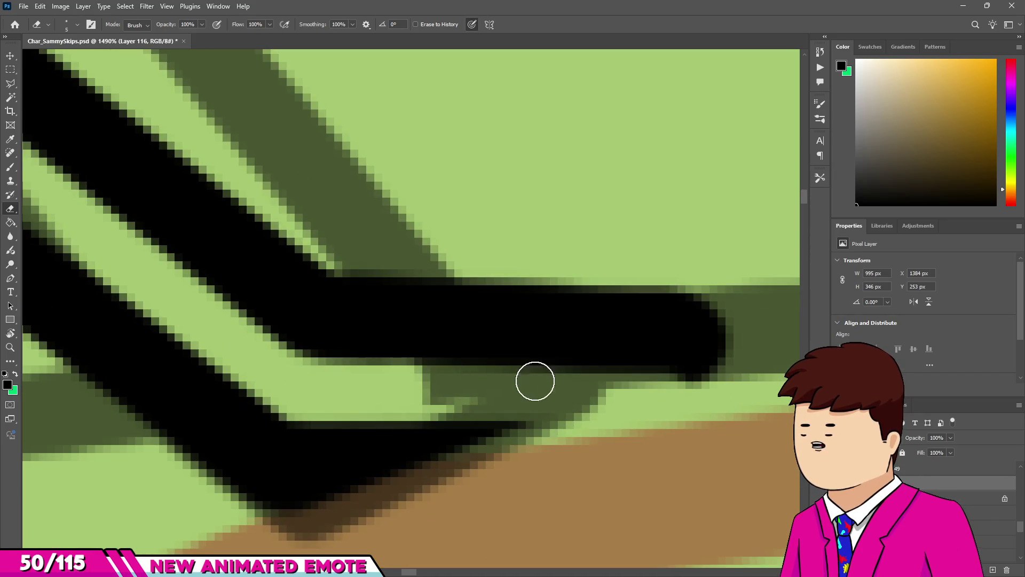
drag(737, 388, 736, 388)
Extend the lower chin line rightward and fill the green gap between the chin lines black.
key(b)
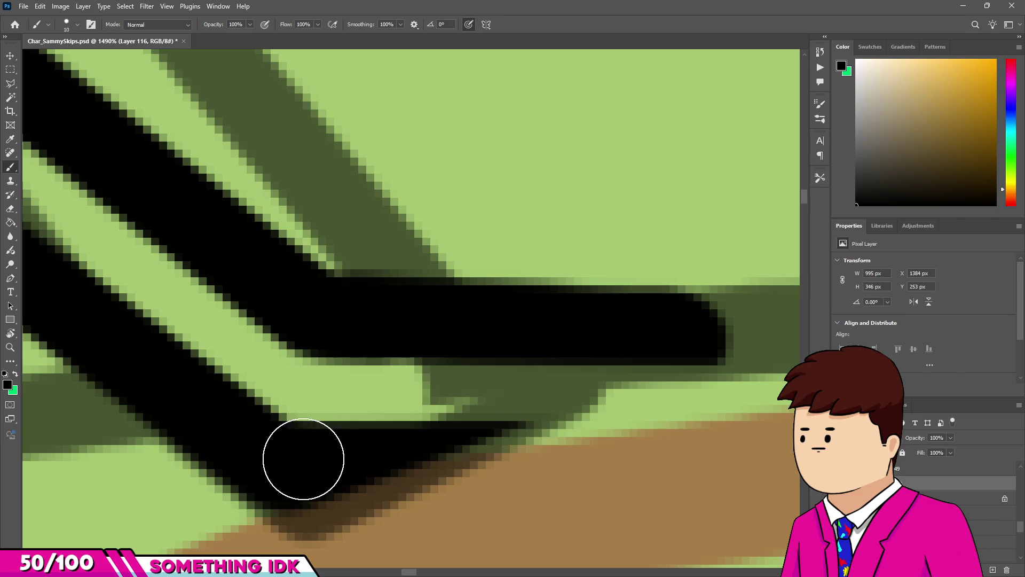
scroll(769, 378, down, 3)
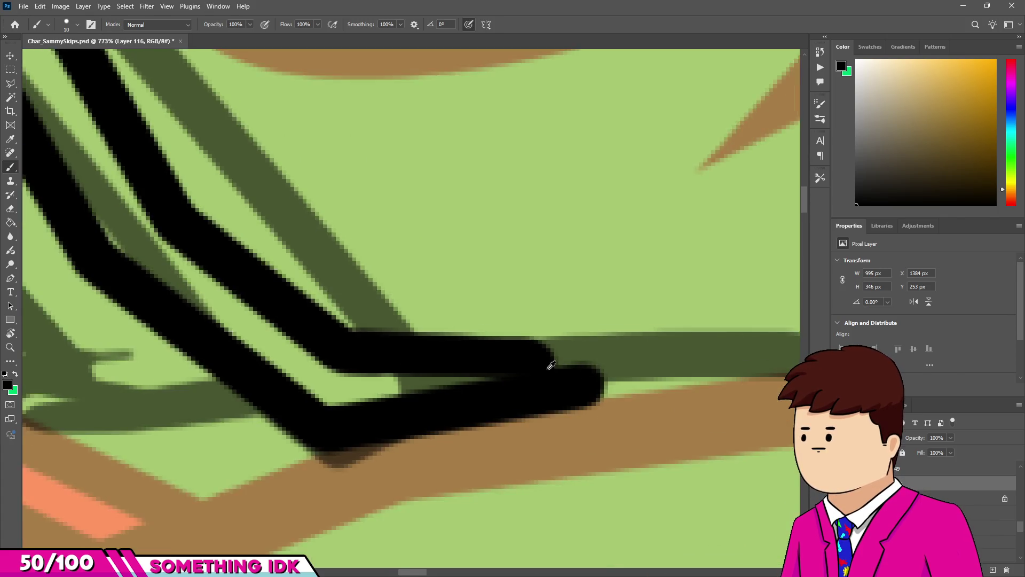
scroll(531, 359, up, 2)
drag(592, 380, 745, 353)
scroll(430, 354, down, 15)
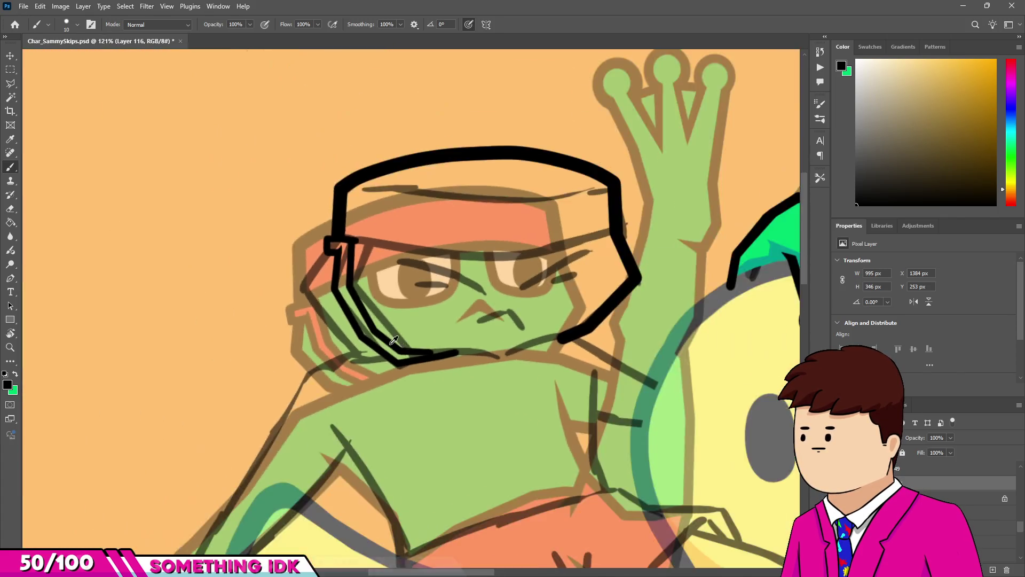
scroll(422, 308, up, 13)
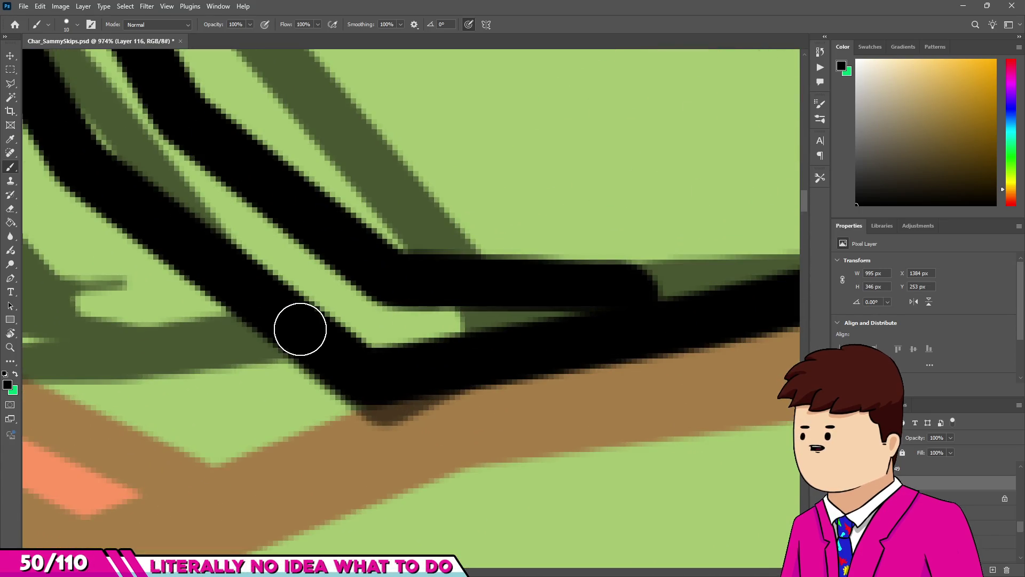
drag(473, 357, 494, 359)
key(e)
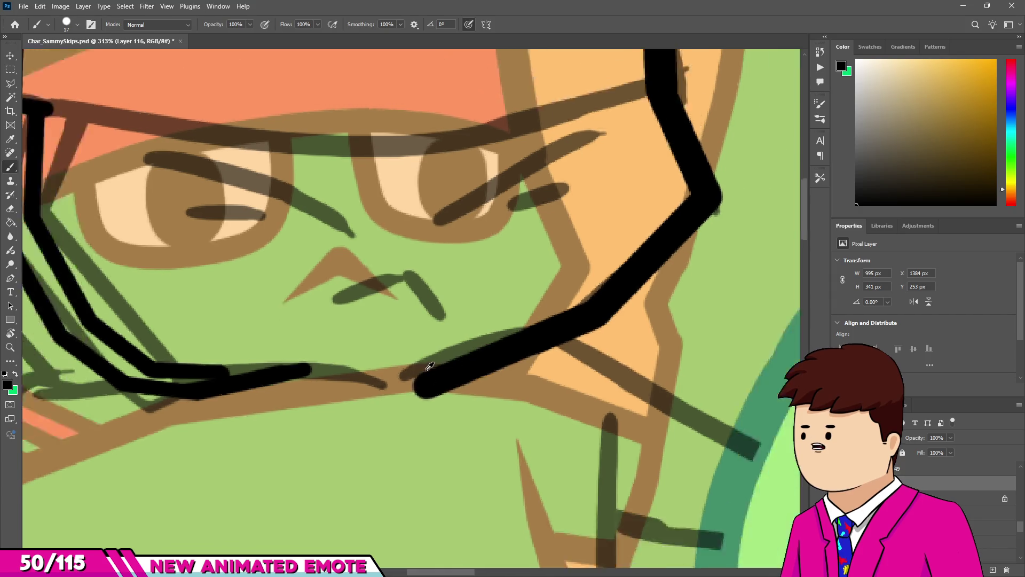
Try a straight line joining the jaw strokes, then shrink the brush and undo it.
scroll(419, 335, up, 5)
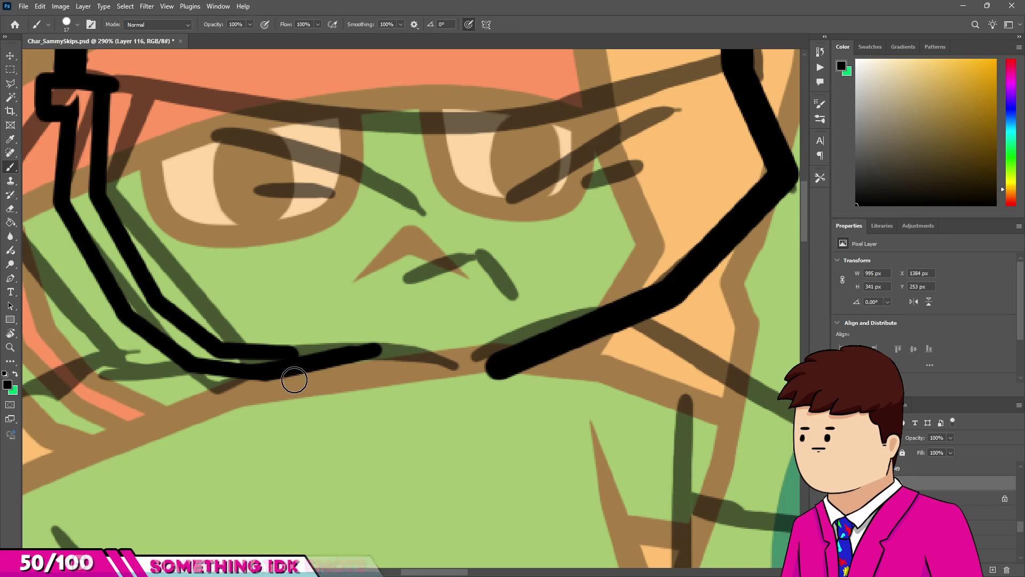
shift+click(297, 367)
scroll(296, 367, down, 5)
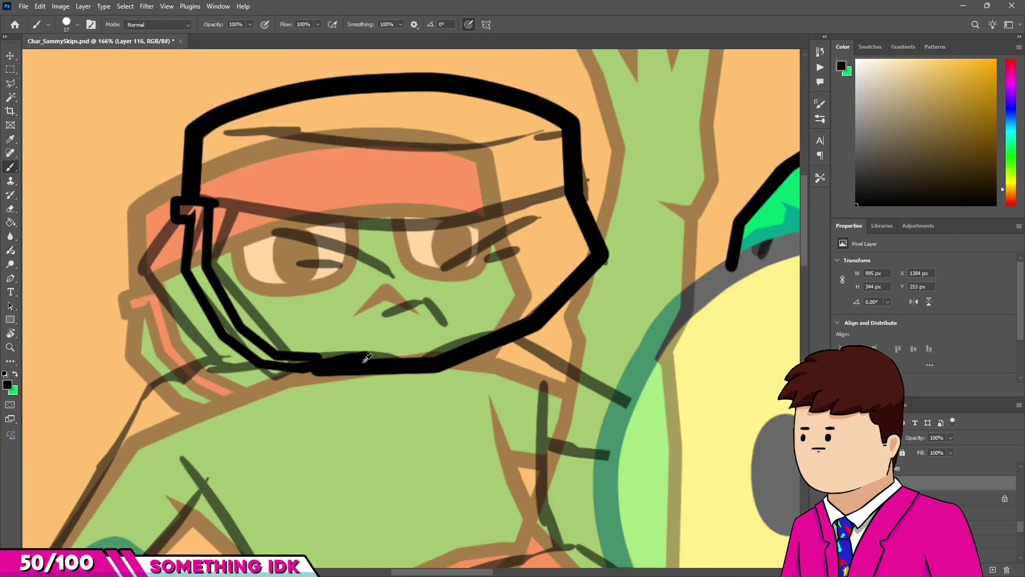
scroll(321, 358, up, 5)
scroll(320, 358, up, 4)
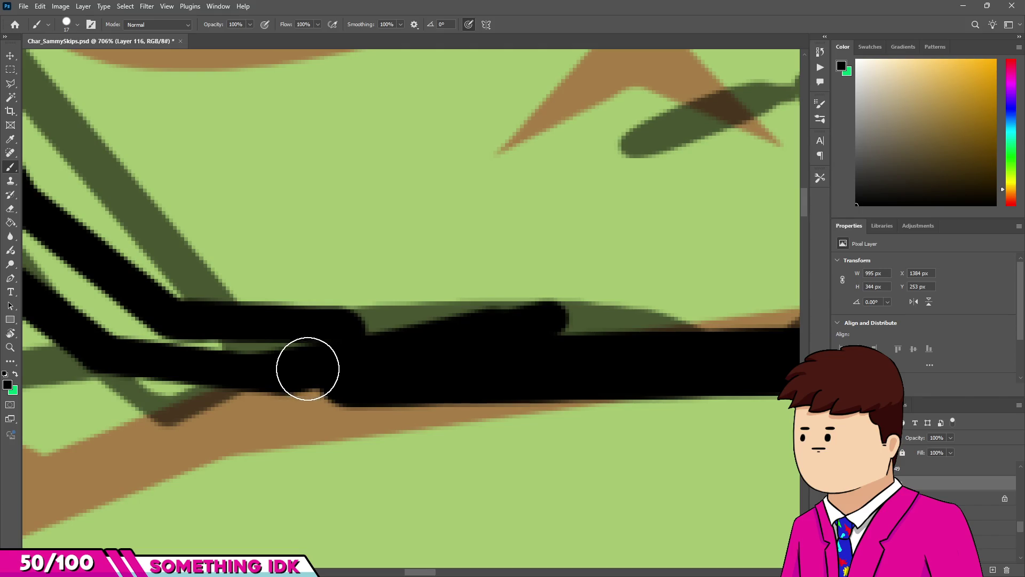
key(bracketleft)
key(bracketleft)
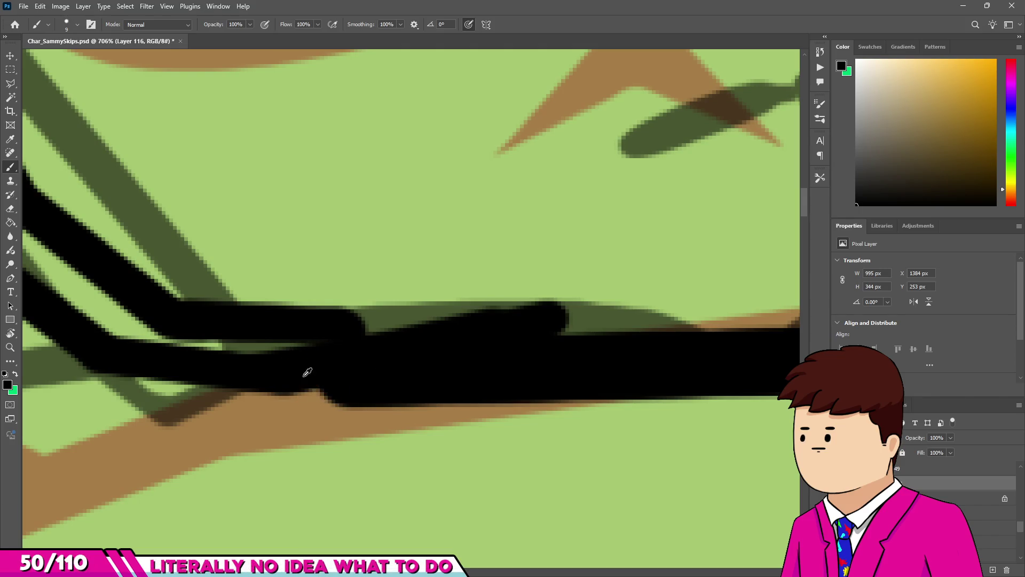
key(ctrl+z)
scroll(347, 388, down, 2)
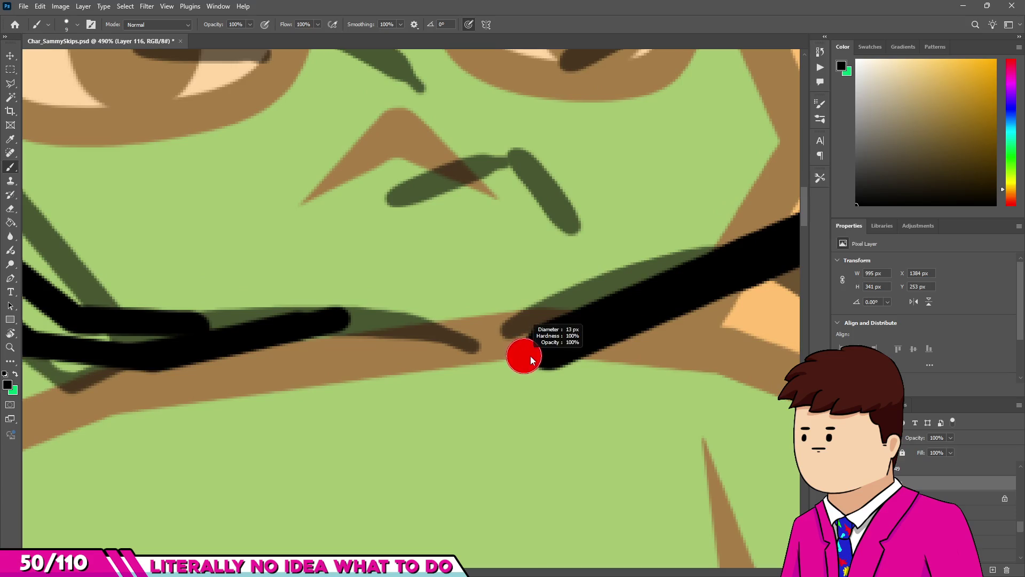
Bridge the gap between the two jaw strokes with a slightly larger brush.
drag(544, 348, 547, 348)
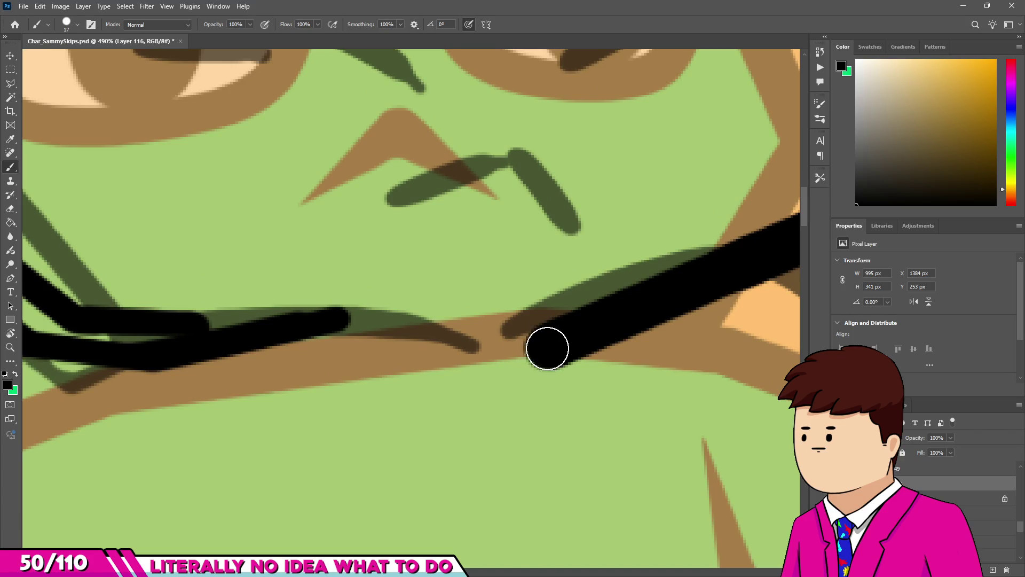
shift+click(197, 336)
scroll(475, 325, down, 5)
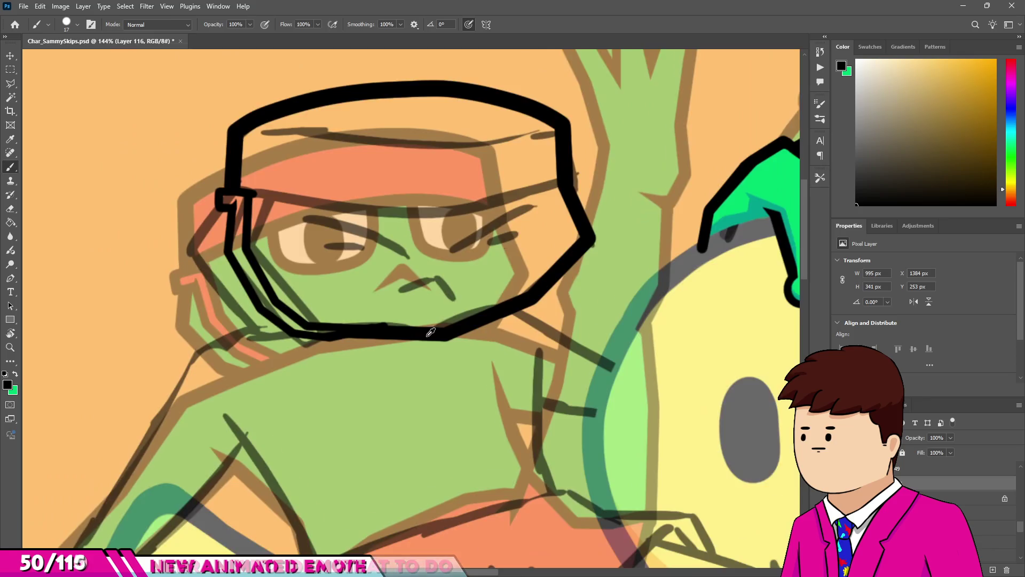
scroll(467, 307, up, 6)
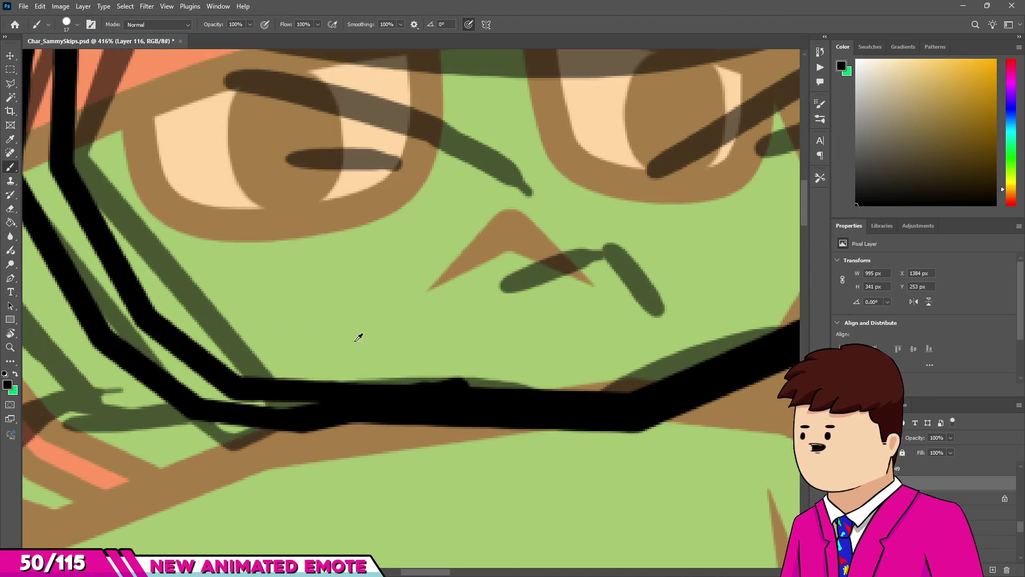
key(e)
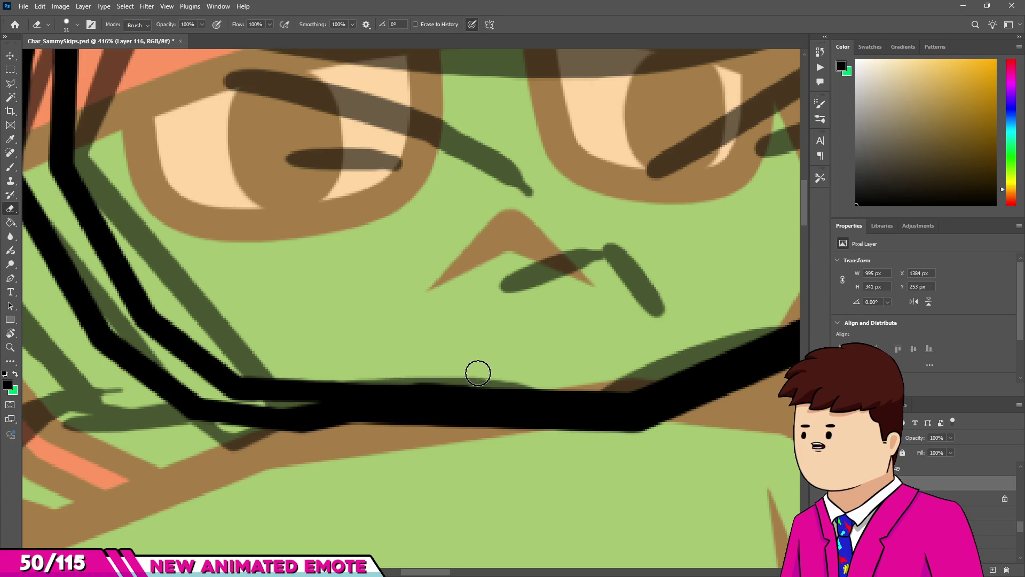
scroll(477, 372, down, 5)
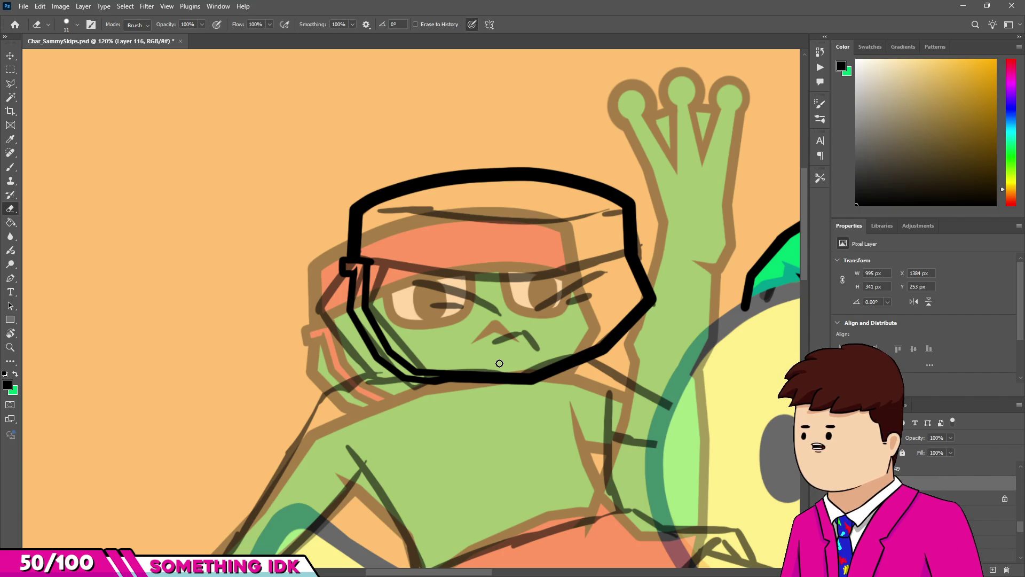
key(b)
scroll(347, 289, up, 3)
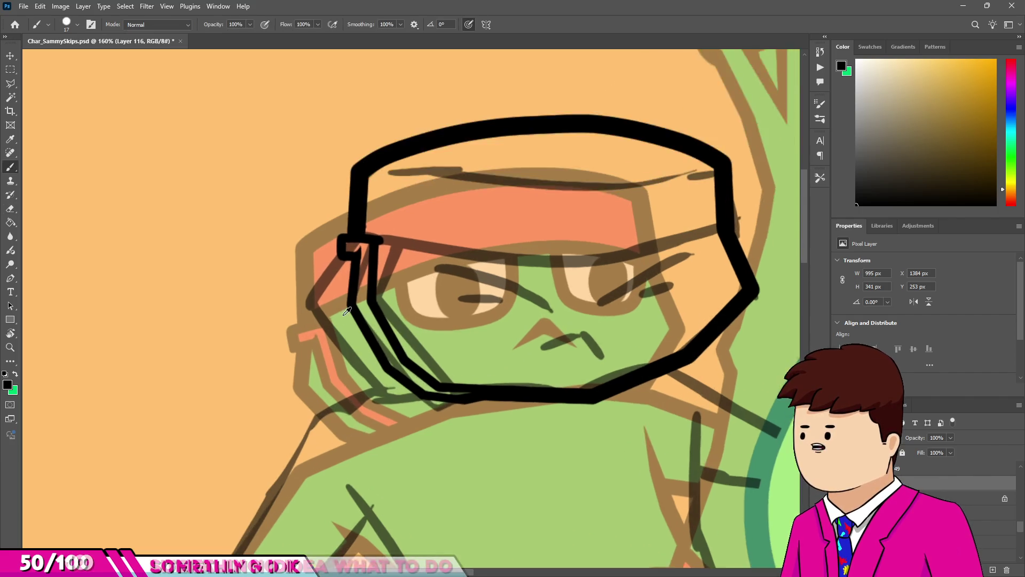
scroll(347, 284, up, 4)
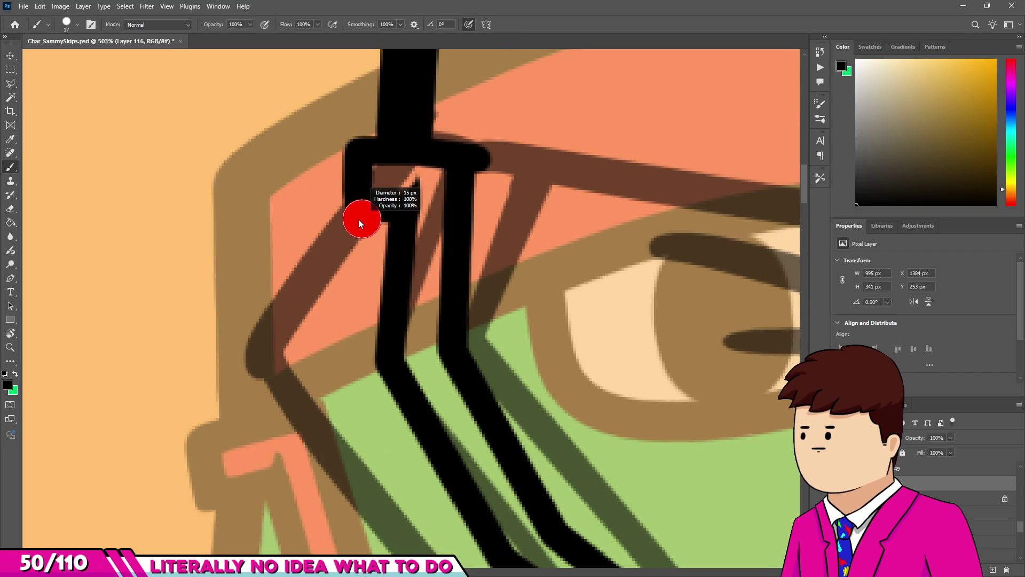
At 15 px, ink the face outline from the loop down-left, then down-right to the jaw.
drag(401, 197, 358, 220)
alt+right_click(359, 221)
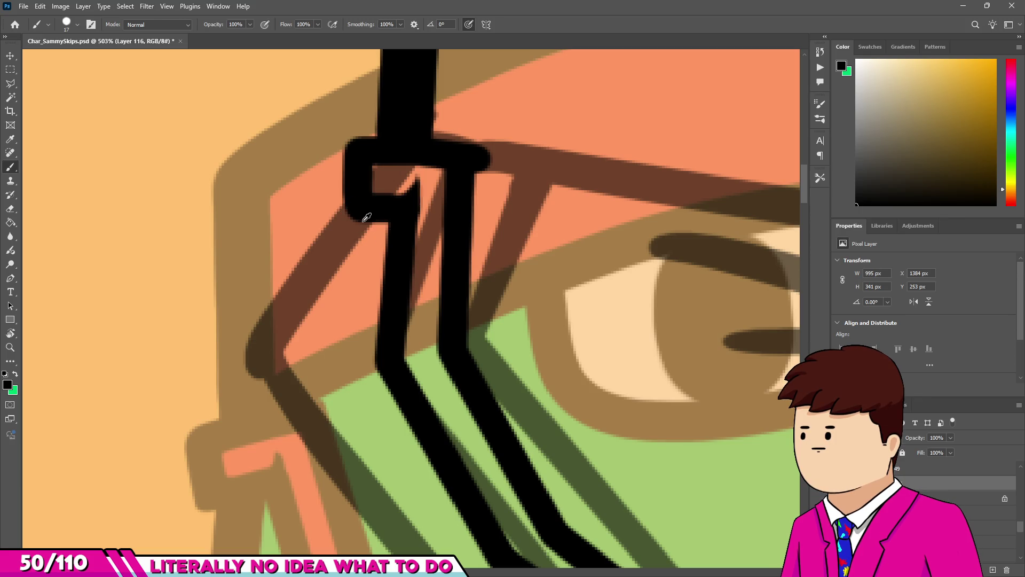
click(365, 216)
shift+click(268, 367)
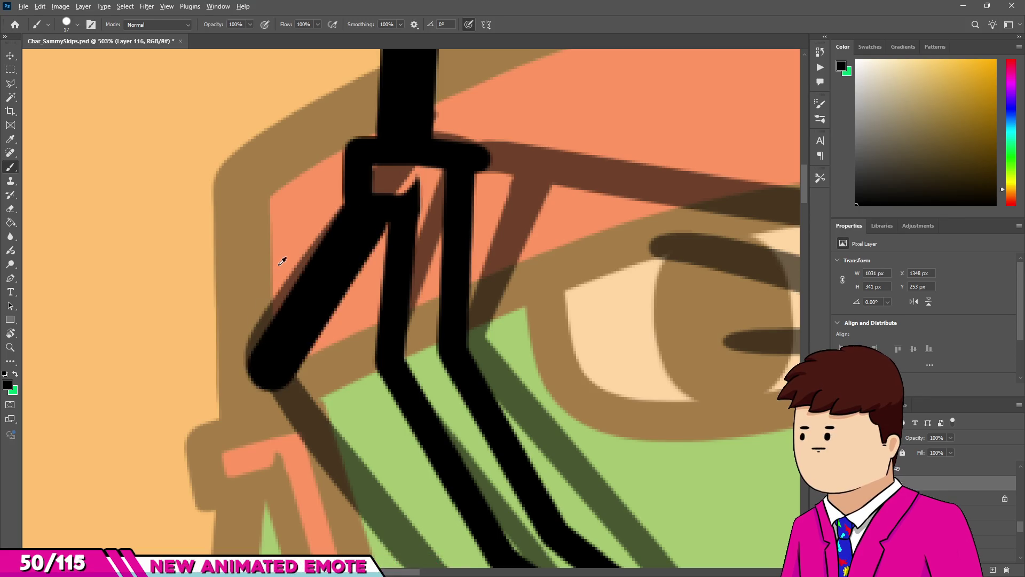
scroll(288, 320, down, 5)
scroll(298, 309, up, 4)
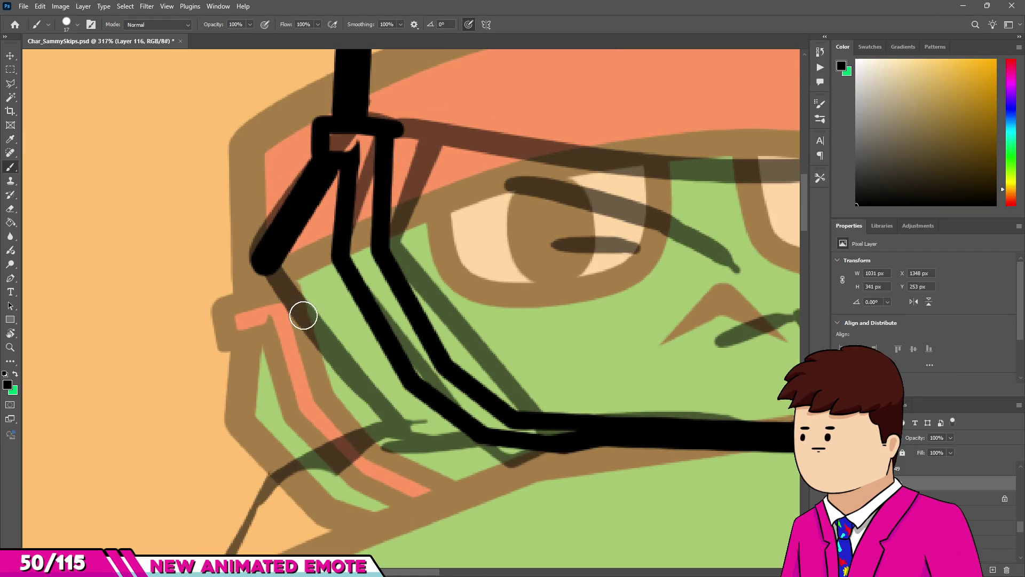
key(ctrl+z)
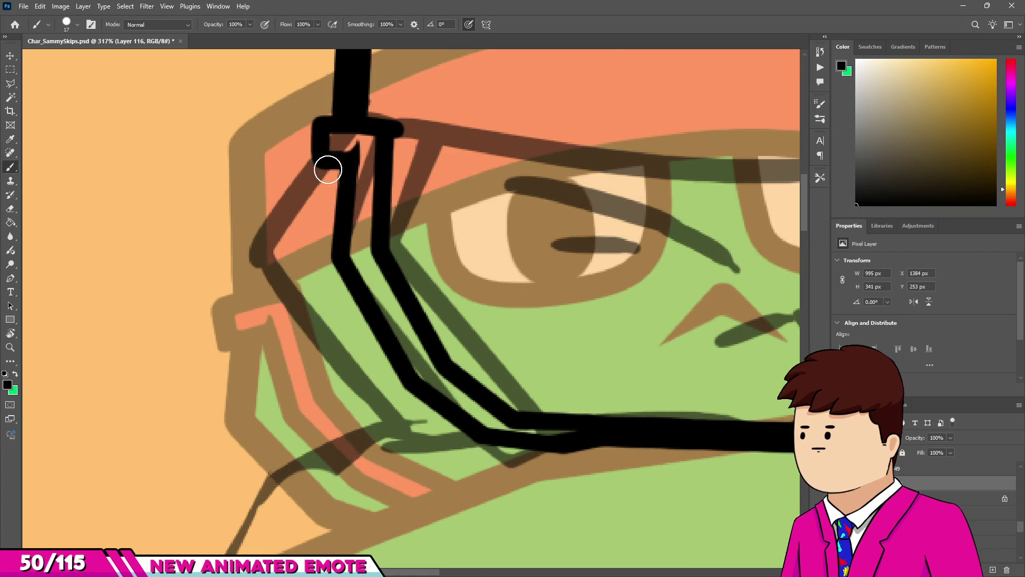
shift+click(271, 263)
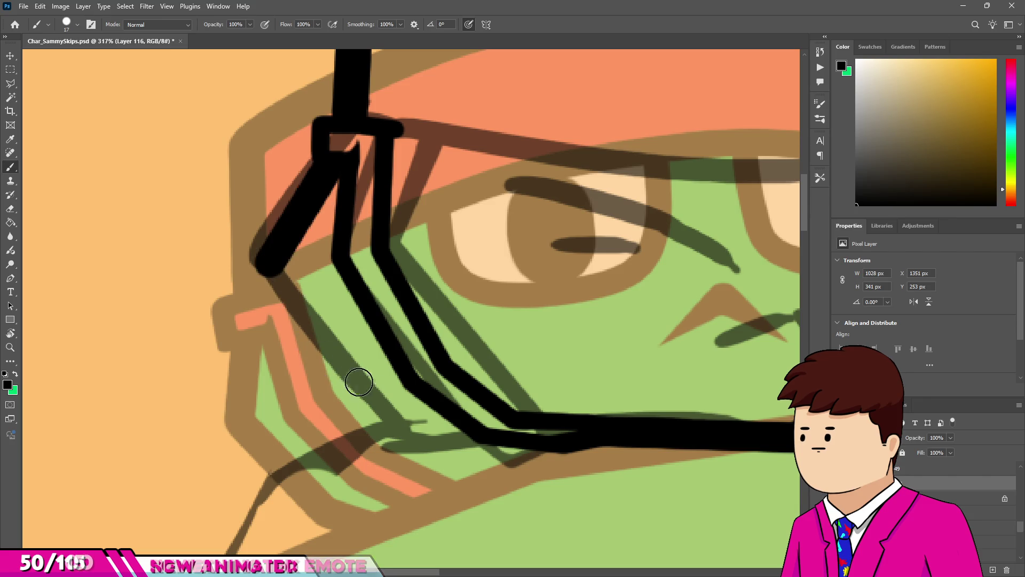
shift+click(397, 424)
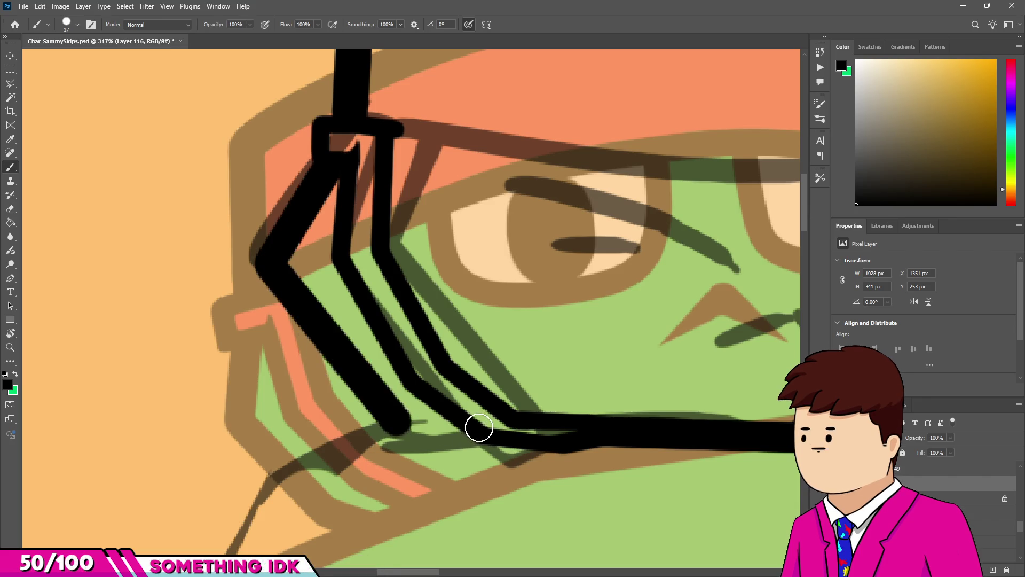
shift+click(479, 427)
scroll(427, 406, up, 5)
Erase to straighten the black edge along the green strip and clear stray black from the gap.
key(e)
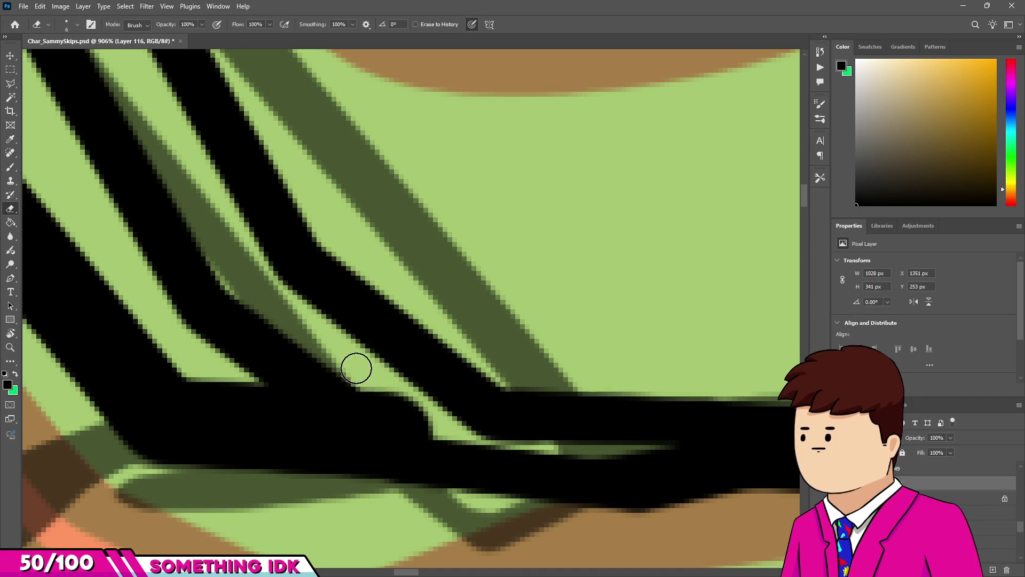
scroll(356, 369, up, 3)
drag(469, 458, 404, 417)
scroll(384, 394, down, 6)
scroll(405, 405, up, 5)
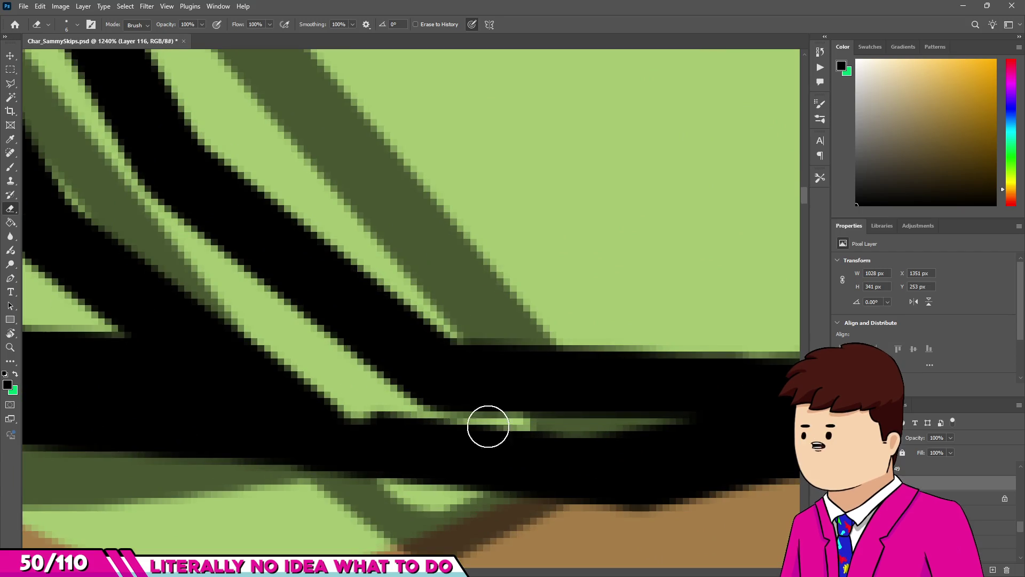
drag(612, 432, 556, 427)
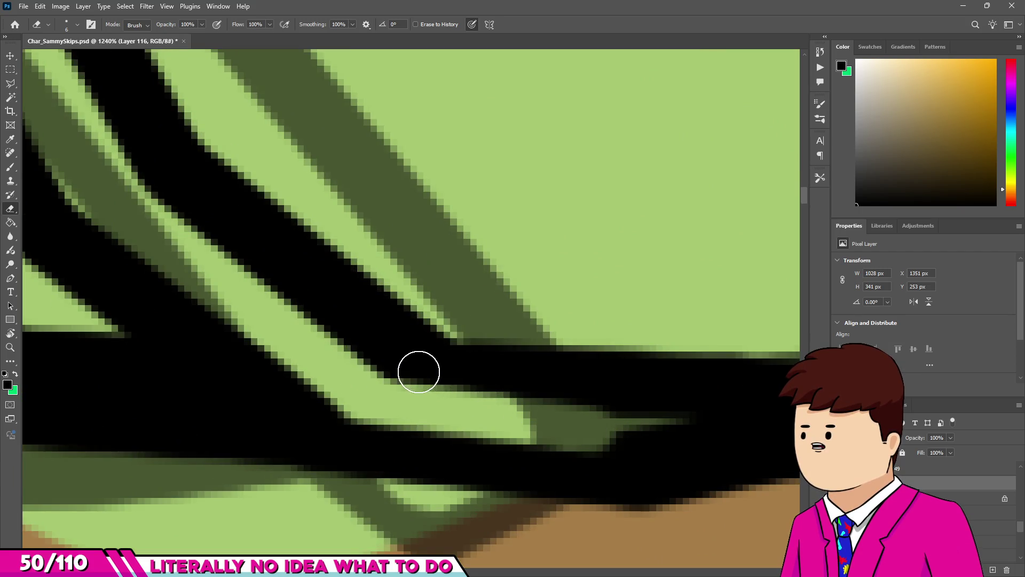
With a slightly larger brush, thicken and fill in the join where the two jaw lines meet.
key(b)
alt+right_click(434, 366)
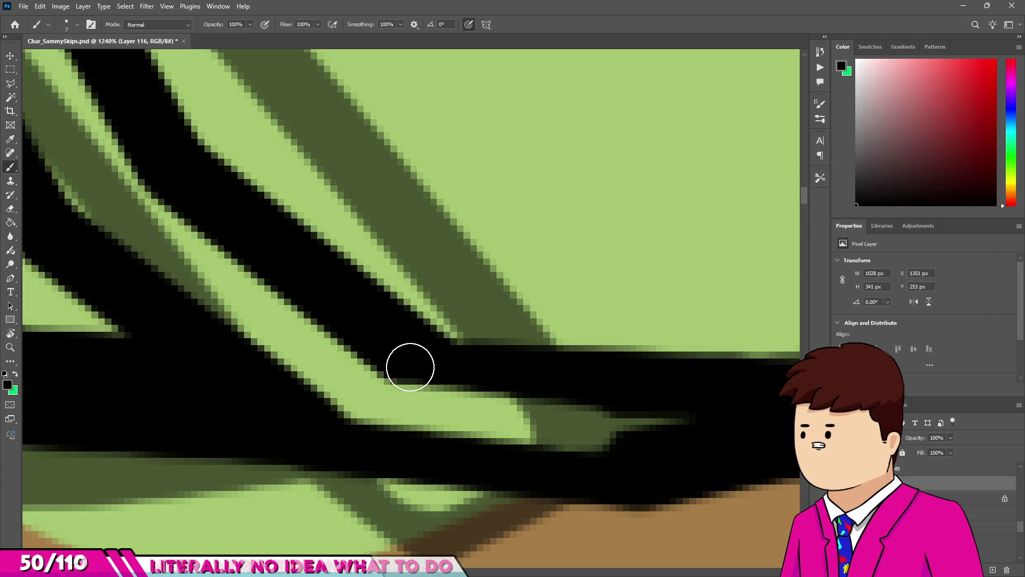
drag(406, 364, 481, 384)
drag(604, 395, 405, 406)
scroll(586, 385, down, 2)
scroll(364, 424, up, 2)
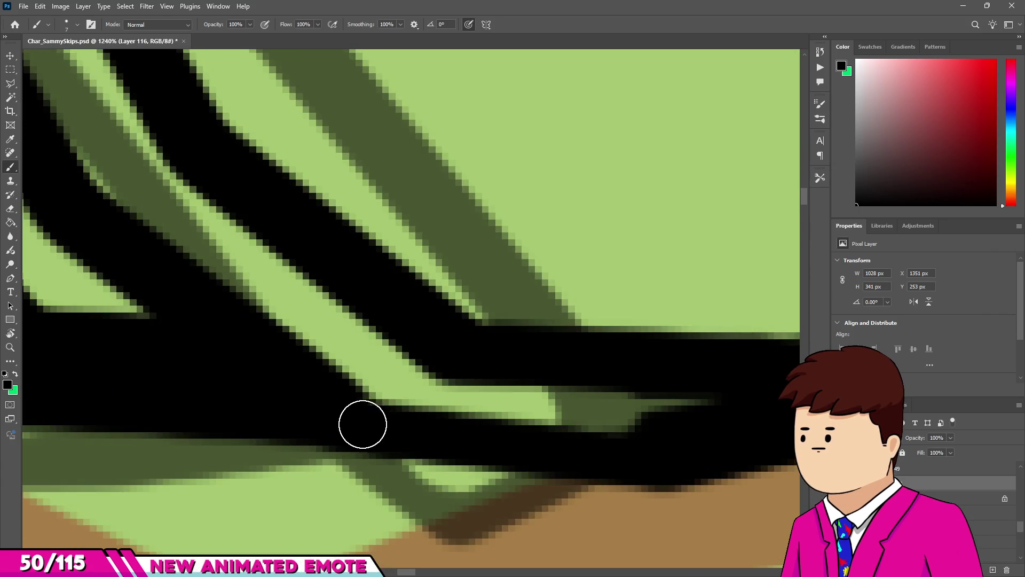
scroll(397, 393, down, 10)
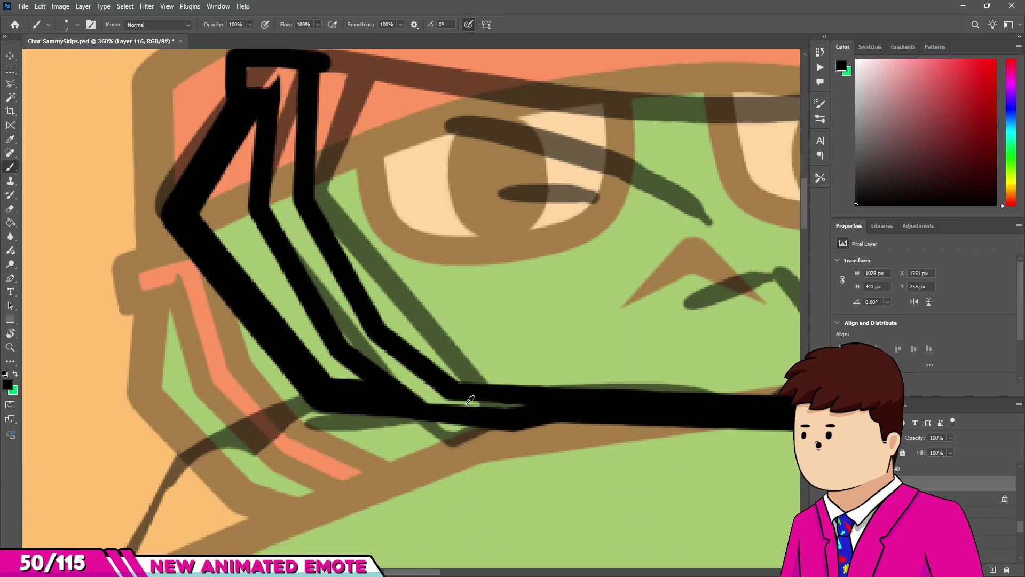
scroll(398, 394, down, 3)
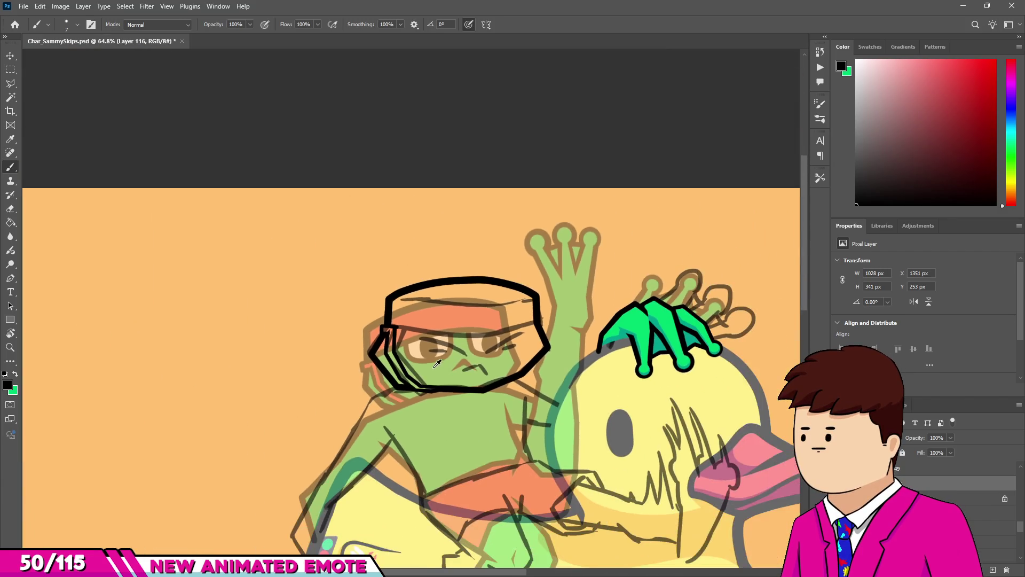
Set the brush back to 15 px, undo the overlong stroke and ink the band edge across the forehead.
scroll(444, 334, up, 8)
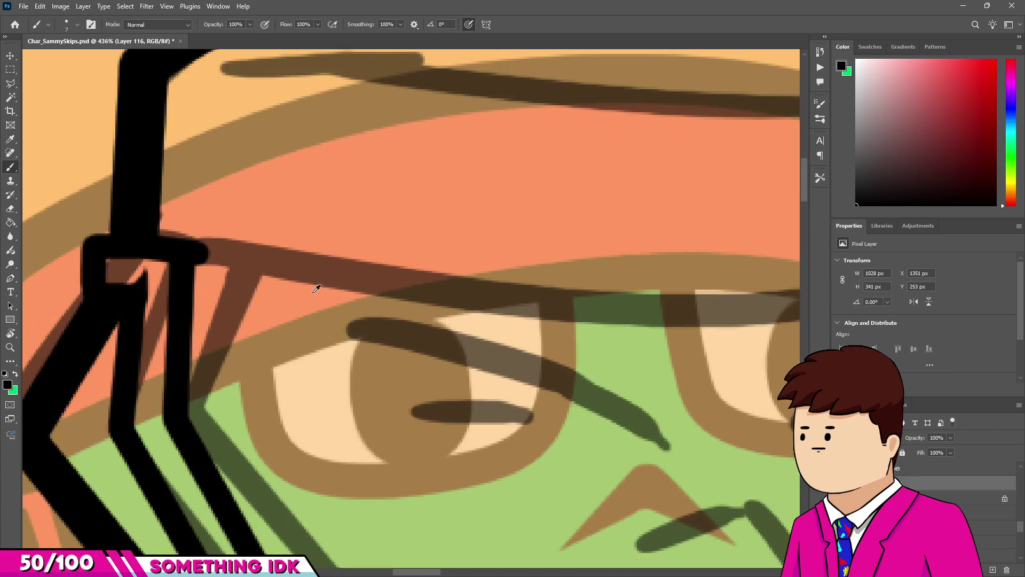
scroll(293, 339, up, 5)
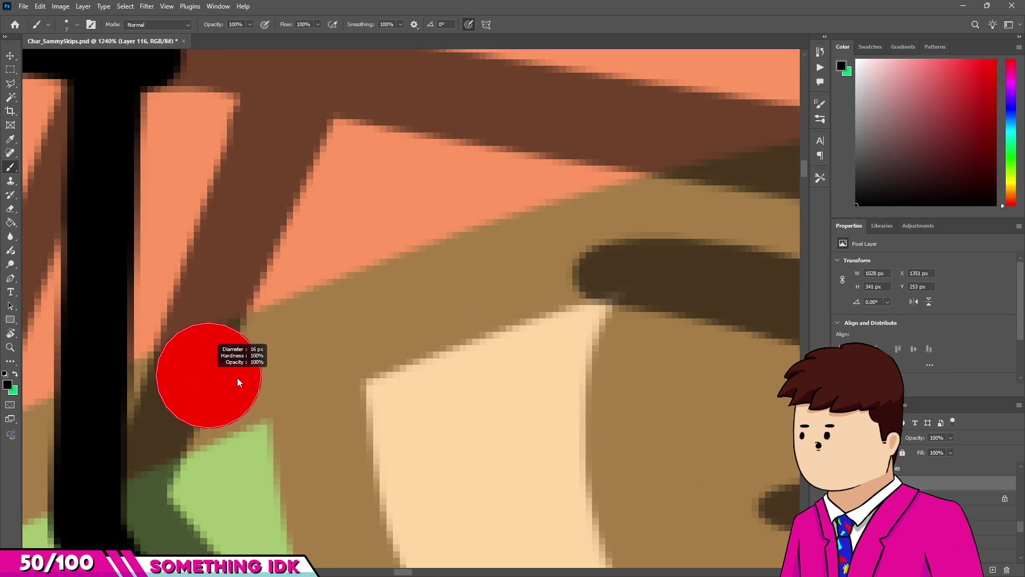
drag(204, 384, 210, 387)
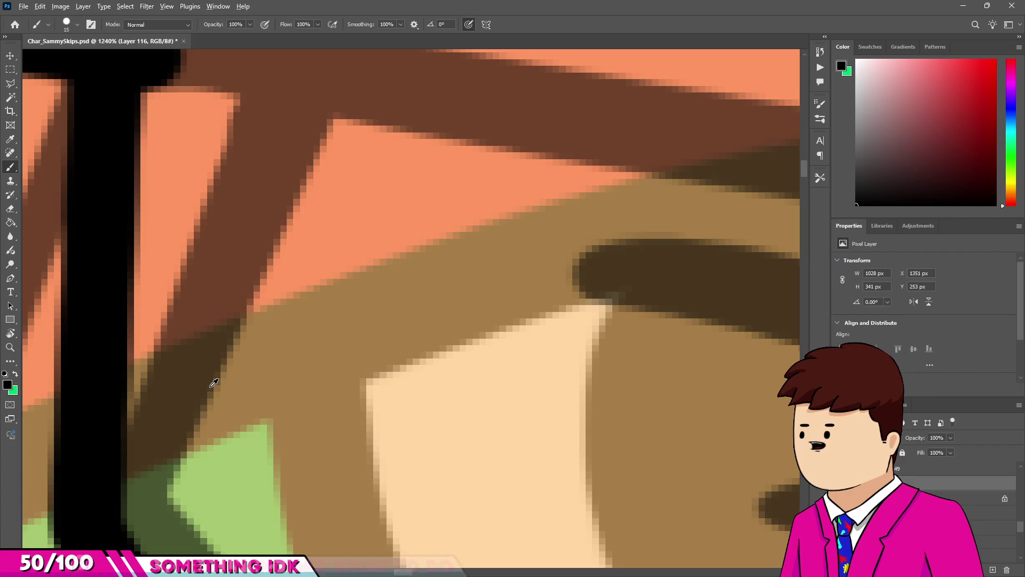
scroll(433, 298, down, 8)
scroll(363, 305, up, 2)
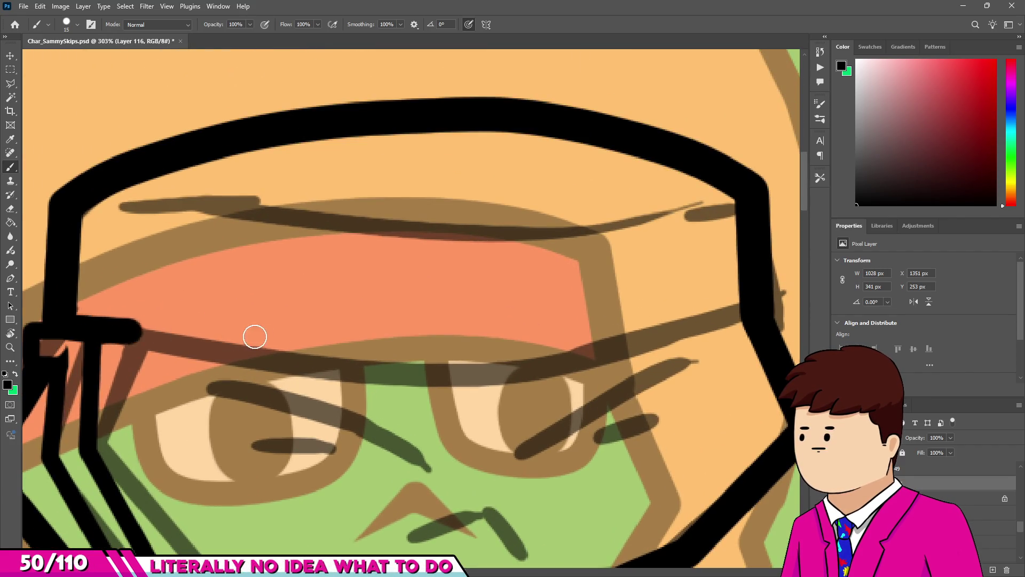
key(ctrl+z)
mouse_move(281, 351)
mouse_down()
mouse_move(521, 354)
mouse_move(747, 322)
mouse_up()
scroll(218, 355, down, 5)
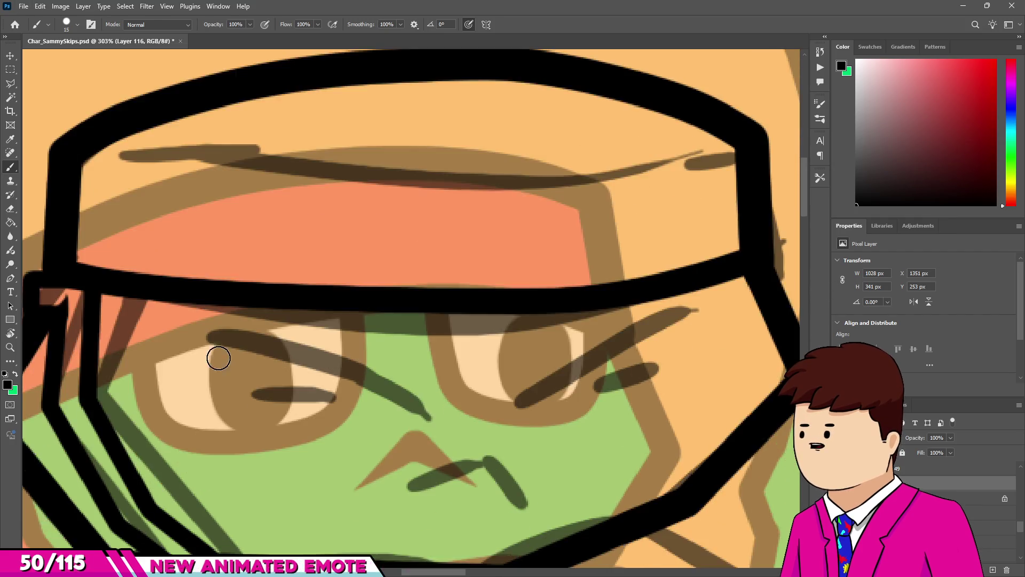
scroll(231, 327, up, 5)
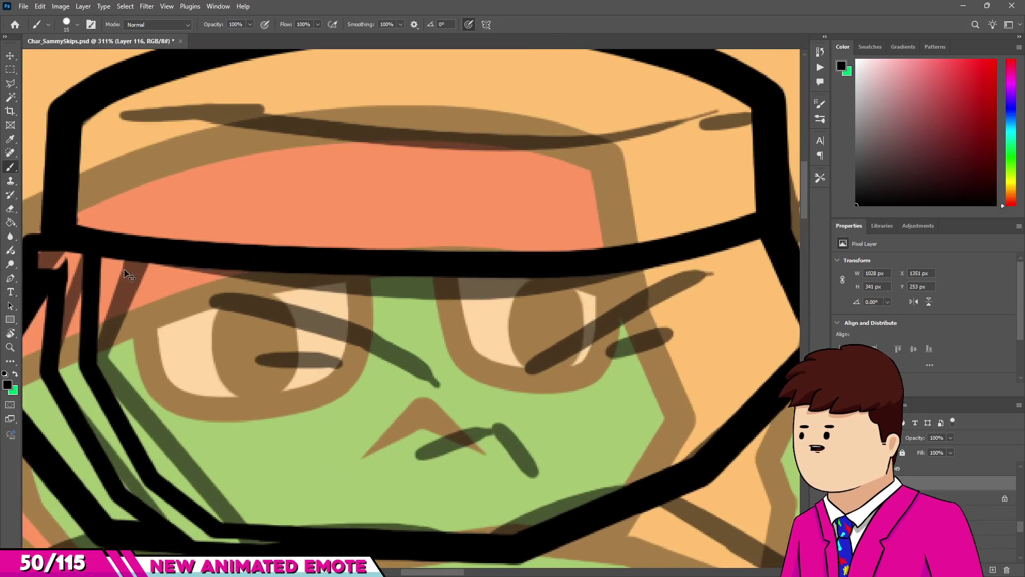
Redraw the band line several times until it spans the whole forehead.
mouse_move(74, 239)
mouse_down()
mouse_move(357, 270)
mouse_move(487, 270)
mouse_up()
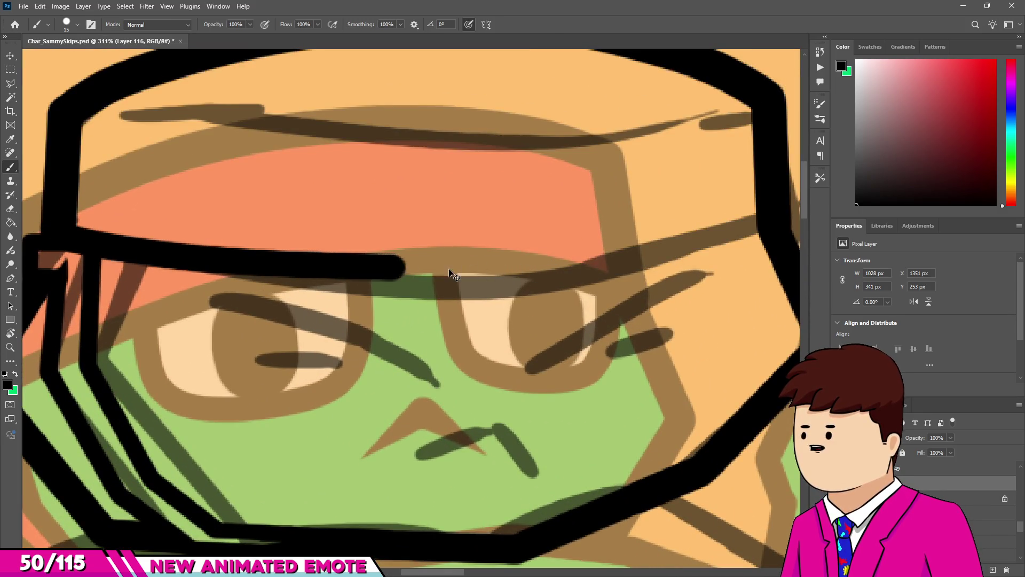
key(ctrl+z)
drag(230, 283, 446, 293)
key(ctrl+z)
mouse_move(73, 240)
mouse_down()
mouse_move(142, 256)
mouse_move(431, 265)
mouse_up()
key(ctrl+z)
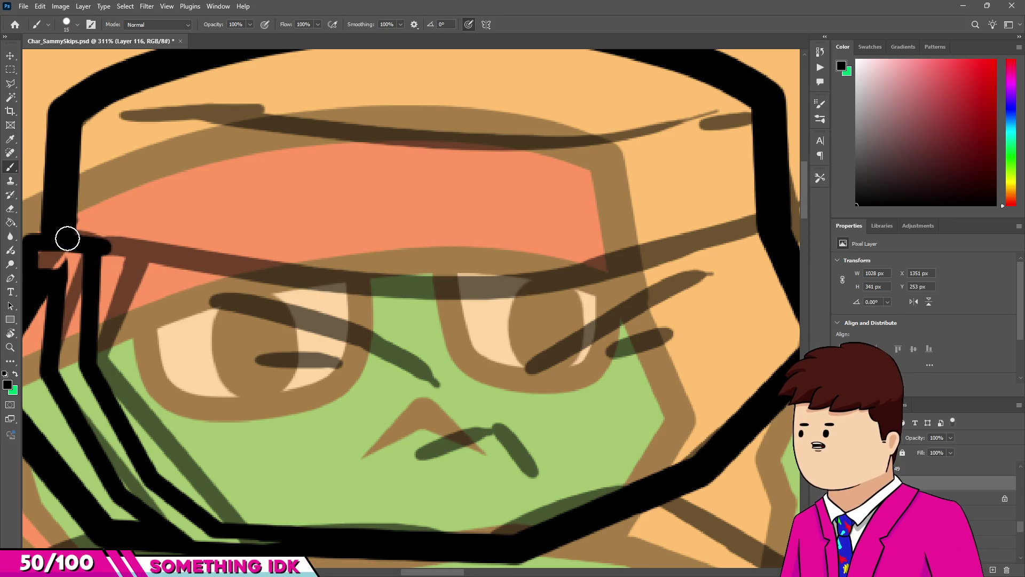
mouse_move(213, 265)
mouse_down()
mouse_move(590, 279)
mouse_move(766, 229)
mouse_up()
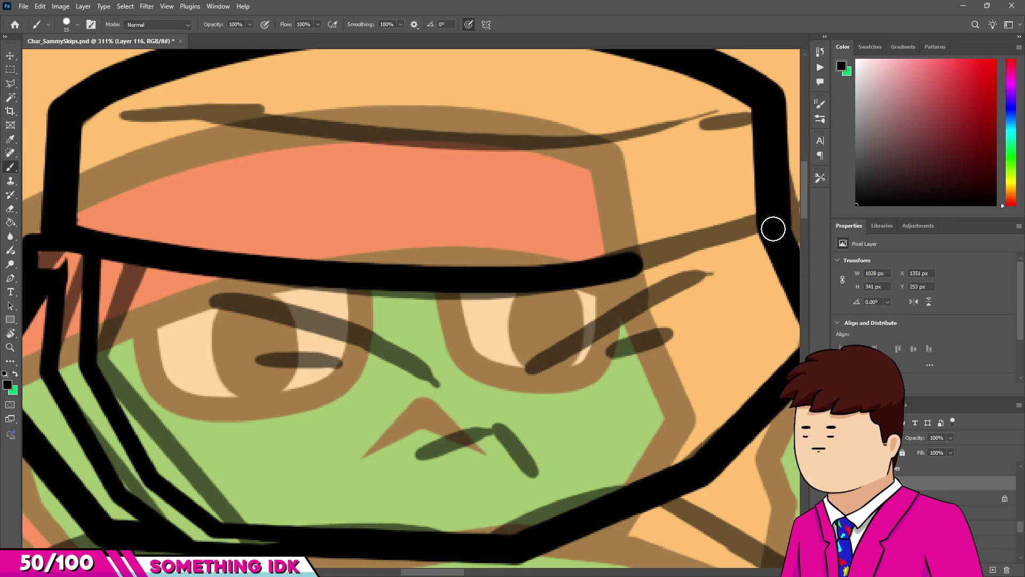
scroll(525, 303, down, 5)
scroll(611, 300, up, 10)
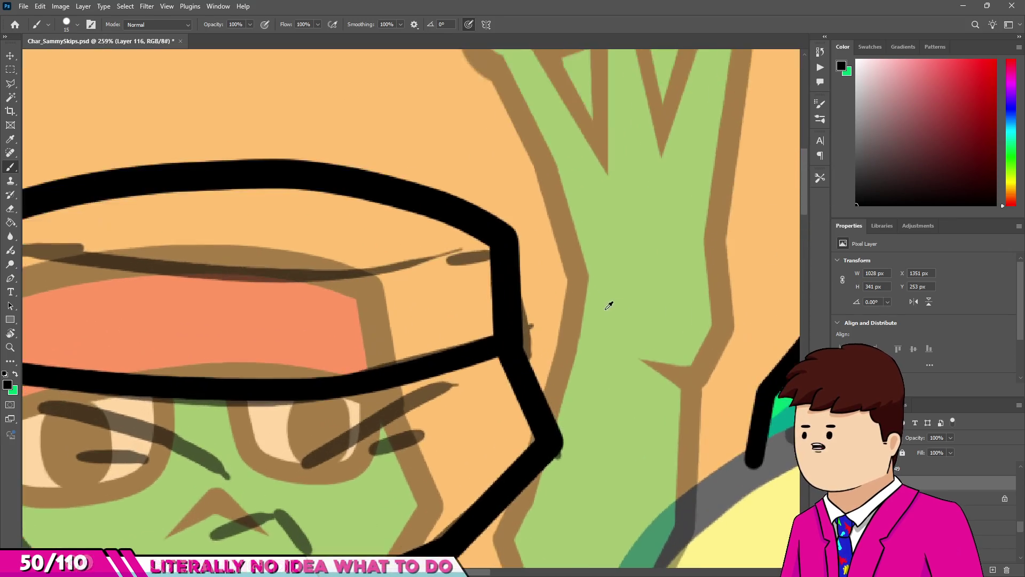
Ink the start of the crease line on the left of the cap.
scroll(456, 341, down, 5)
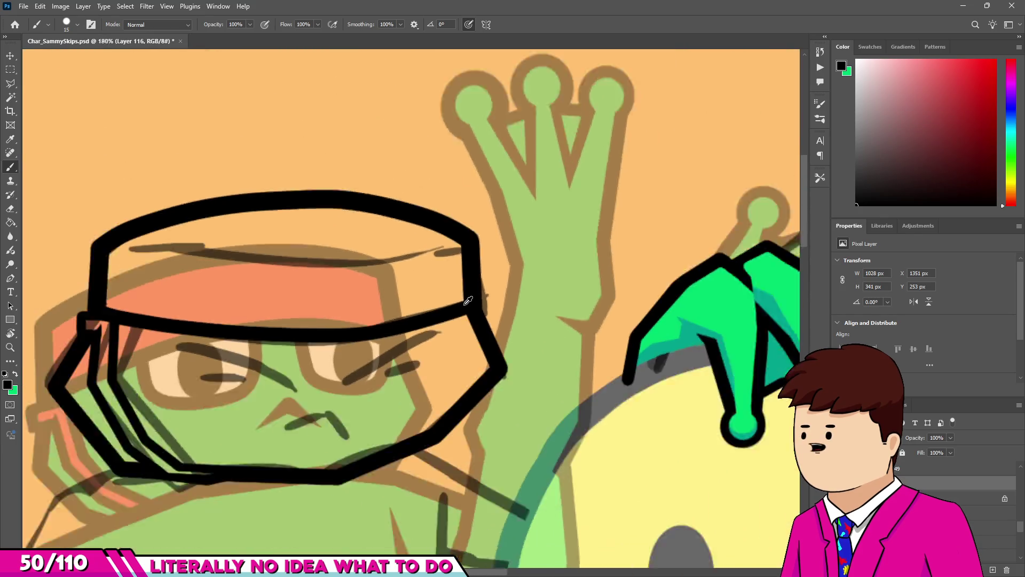
scroll(188, 291, up, 2)
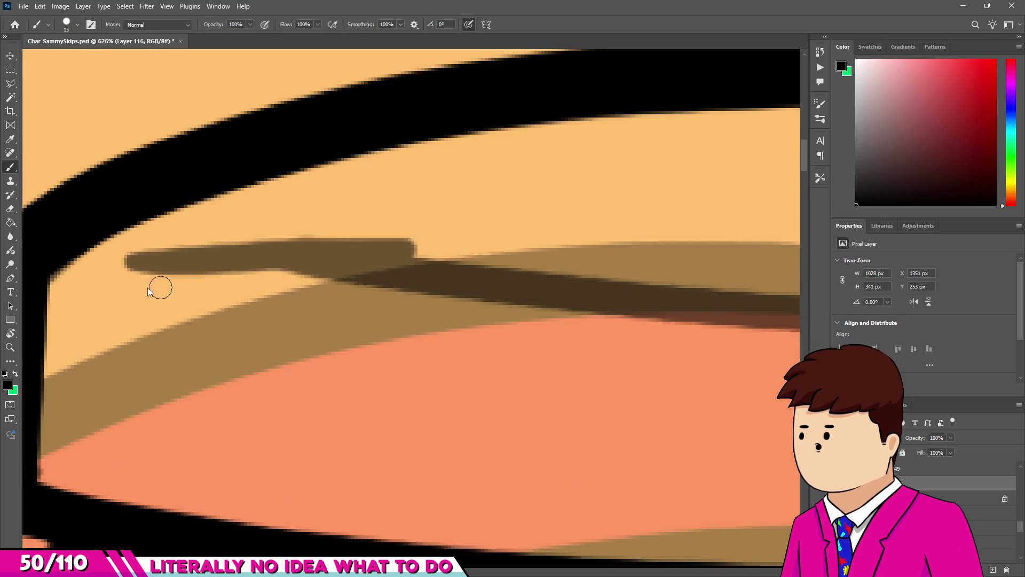
scroll(150, 291, down, 6)
scroll(182, 290, up, 3)
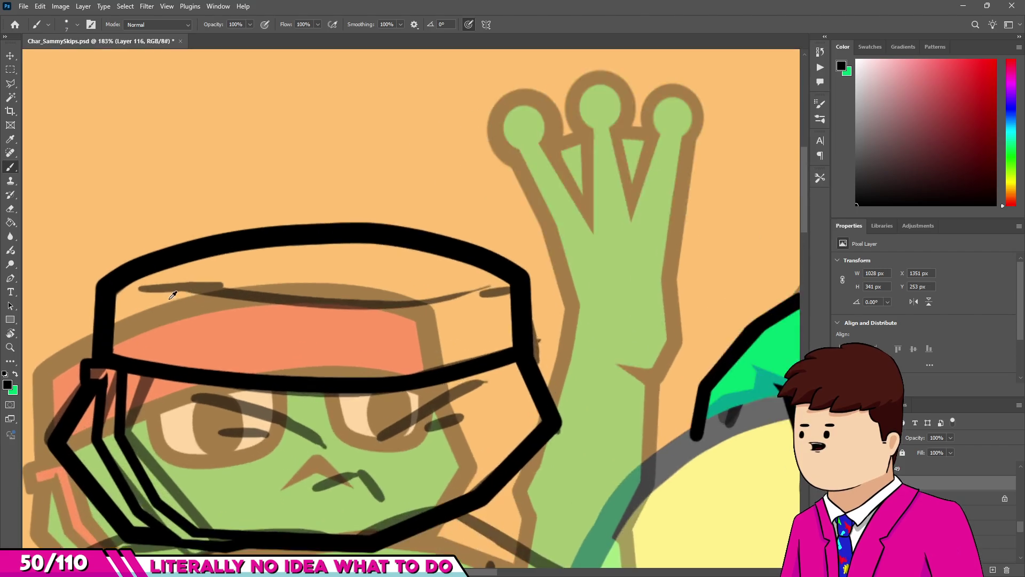
click(120, 287)
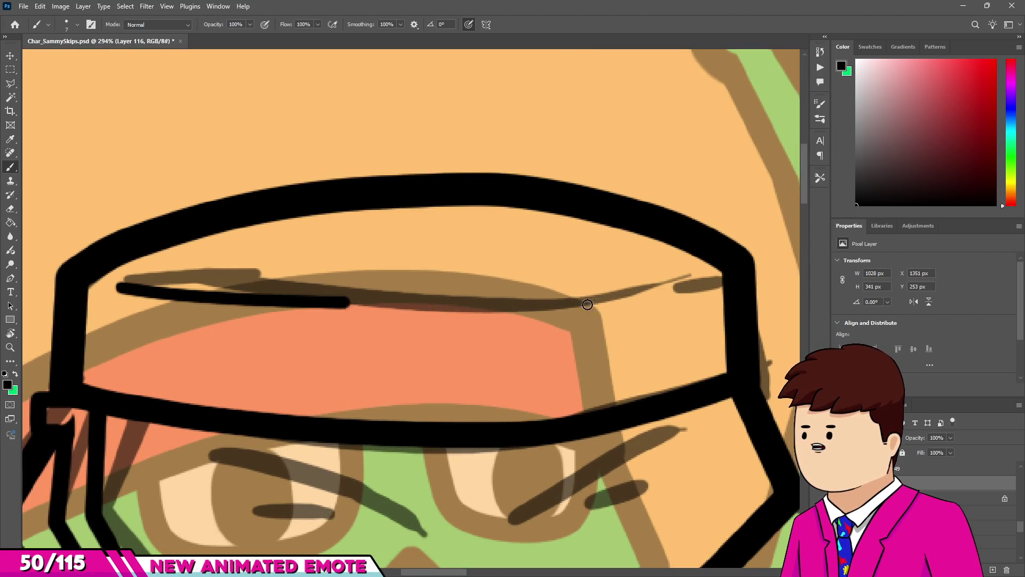
Erase along the cap-top line to thin it and taper its left end.
key(e)
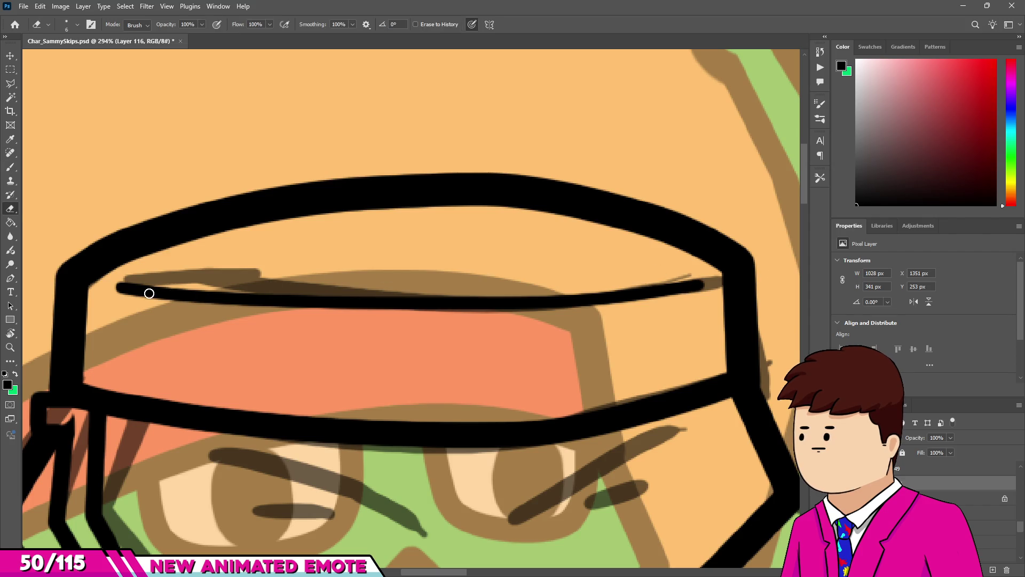
scroll(117, 298, up, 4)
drag(98, 285, 769, 320)
scroll(507, 384, down, 3)
scroll(247, 370, down, 2)
scroll(135, 320, up, 3)
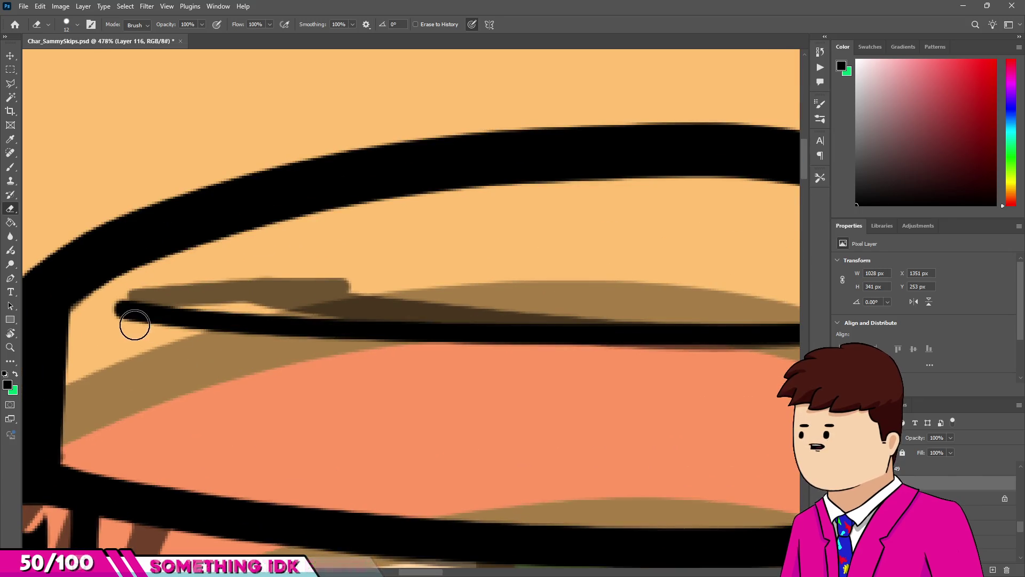
drag(103, 306, 280, 333)
scroll(289, 396, down, 3)
scroll(619, 356, up, 3)
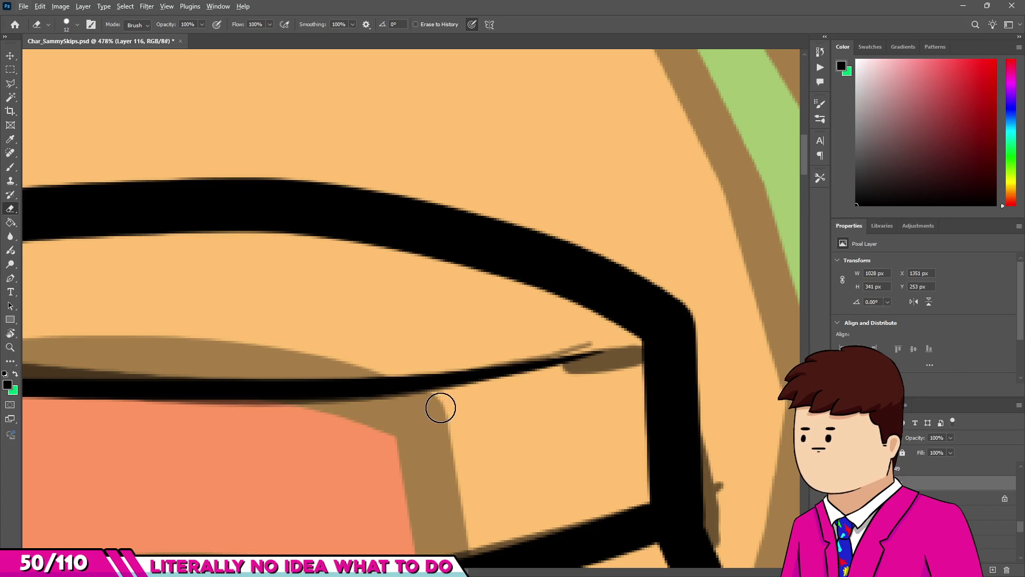
scroll(432, 403, down, 10)
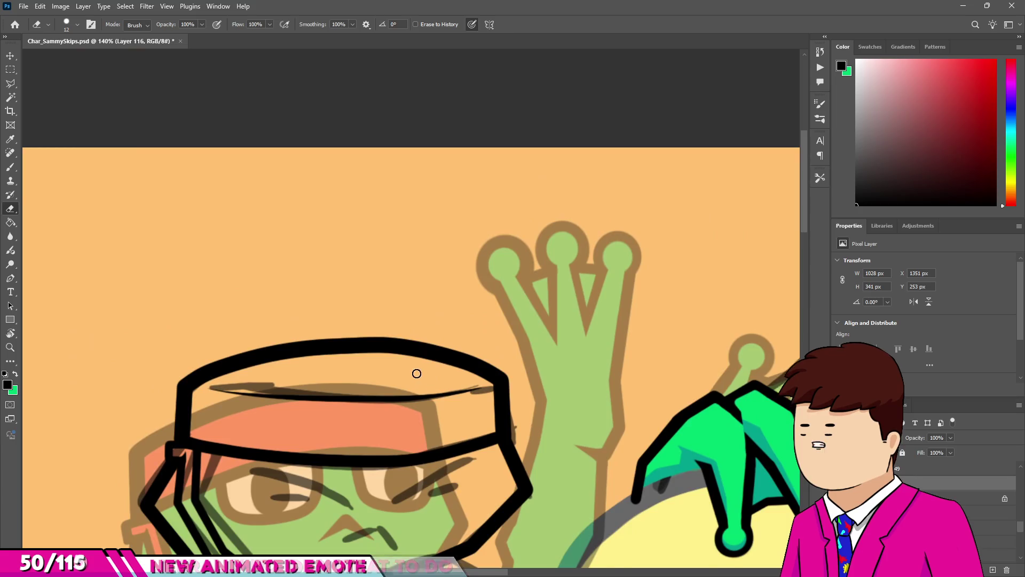
scroll(435, 361, up, 5)
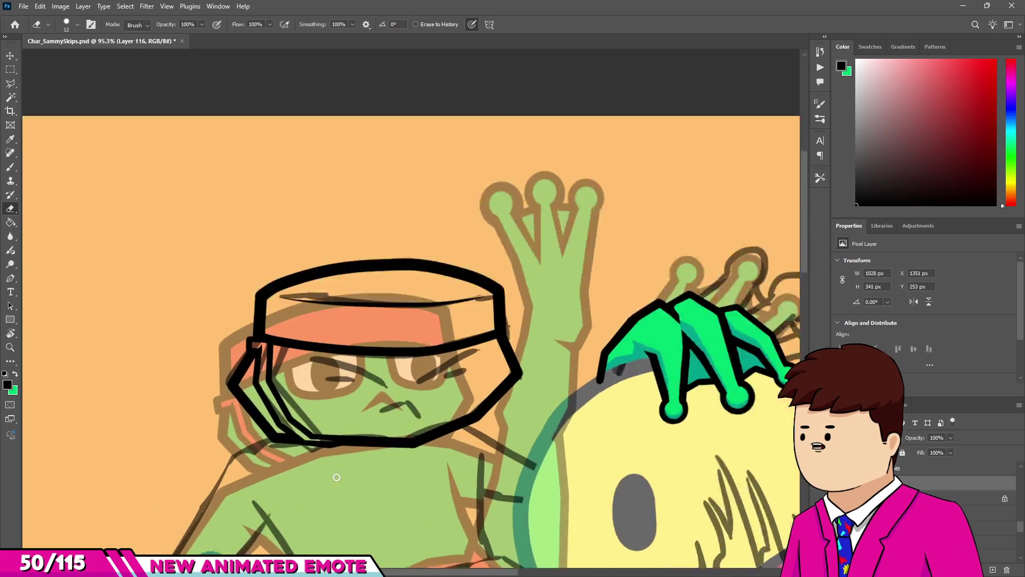
scroll(196, 281, up, 5)
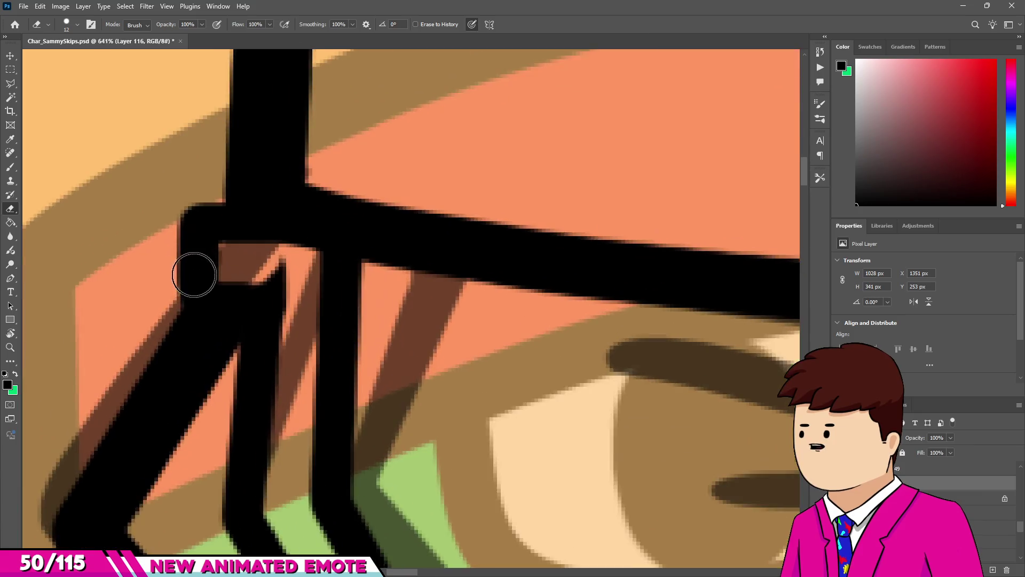
scroll(196, 281, down, 7)
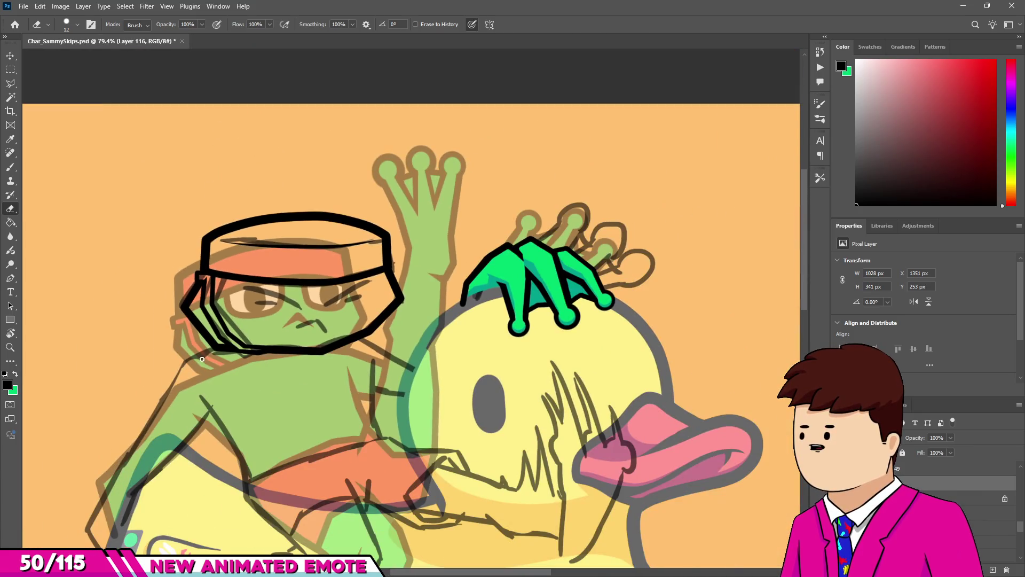
Return to the Brush and enlarge it from 9 px to about 17 px.
key(b)
scroll(231, 358, up, 13)
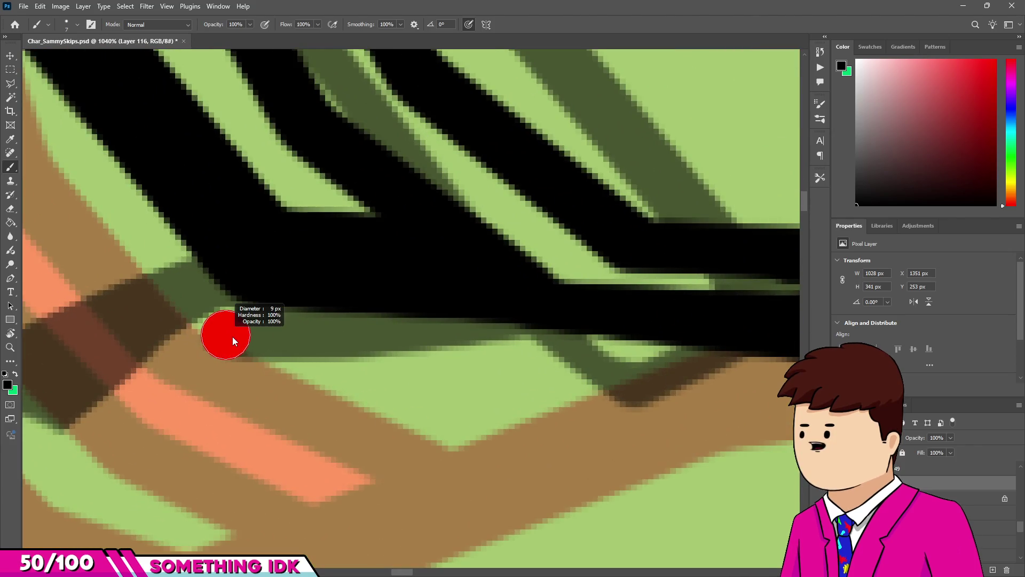
drag(232, 336, 248, 337)
scroll(285, 308, down, 6)
scroll(183, 411, up, 6)
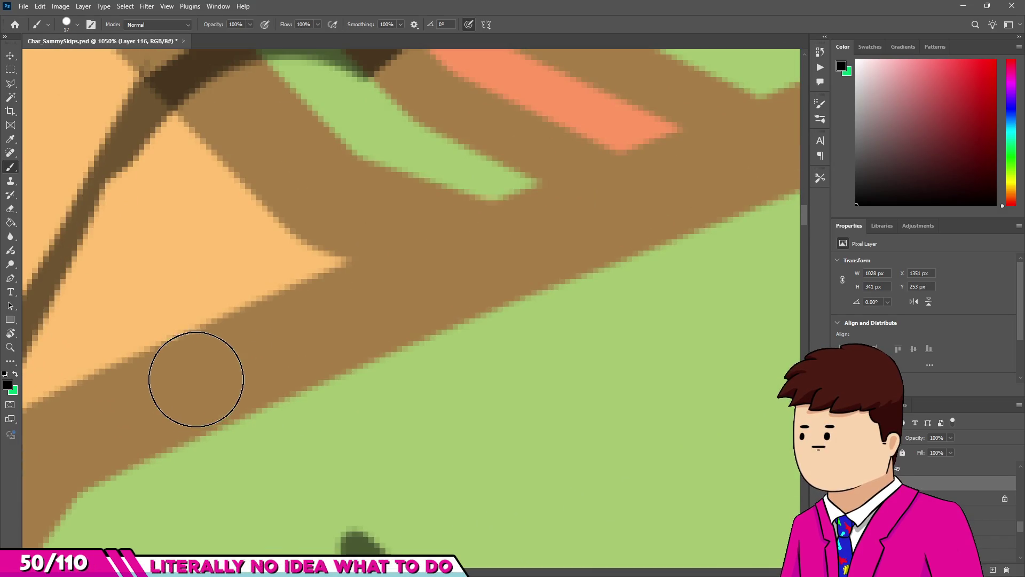
Ink a straight line from the frog's chin down-right toward the duck.
scroll(195, 377, down, 10)
scroll(294, 281, down, 2)
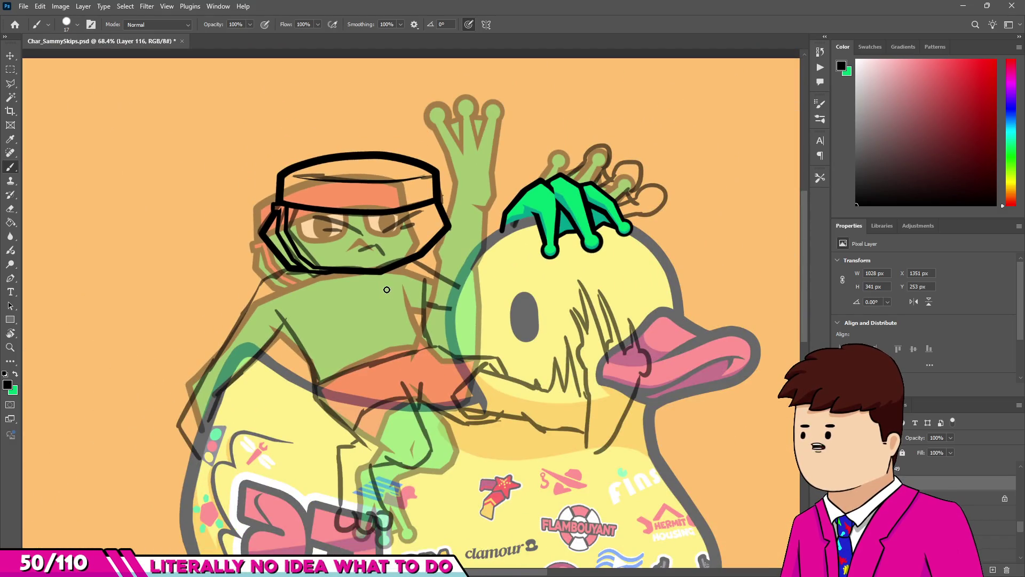
scroll(395, 281, up, 8)
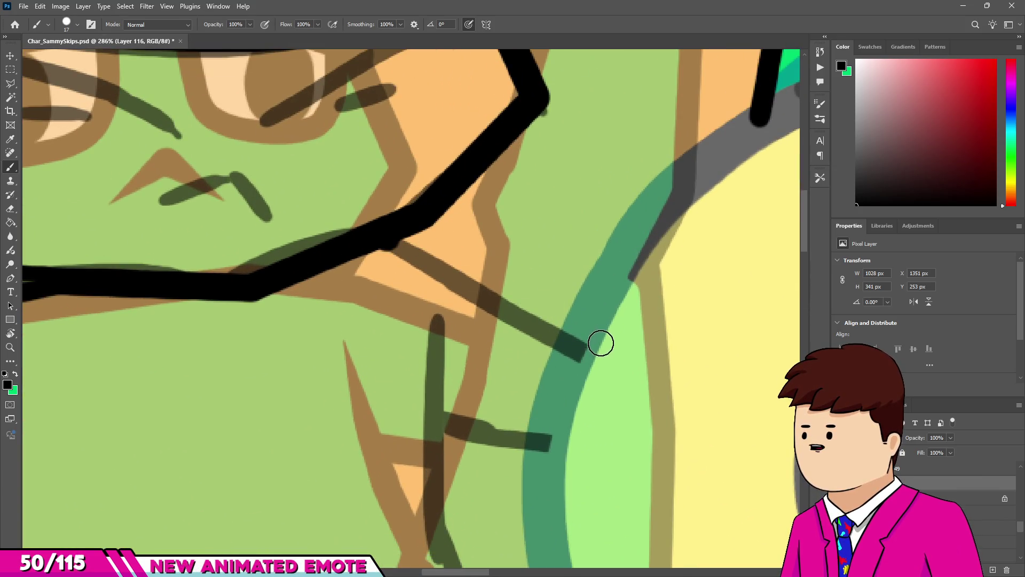
scroll(601, 342, down, 6)
scroll(487, 338, up, 4)
scroll(379, 344, down, 4)
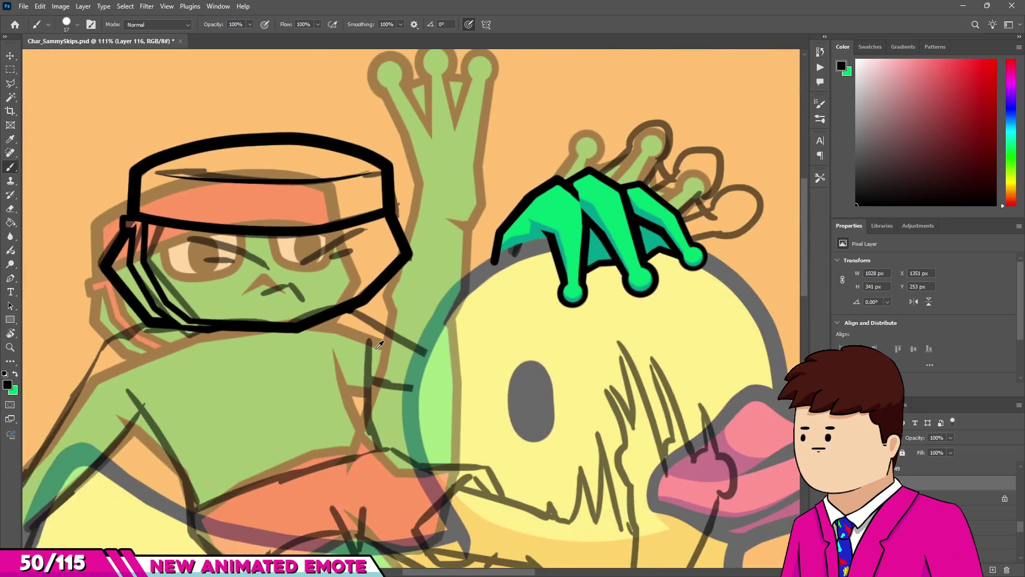
scroll(379, 345, down, 3)
scroll(395, 340, up, 10)
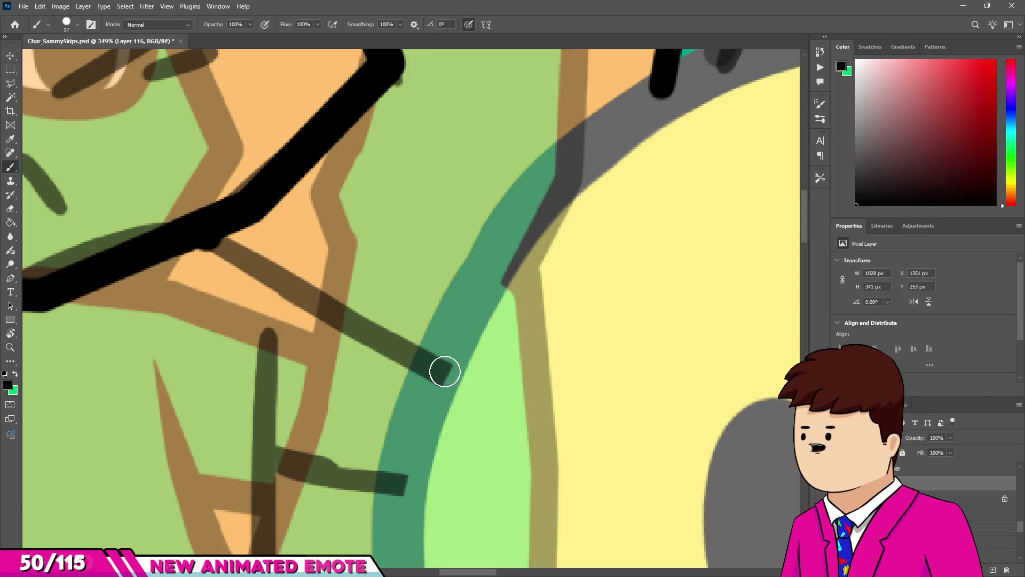
shift+click(445, 370)
scroll(405, 358, down, 8)
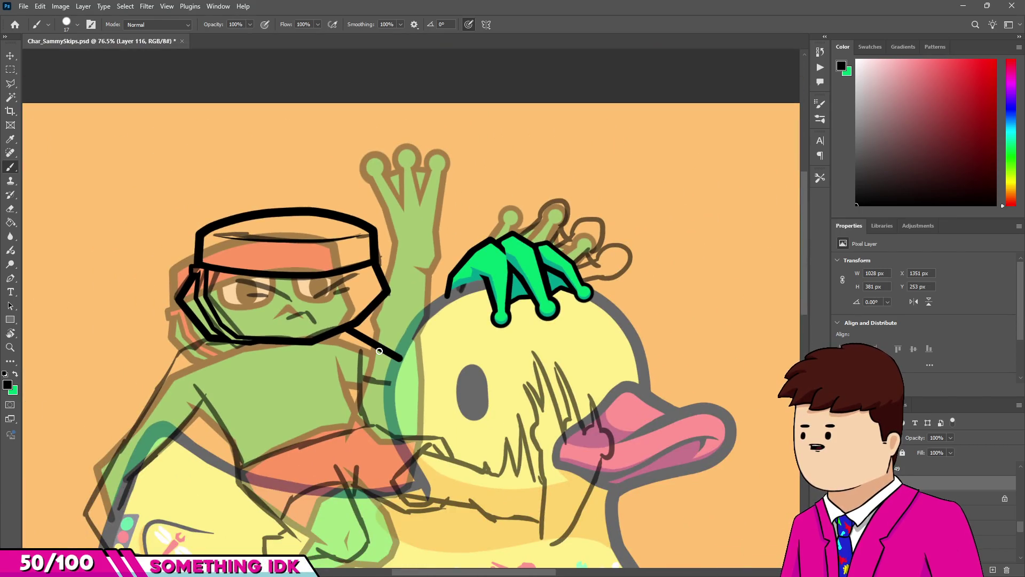
Ink a straight vertical black line below the frog's jaw, with a short branch toward the duck's edge.
scroll(375, 327, up, 8)
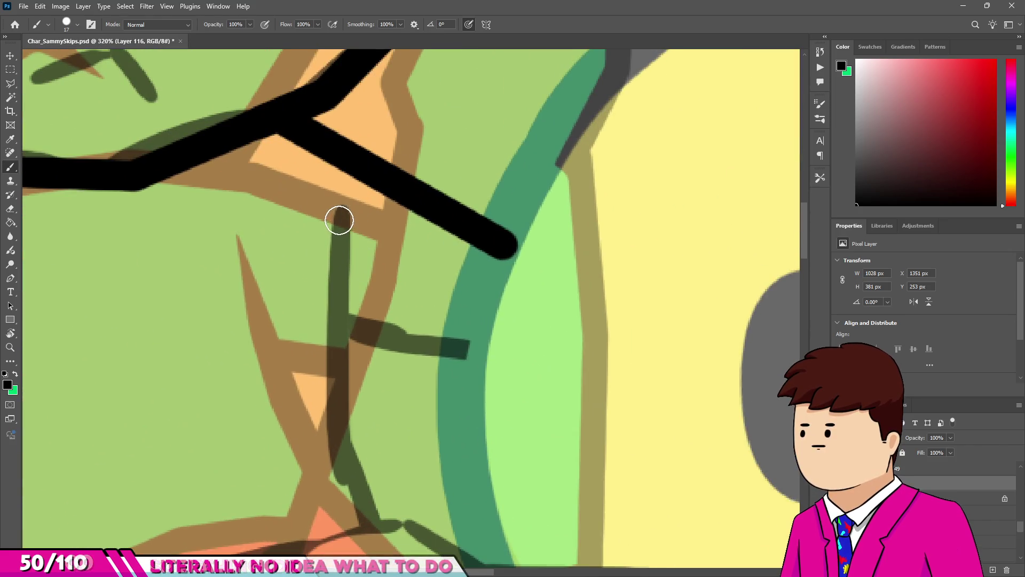
click(339, 220)
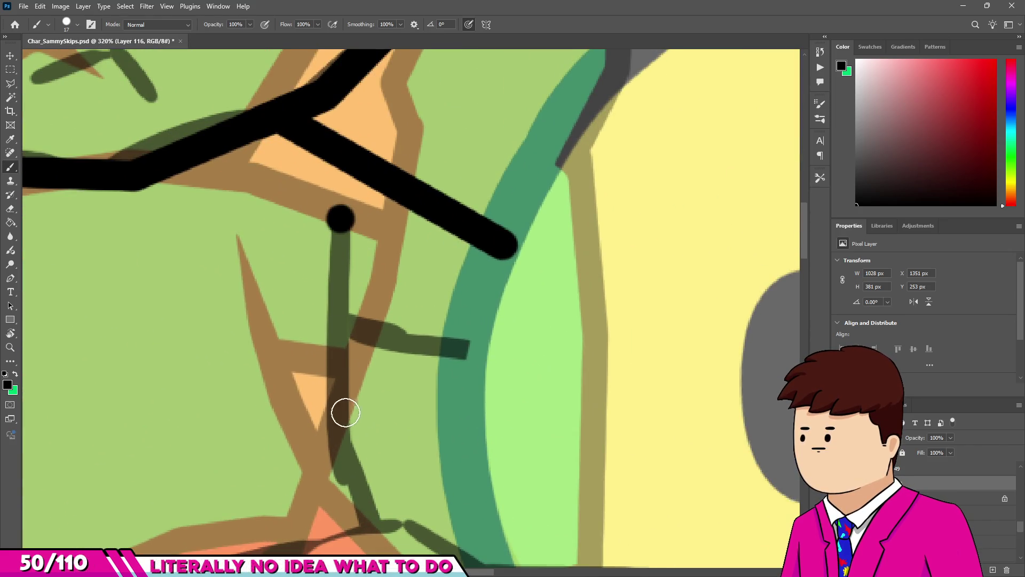
shift+click(343, 451)
scroll(374, 395, down, 6)
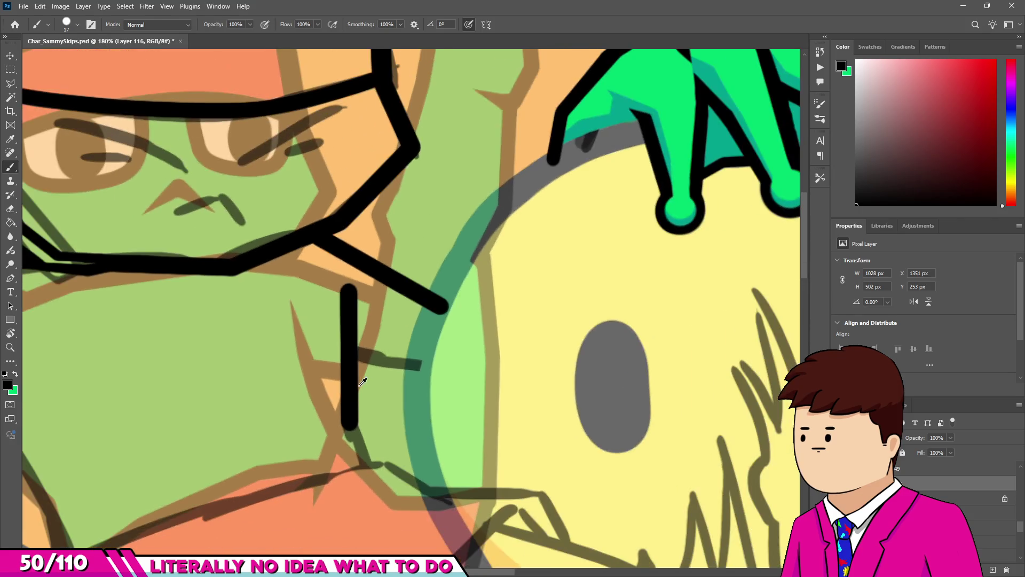
scroll(352, 427, up, 5)
shift+click(352, 452)
scroll(351, 453, down, 5)
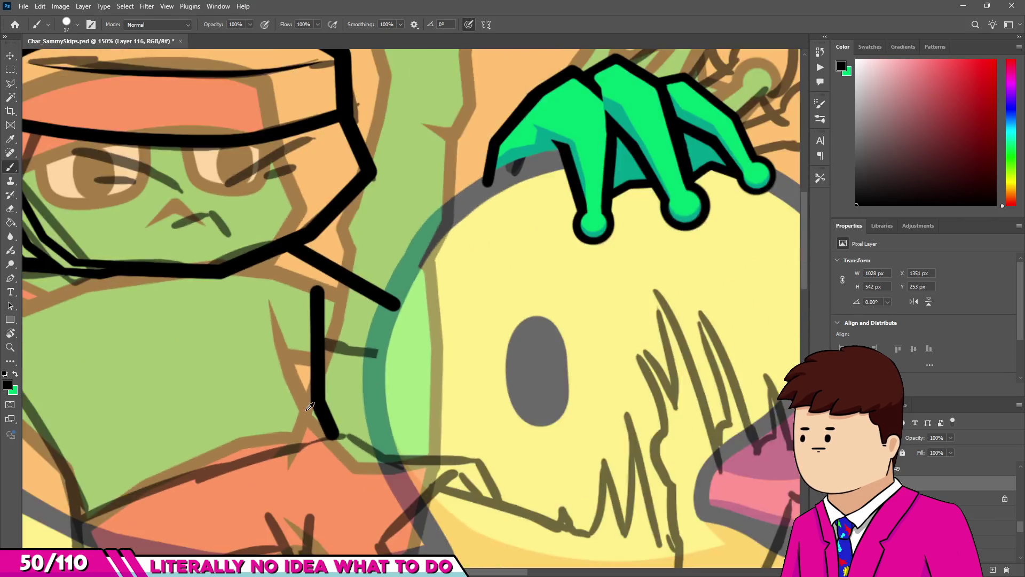
scroll(312, 373, up, 5)
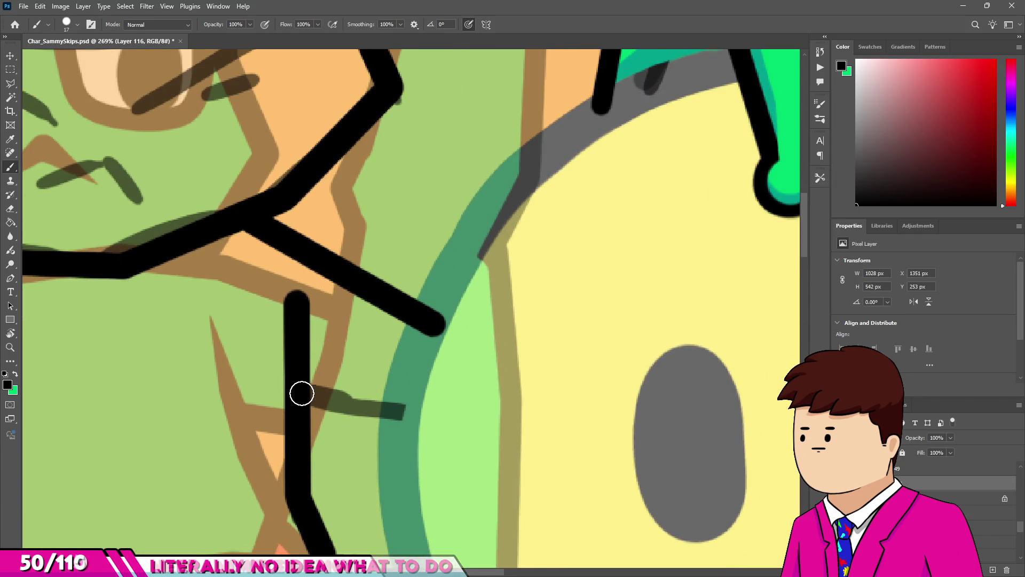
shift+click(401, 411)
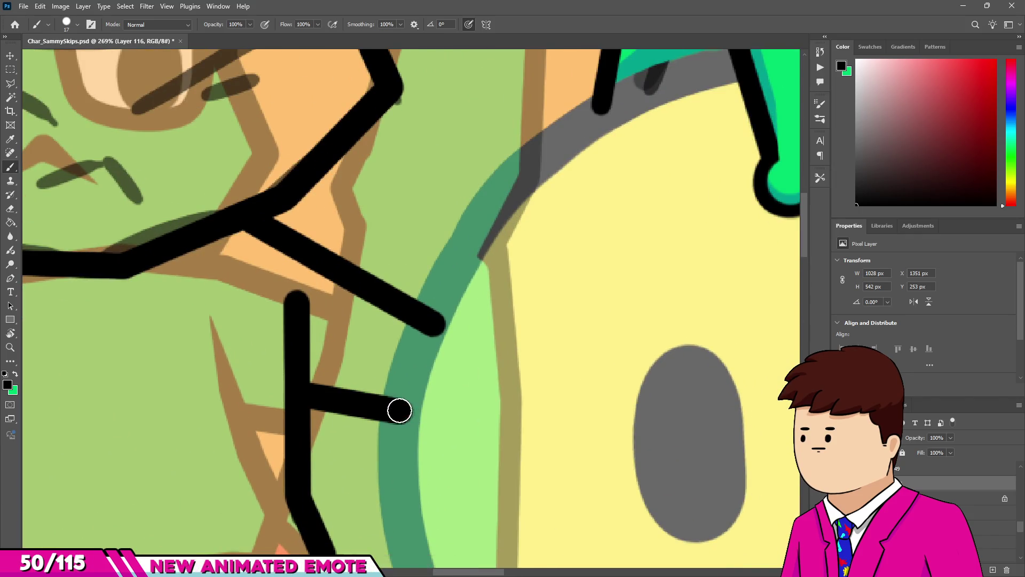
Erase the top of the vertical stroke so it tapers.
key(e)
scroll(286, 310, up, 4)
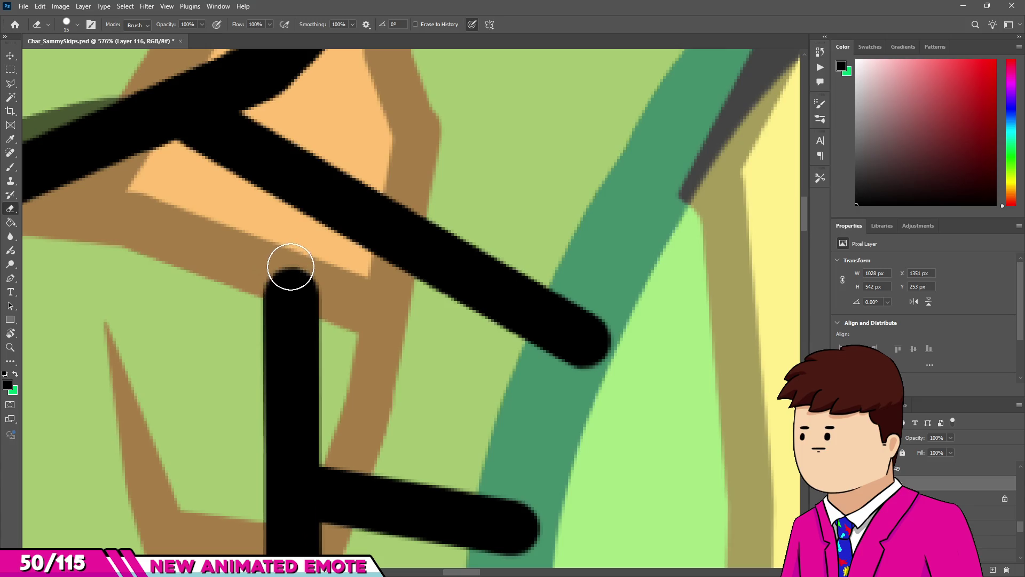
scroll(236, 480, down, 3)
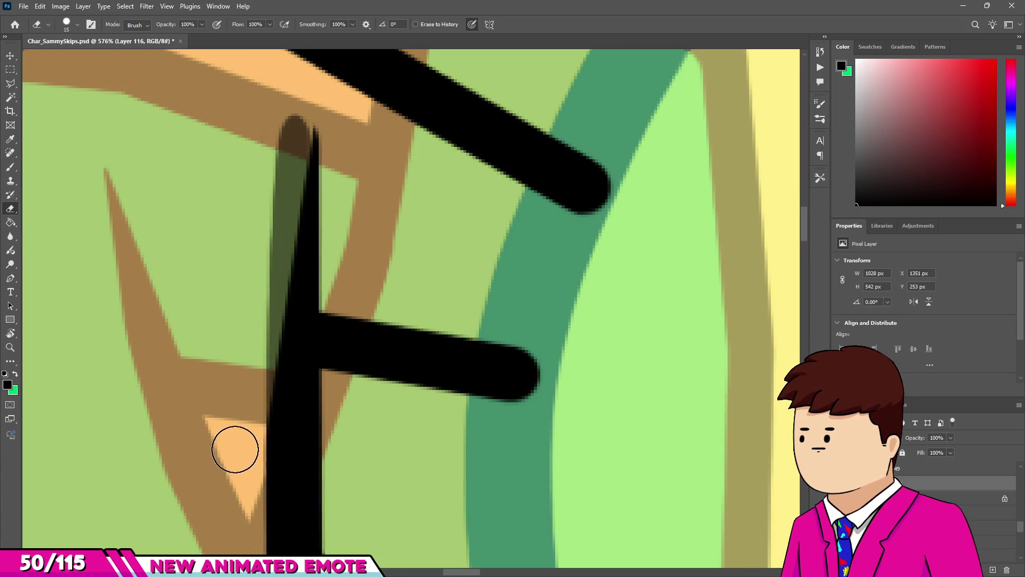
scroll(243, 394, down, 2)
scroll(243, 393, down, 2)
scroll(245, 362, up, 5)
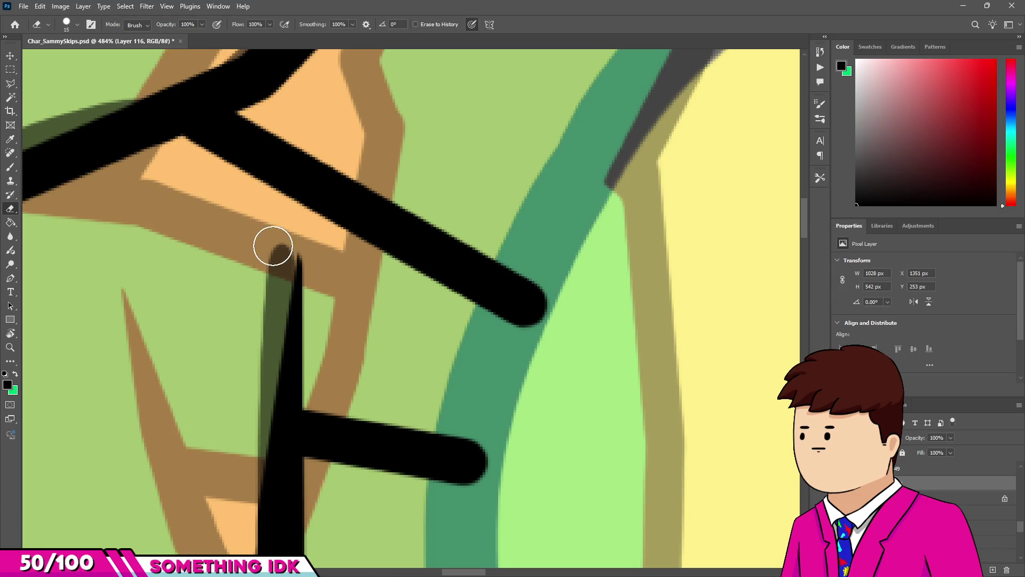
scroll(226, 483, down, 4)
scroll(335, 314, up, 4)
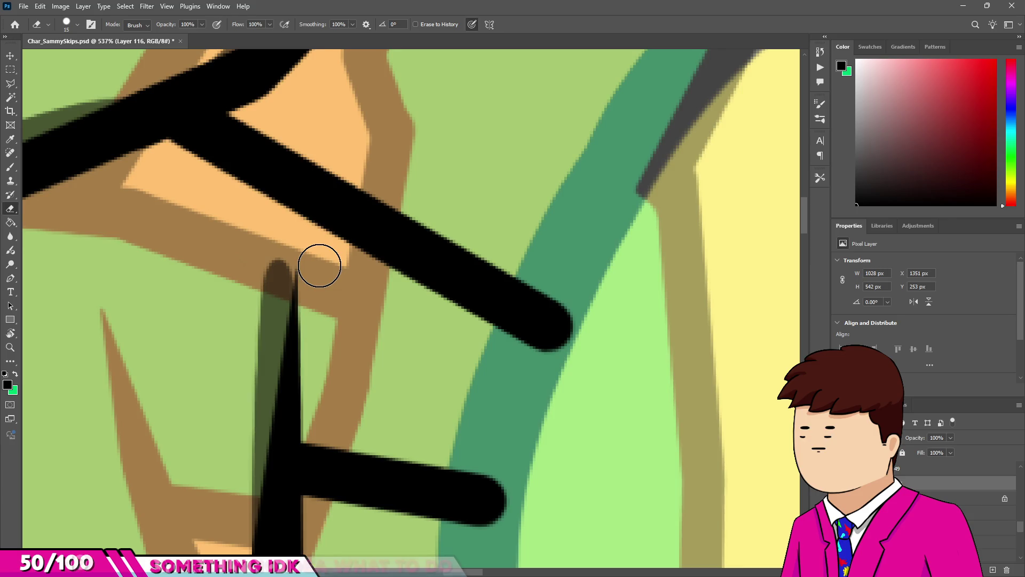
scroll(322, 265, down, 7)
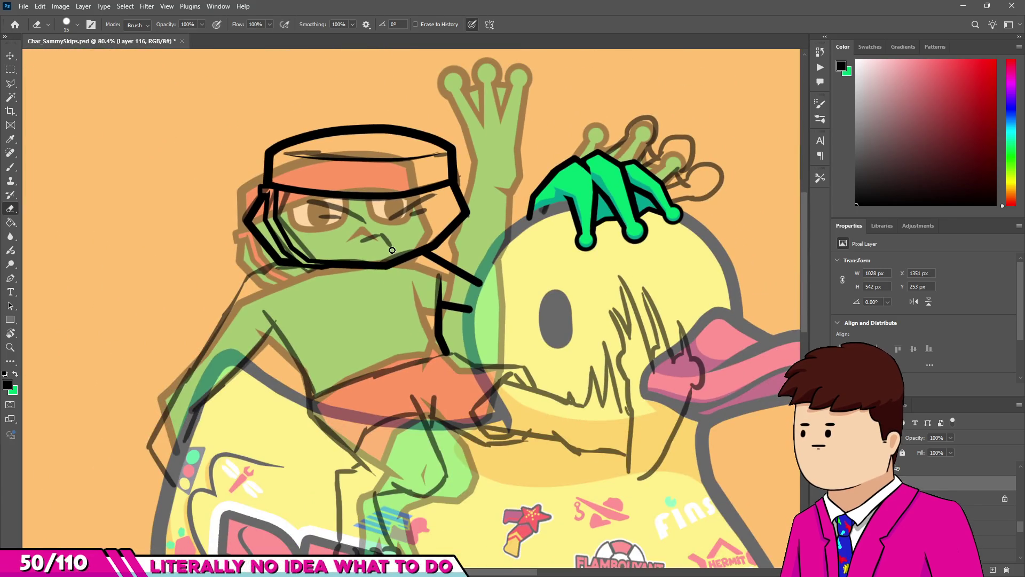
Return to the Brush and zoom around the canvas to review the inking so far.
key(b)
scroll(267, 256, up, 2)
scroll(319, 263, down, 2)
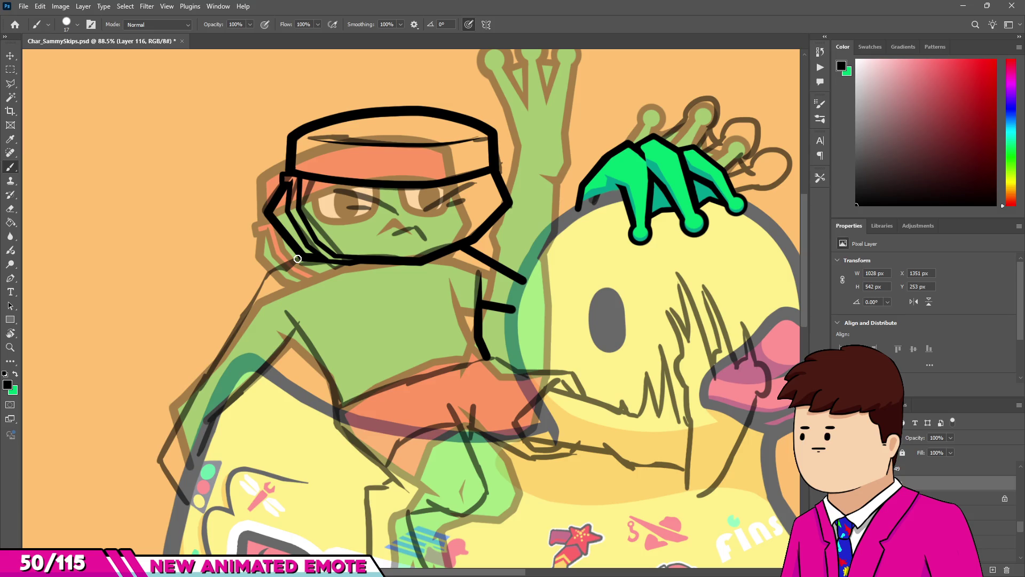
scroll(312, 288, down, 3)
scroll(381, 262, down, 1)
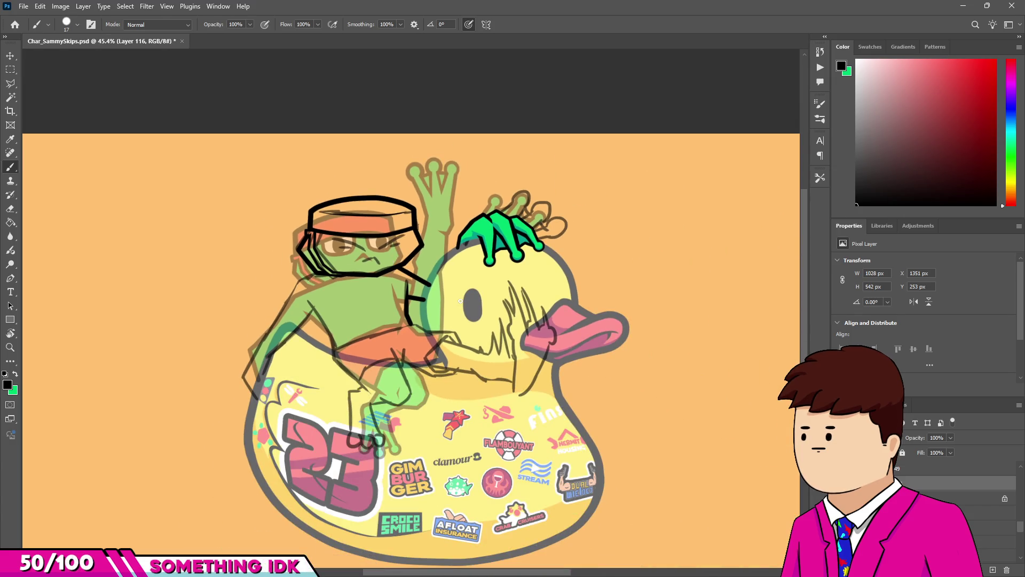
scroll(405, 377, up, 3)
scroll(438, 361, down, 2)
scroll(475, 343, up, 1)
scroll(475, 342, up, 1)
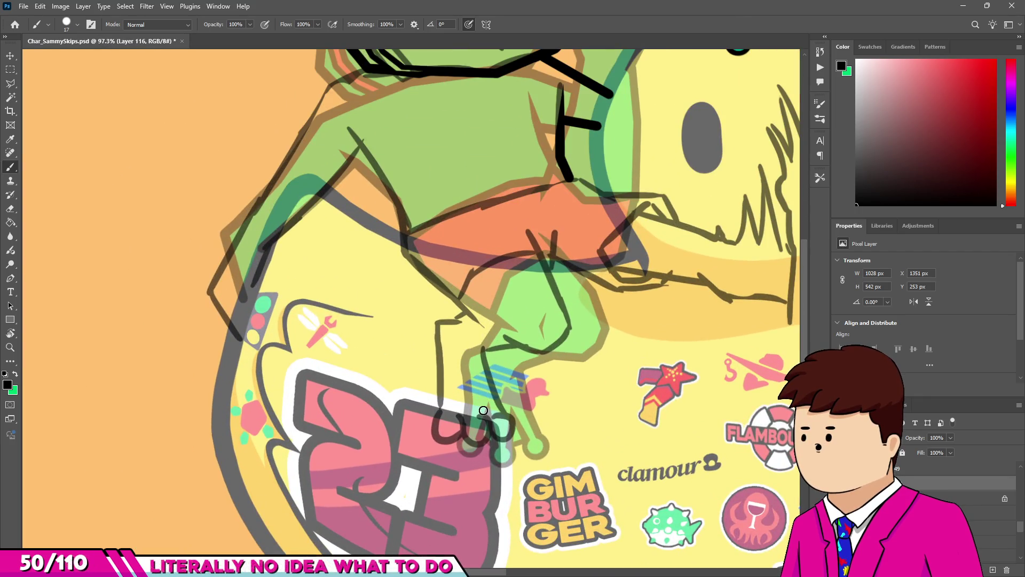
scroll(961, 513, up, 3)
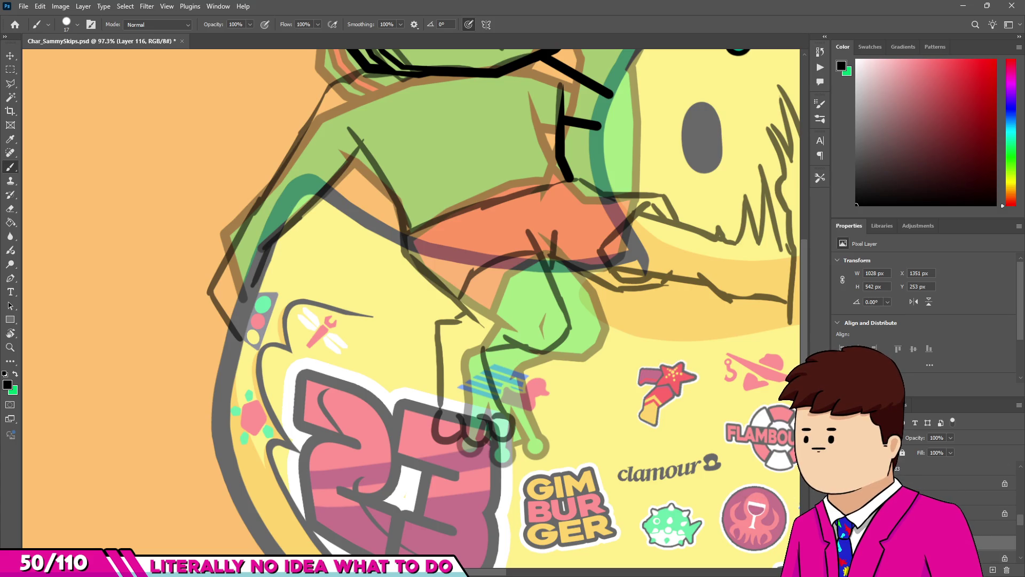
scroll(578, 486, down, 2)
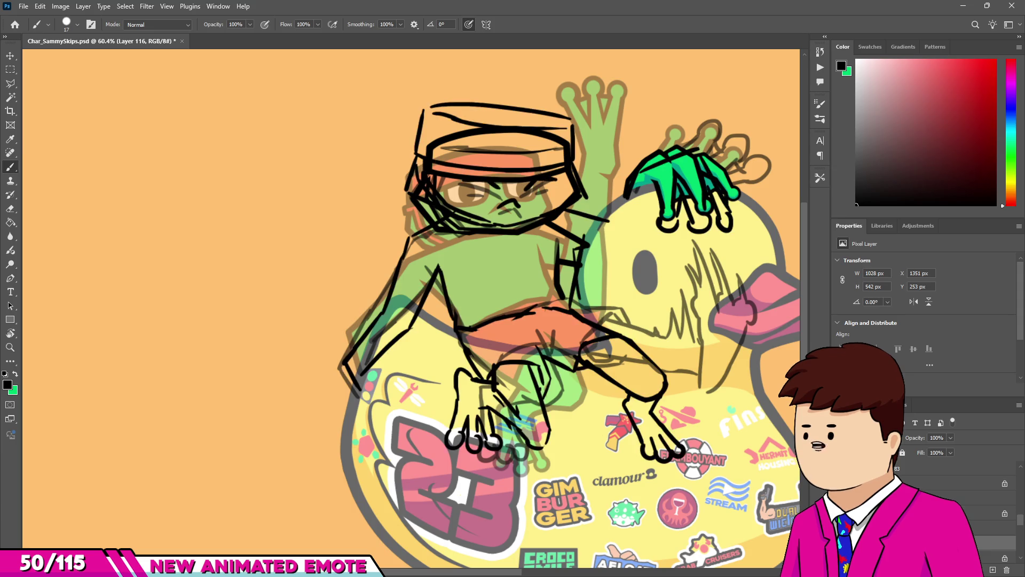
scroll(950, 507, up, 1)
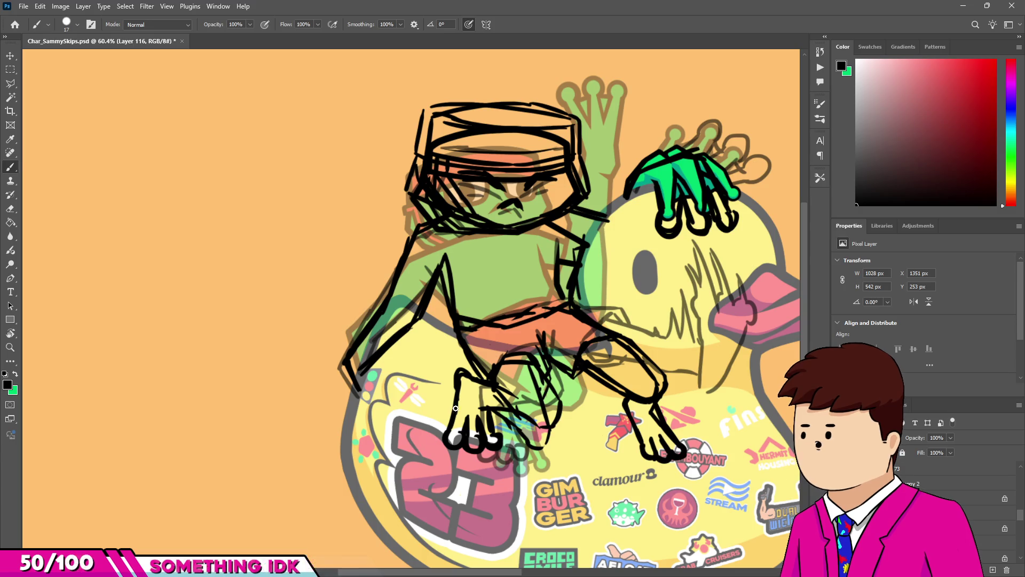
Hide the rough sketch on Layer 73, check the feet area, and make Layer 116 active.
click(955, 468)
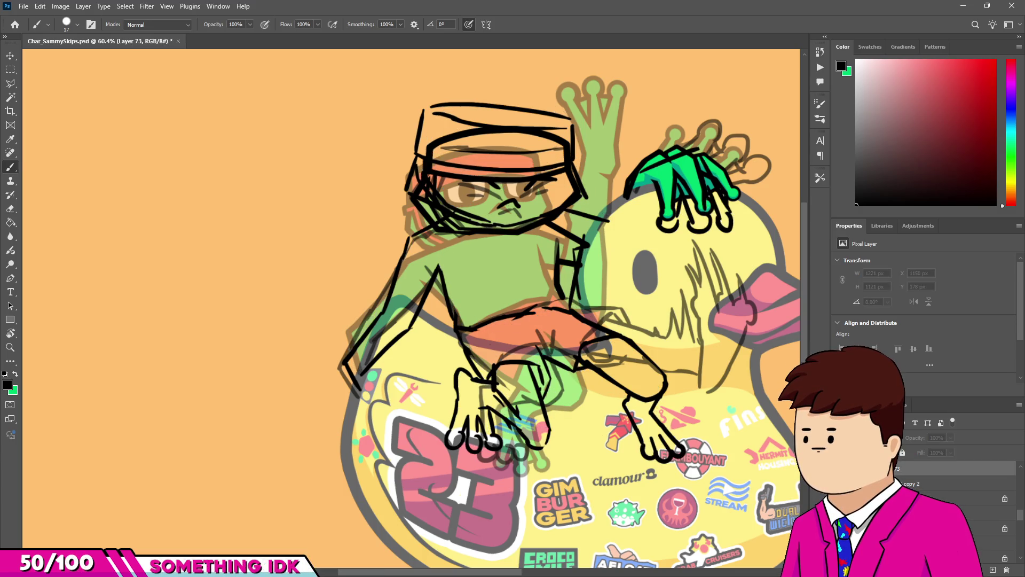
scroll(464, 407, up, 3)
drag(592, 491, 545, 413)
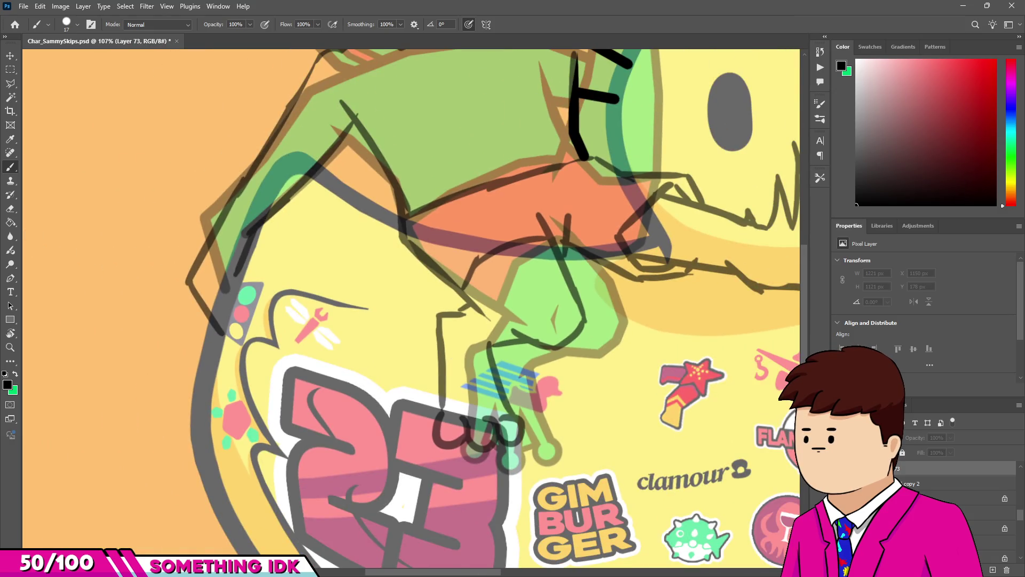
scroll(956, 481, down, 1)
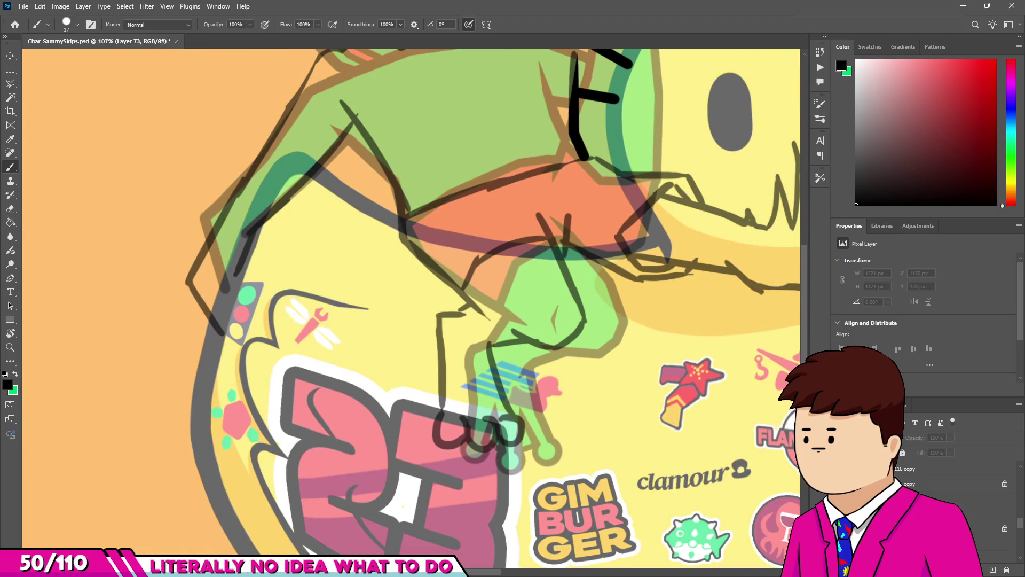
click(955, 513)
scroll(425, 346, down, 5)
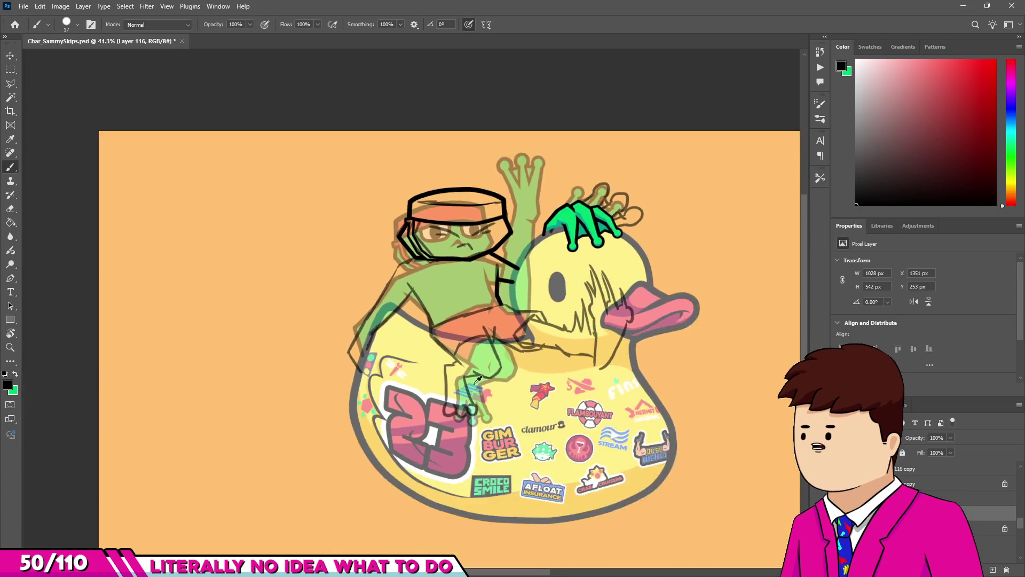
Place a first straight line along the shorts' top, then undo it as misplaced.
scroll(425, 346, up, 8)
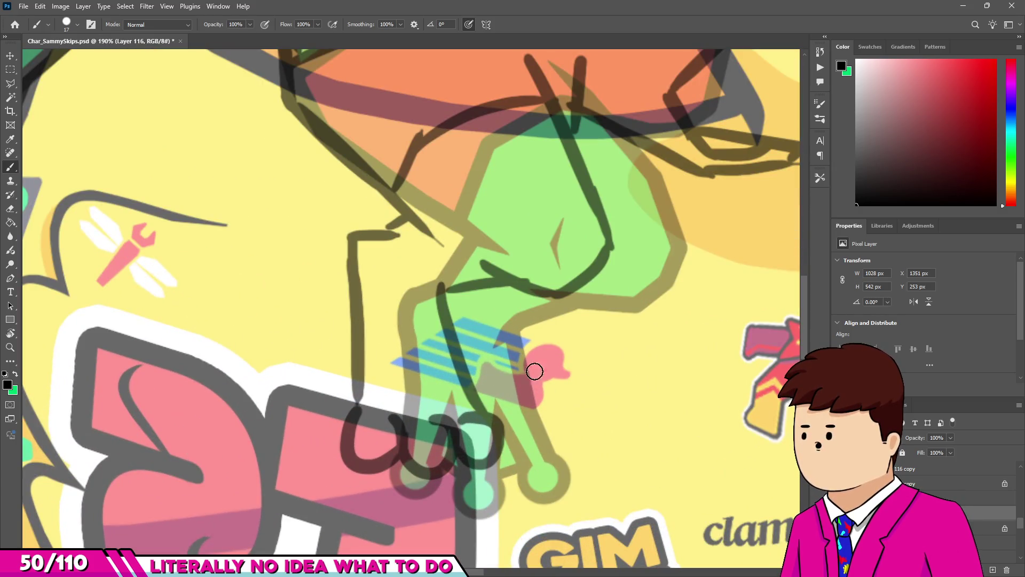
scroll(432, 437, down, 5)
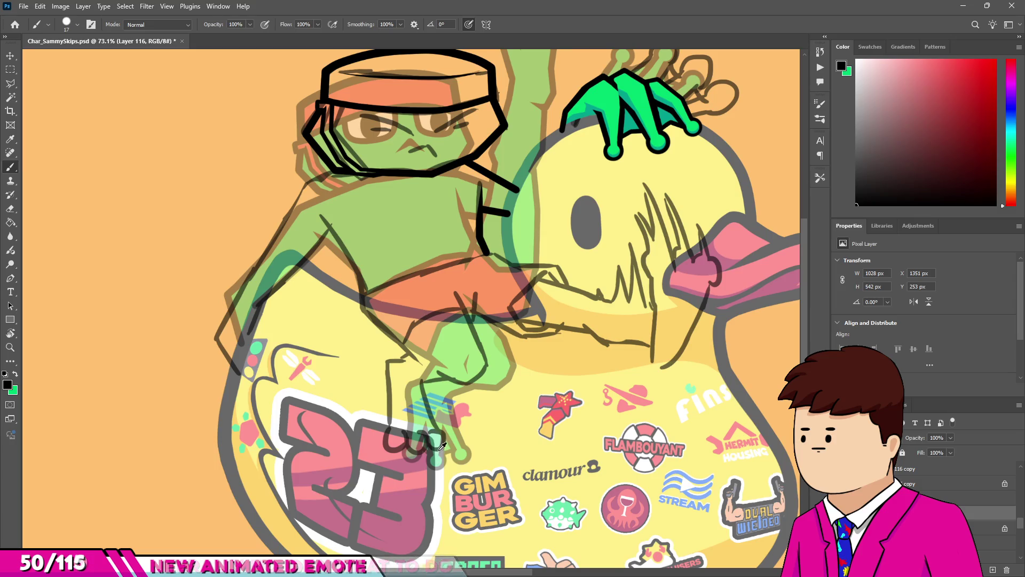
scroll(622, 328, up, 2)
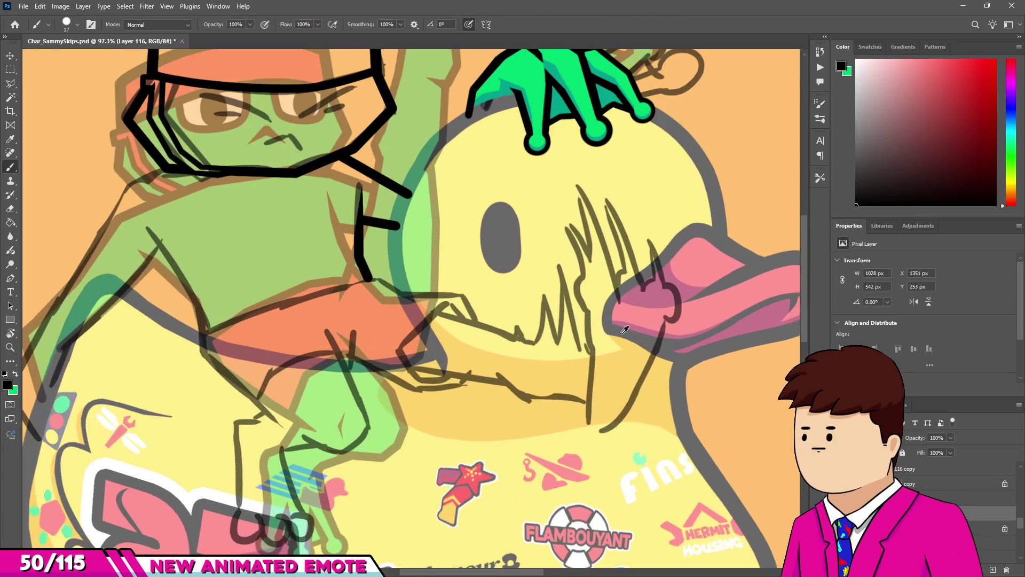
scroll(361, 294, up, 2)
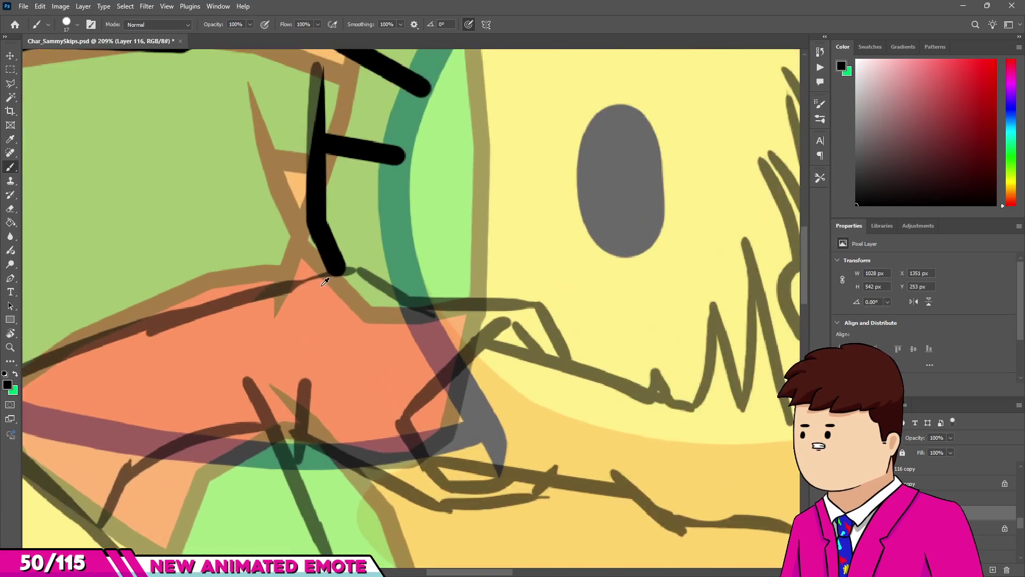
scroll(311, 278, up, 3)
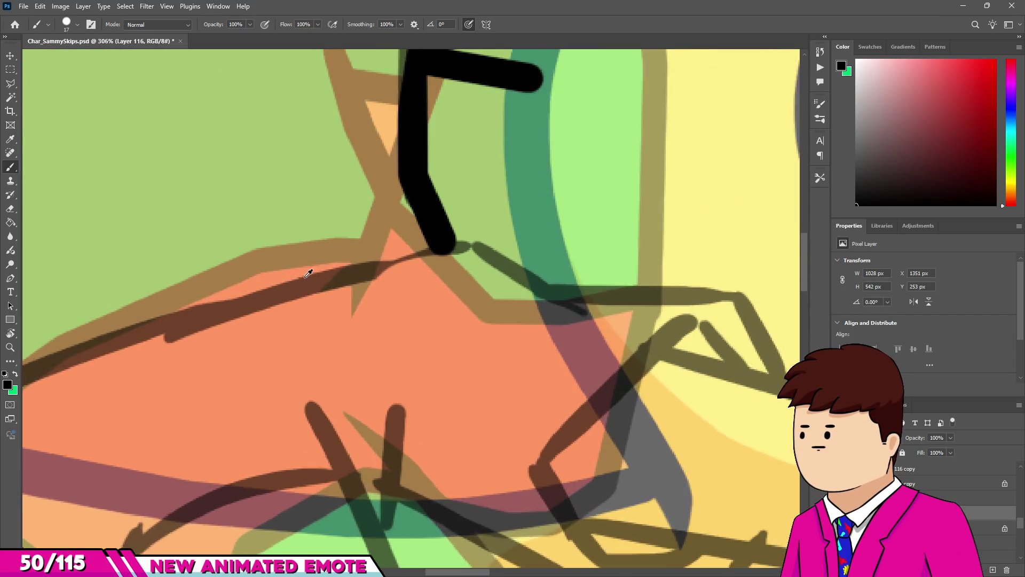
scroll(297, 286, down, 2)
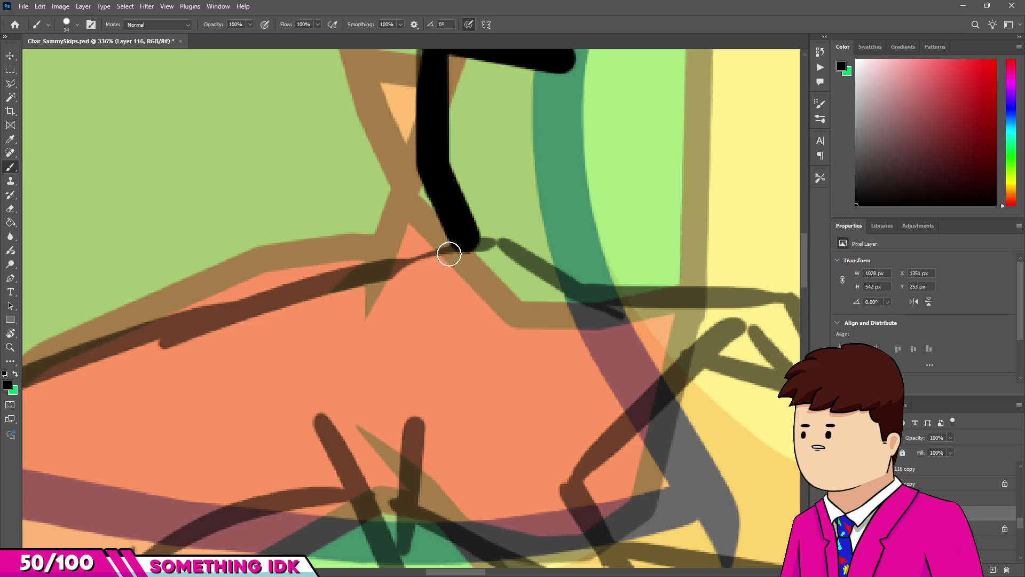
shift+click(313, 284)
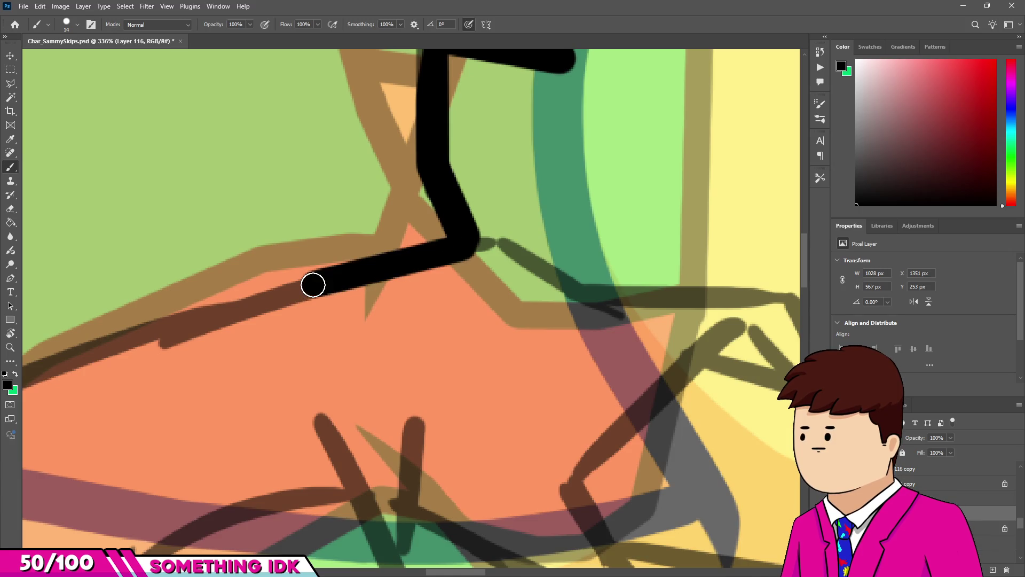
key(ctrl+z)
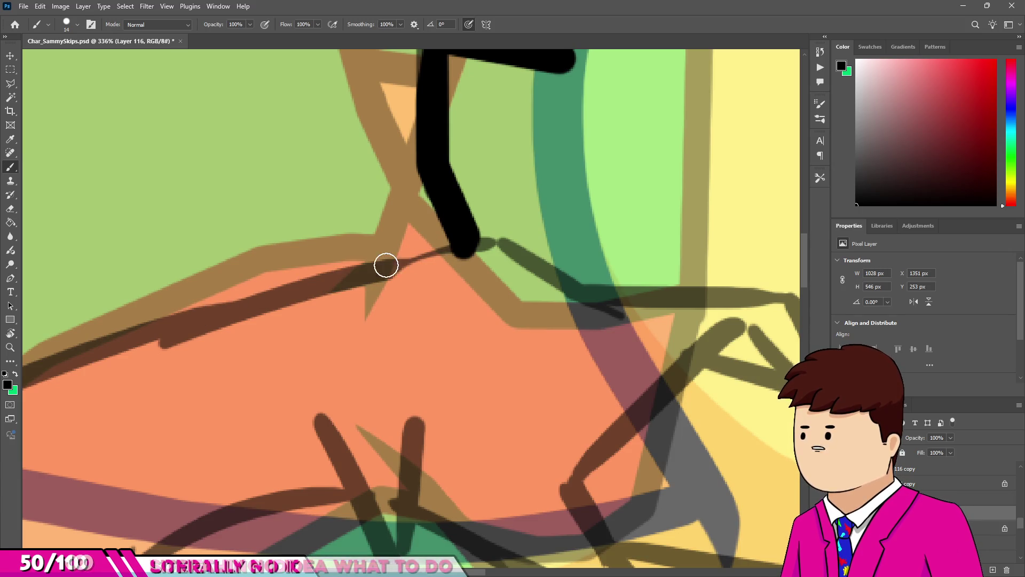
Ink the waistband line from the torso line down-left to the shorts' left corner.
shift+click(304, 300)
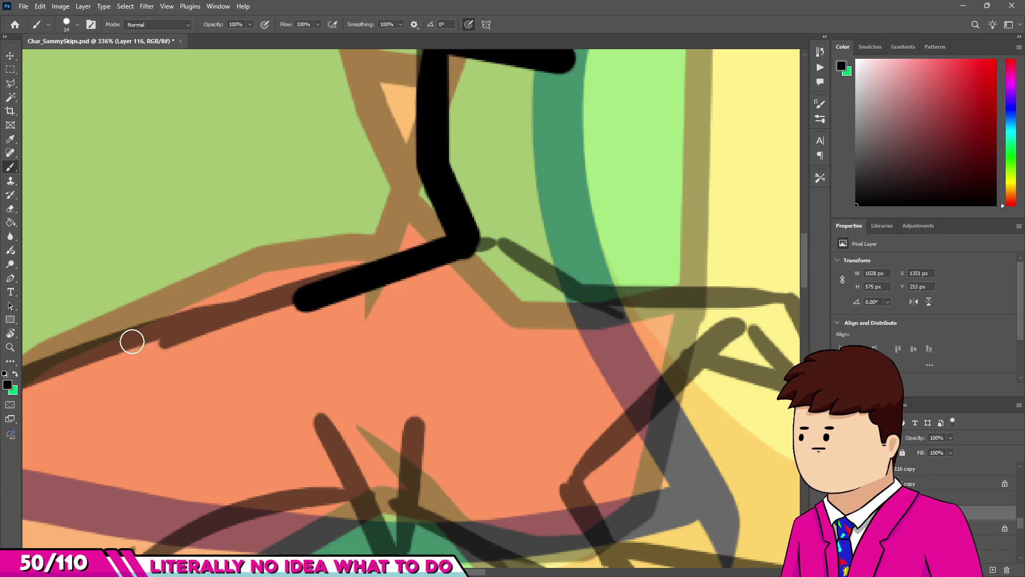
shift+click(72, 359)
scroll(326, 319, down, 3)
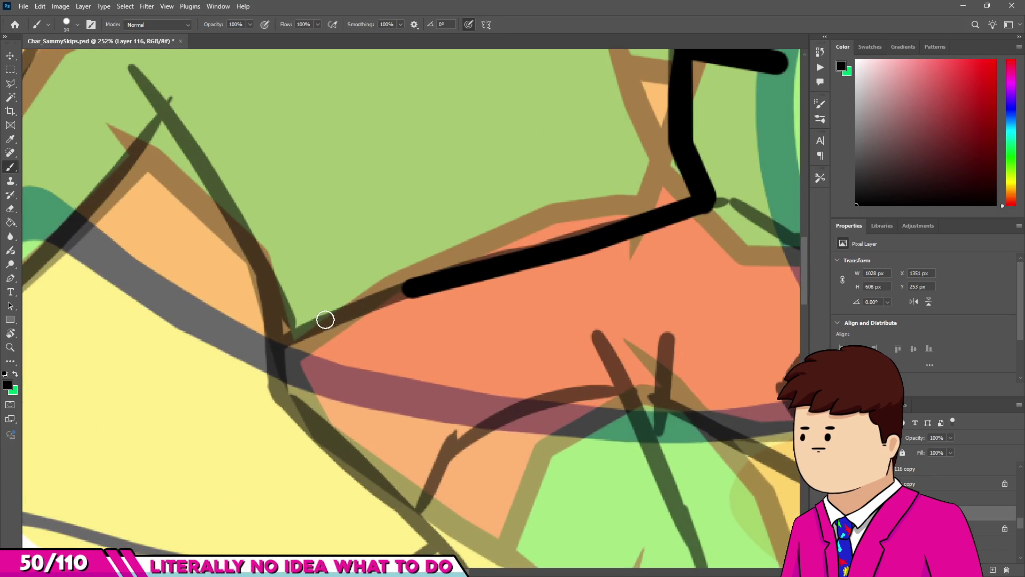
shift+click(276, 343)
scroll(311, 309, down, 6)
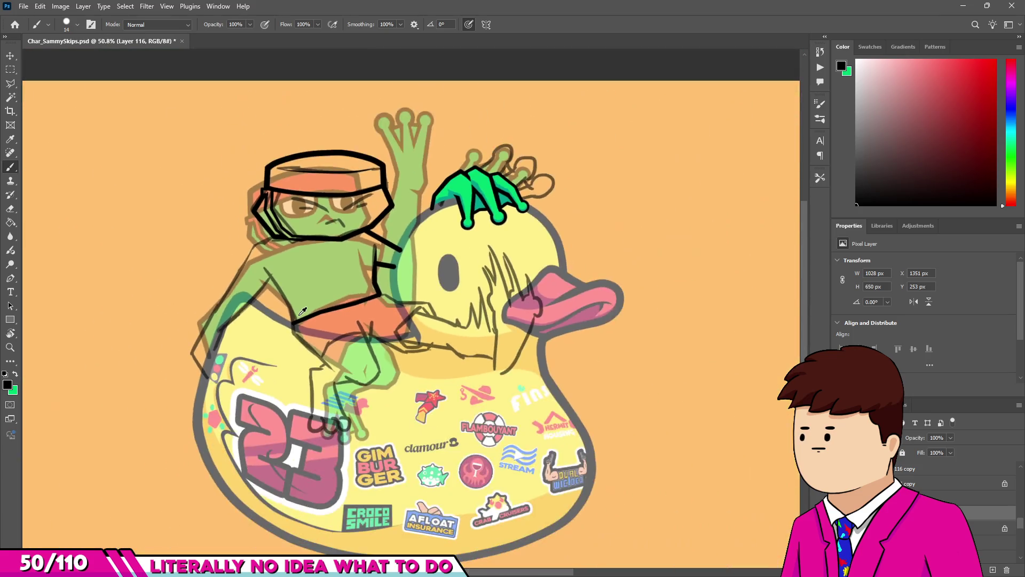
scroll(311, 310, up, 4)
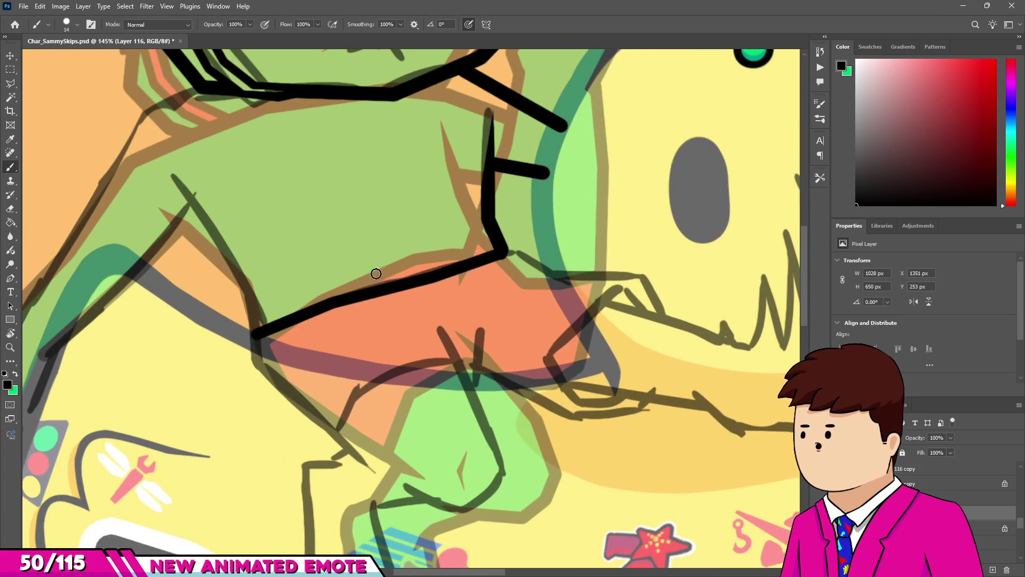
scroll(365, 275, down, 4)
scroll(341, 275, up, 6)
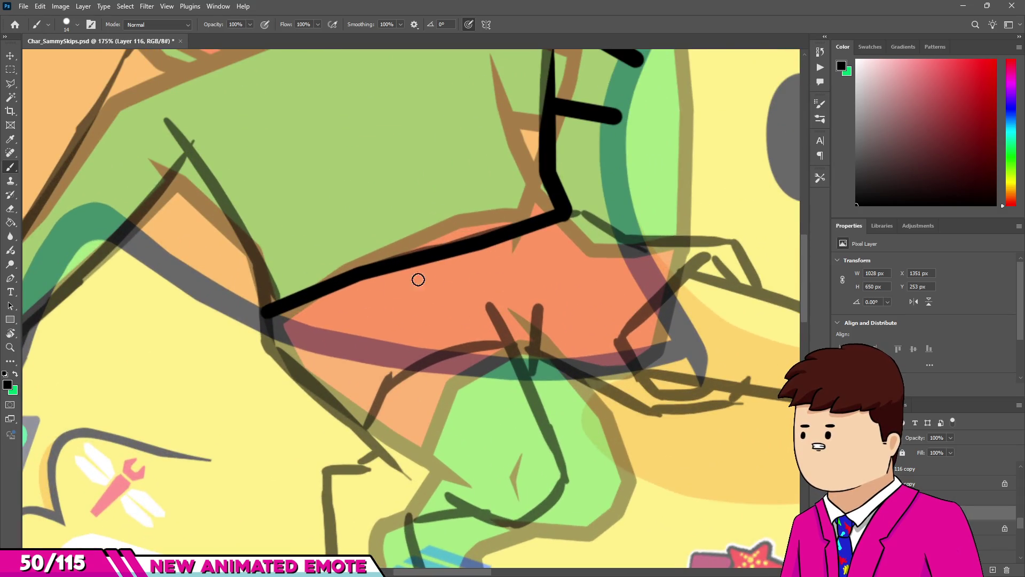
scroll(403, 295, down, 5)
scroll(126, 293, up, 3)
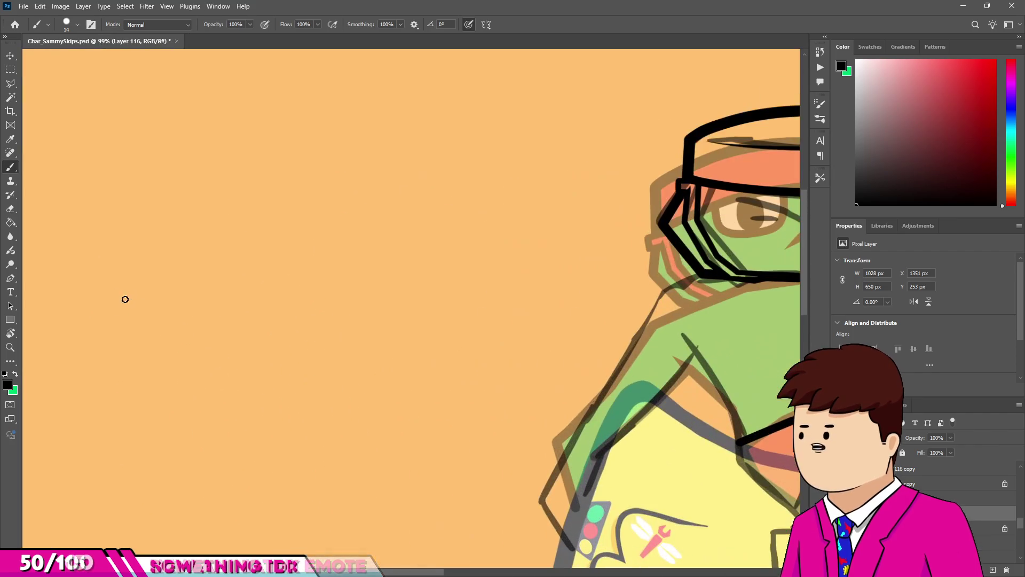
Draw several test arcs on the blank area left of the frog, undoing all but one short stroke.
drag(115, 316, 148, 291)
drag(280, 224, 527, 331)
scroll(336, 319, down, 3)
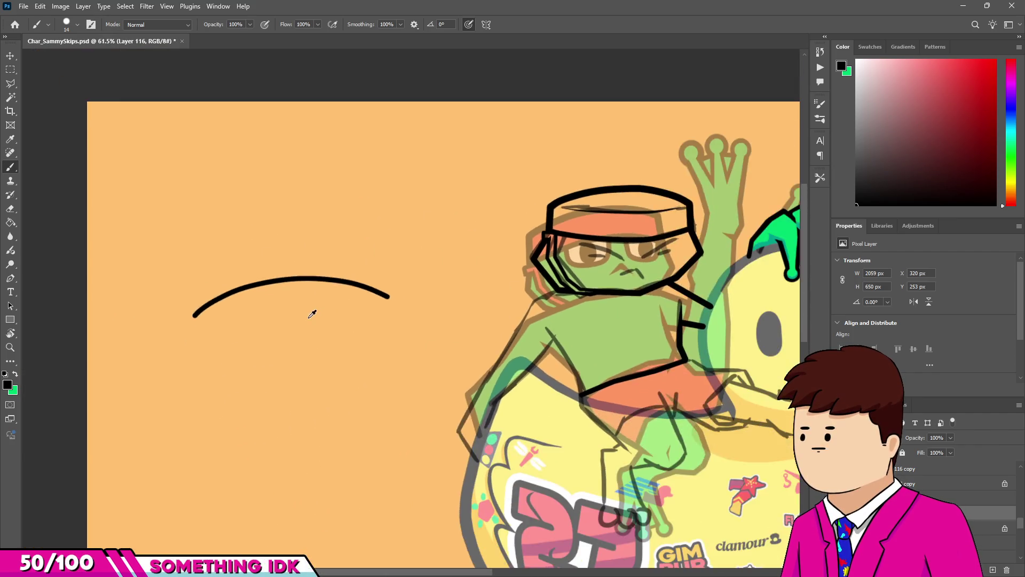
scroll(313, 315, up, 2)
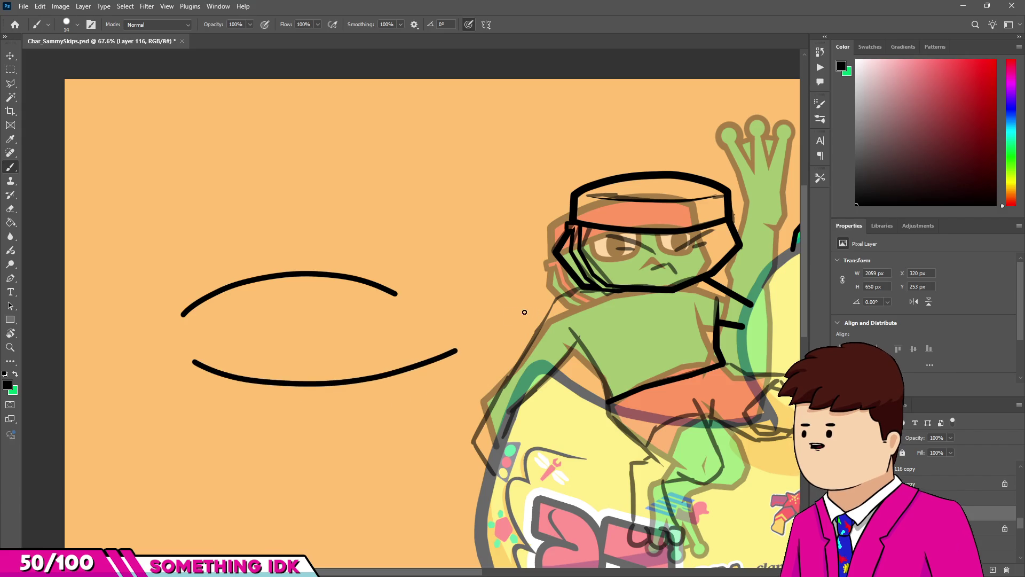
drag(177, 311, 144, 270)
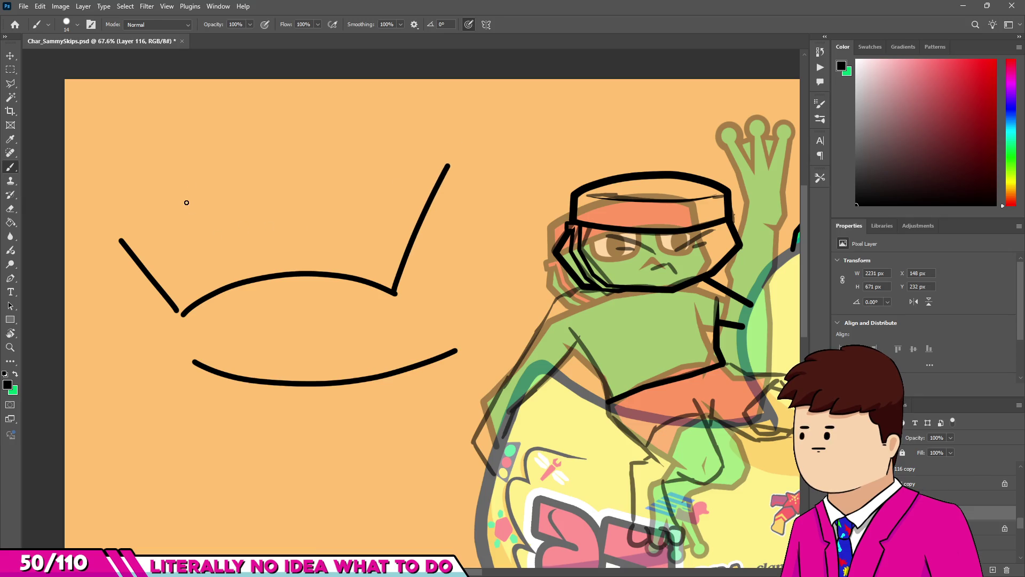
key(ctrl+z)
key(ctrl+z)
key(ctrl+z)
key(ctrl+z)
drag(152, 344, 375, 323)
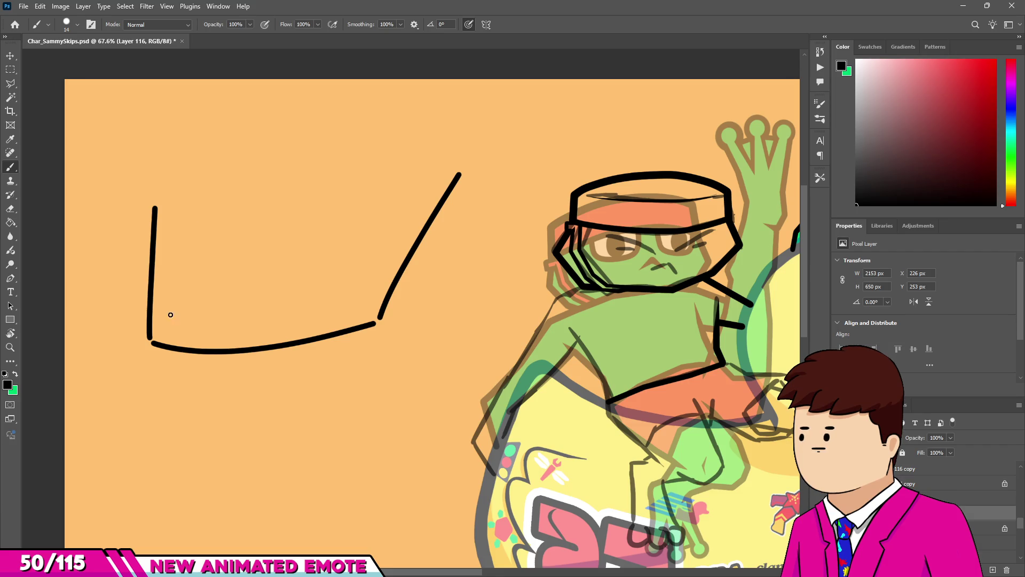
key(ctrl+z)
key(ctrl+z)
key(ctrl+z)
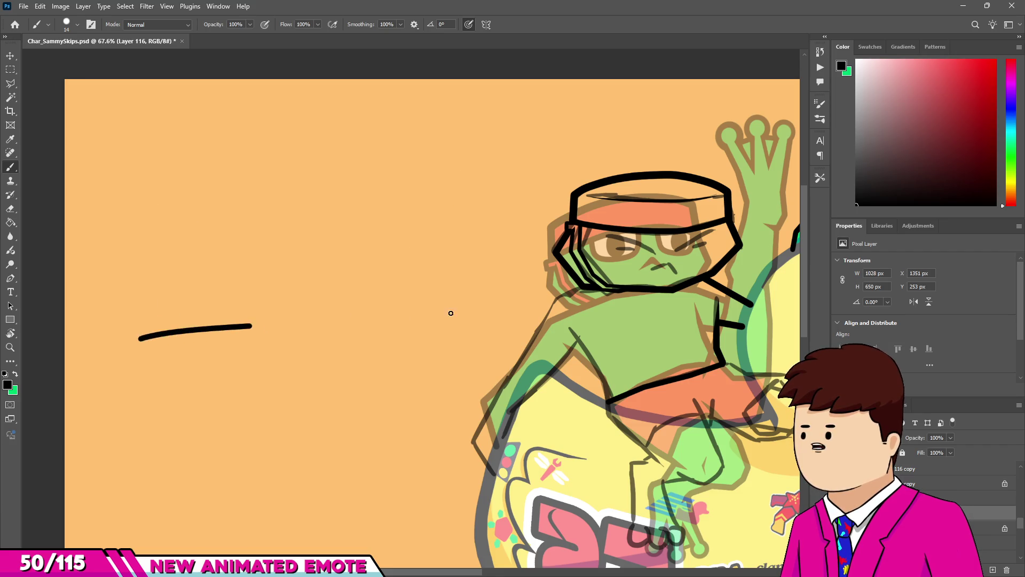
key(ctrl+z)
Try short lines down from the waistband's left end, undo them, and enlarge the brush slightly.
scroll(377, 320, up, 3)
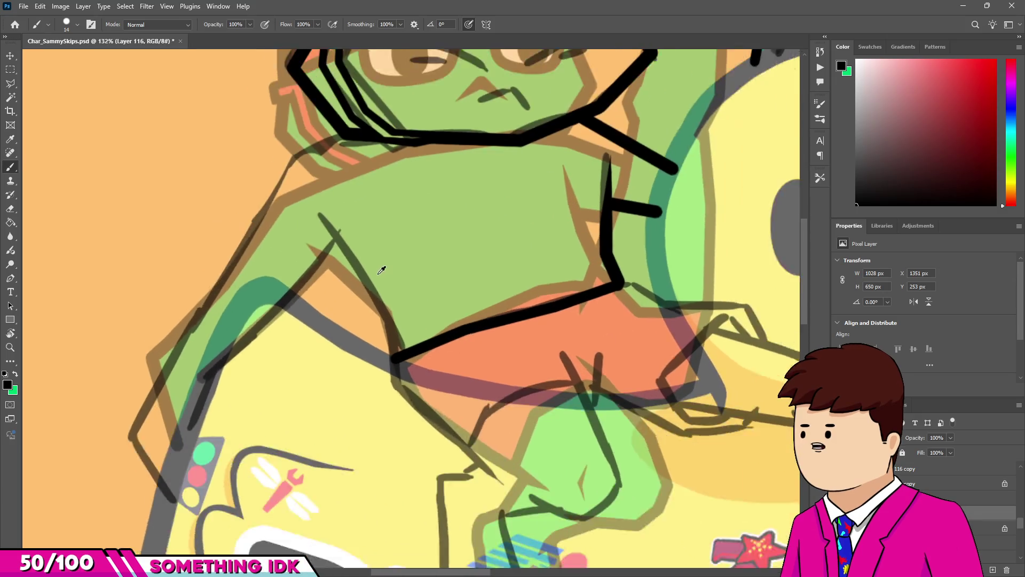
scroll(613, 382, down, 1)
scroll(614, 381, down, 1)
scroll(226, 278, up, 5)
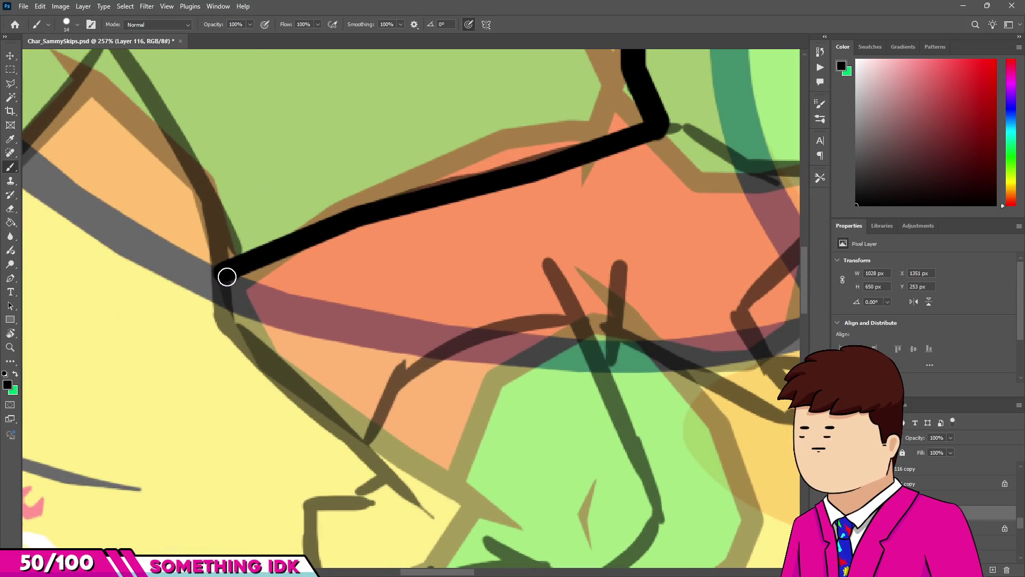
shift+click(234, 340)
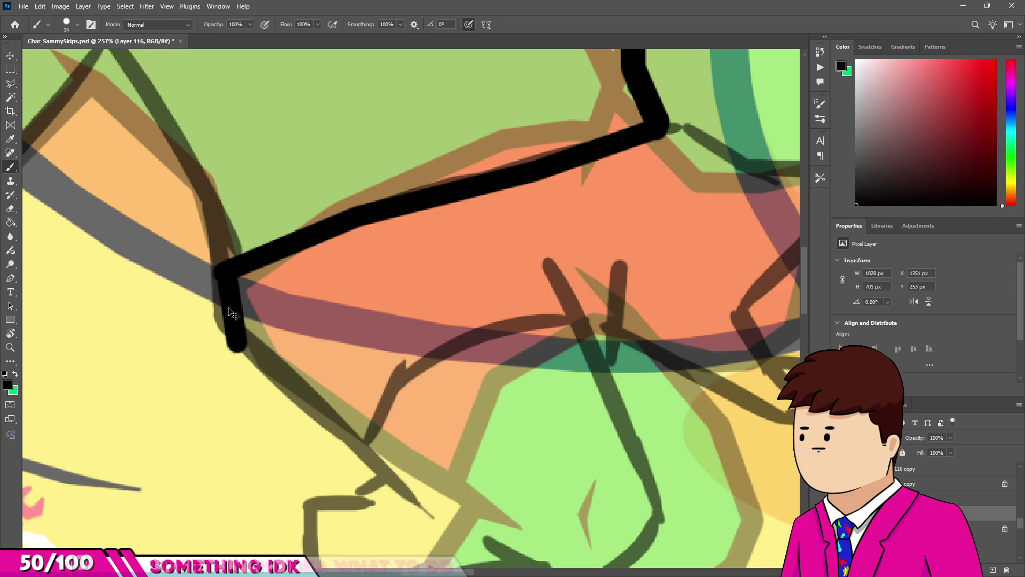
key(ctrl+z)
shift+click(226, 333)
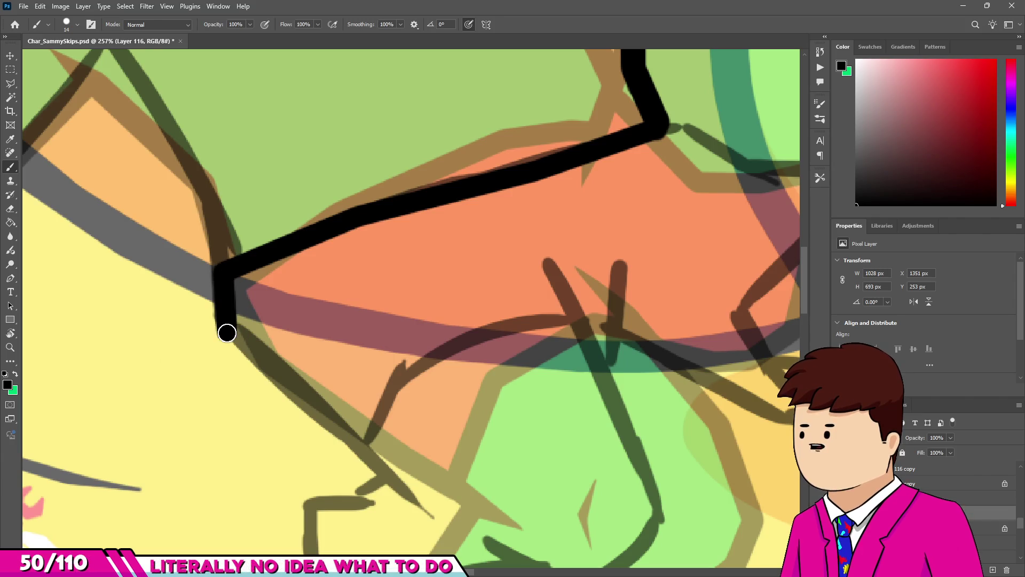
scroll(228, 303, up, 3)
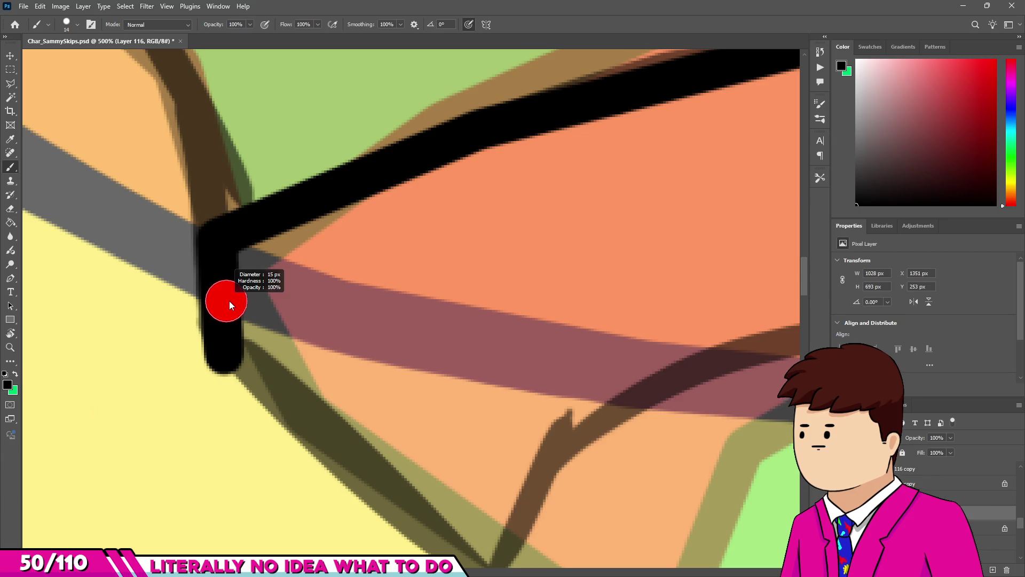
drag(231, 301, 229, 291)
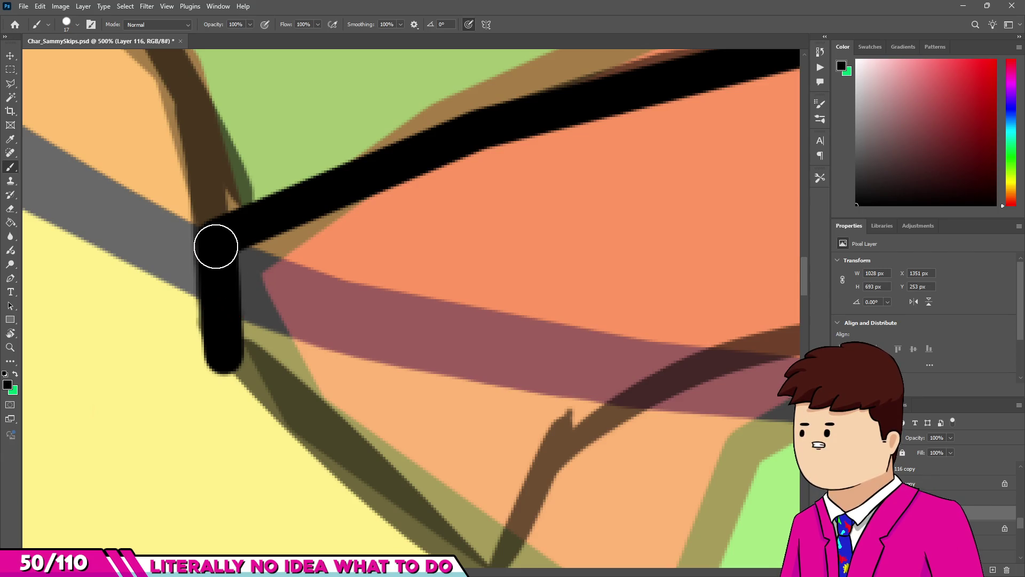
scroll(240, 368, down, 2)
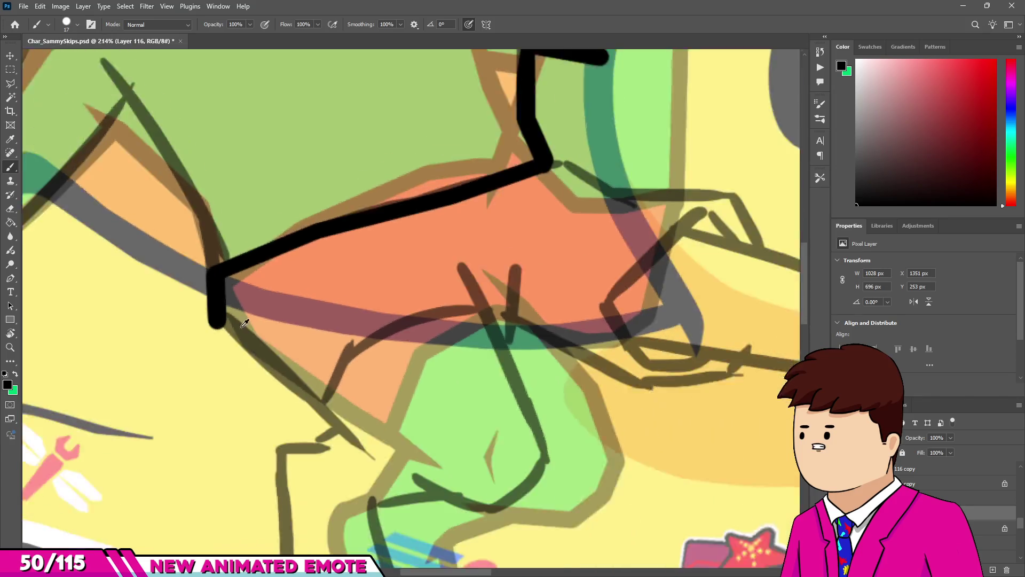
Ink the diagonal line from the shorts' corner along the leg and erase its tip to a point.
shift+click(347, 437)
drag(347, 436, 332, 398)
key(ctrl+z)
scroll(344, 410, down, 3)
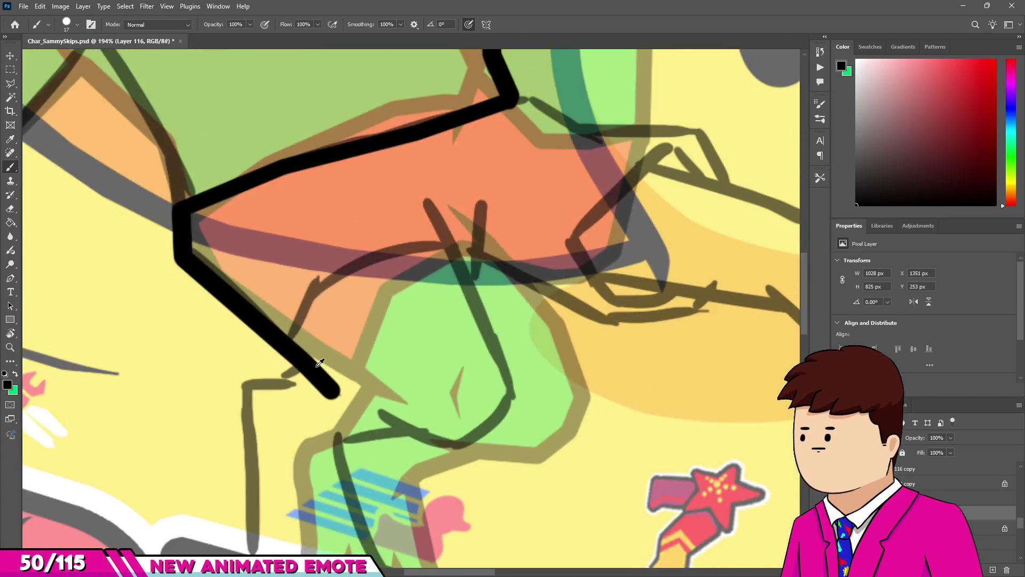
scroll(320, 384, up, 4)
key(e)
shift+click(383, 402)
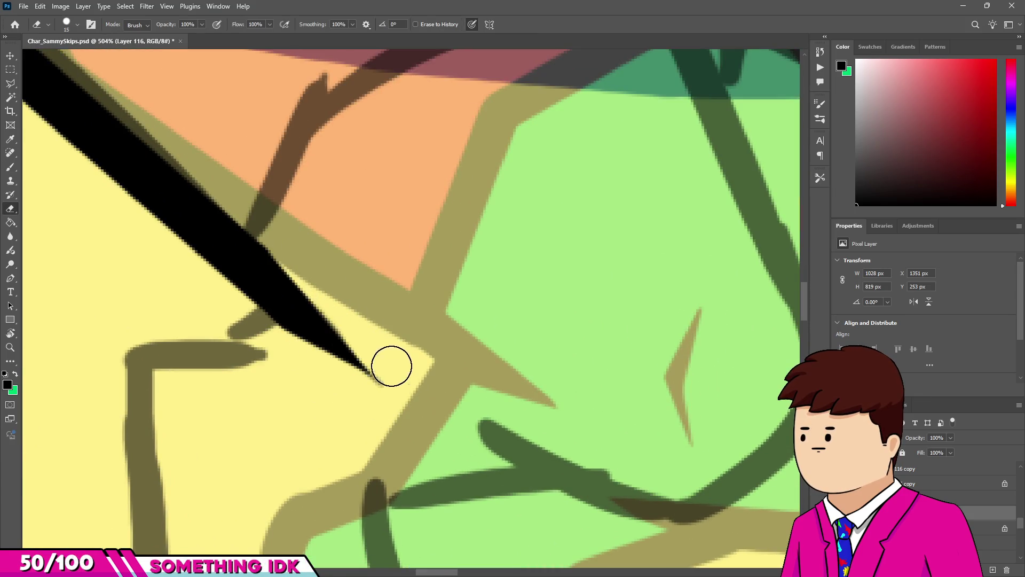
Ink a straight black outline down the front of the frog's leg, bending back left.
scroll(320, 331, down, 5)
scroll(295, 327, up, 4)
scroll(294, 327, down, 2)
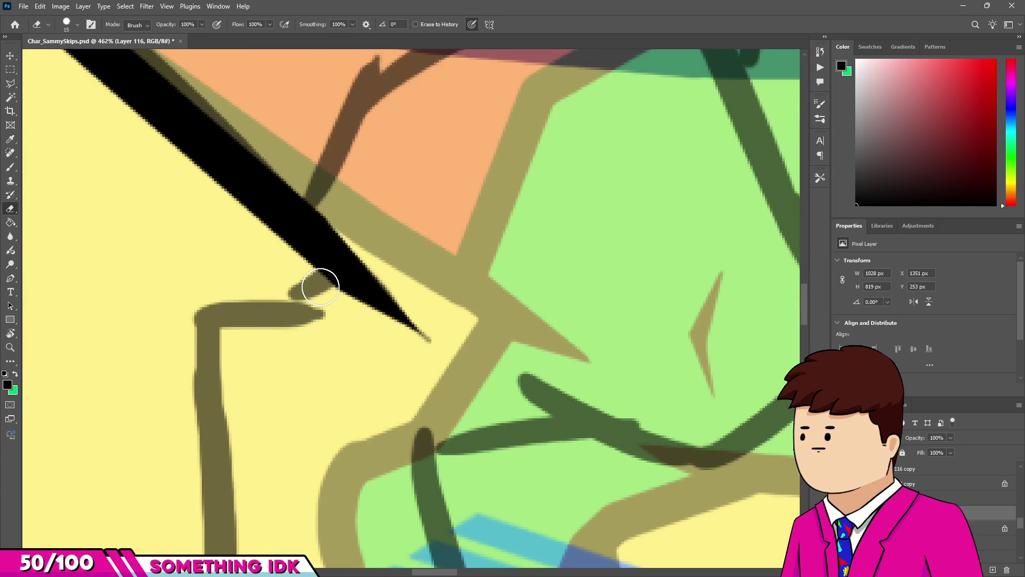
key(b)
scroll(317, 251, down, 3)
scroll(317, 251, up, 5)
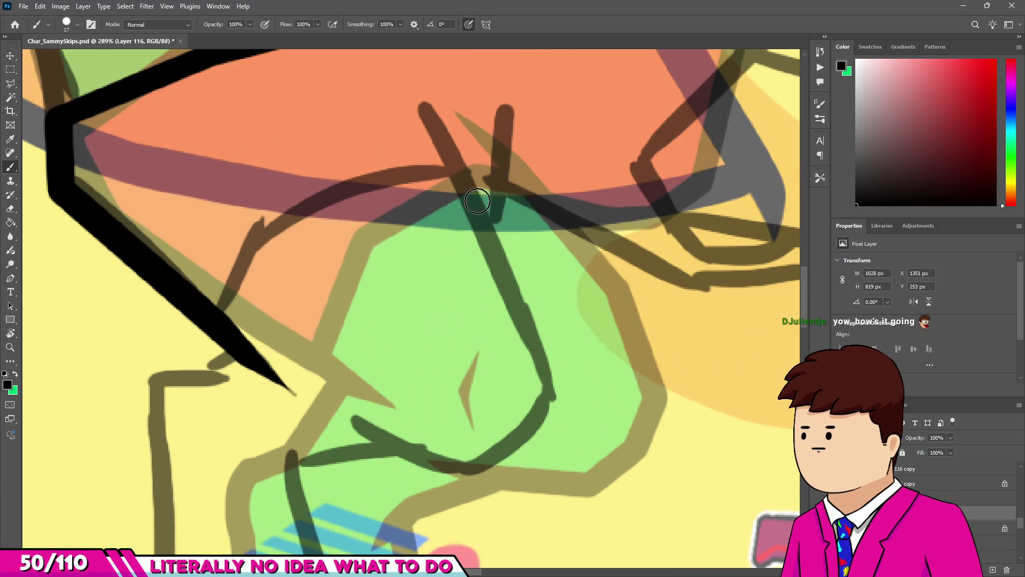
click(429, 112)
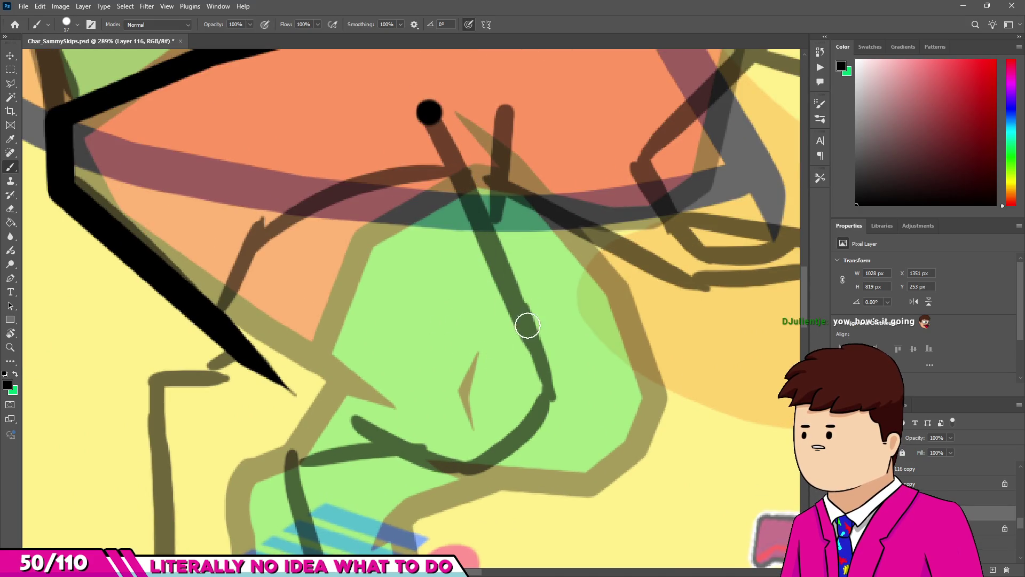
shift+click(544, 360)
shift+click(544, 417)
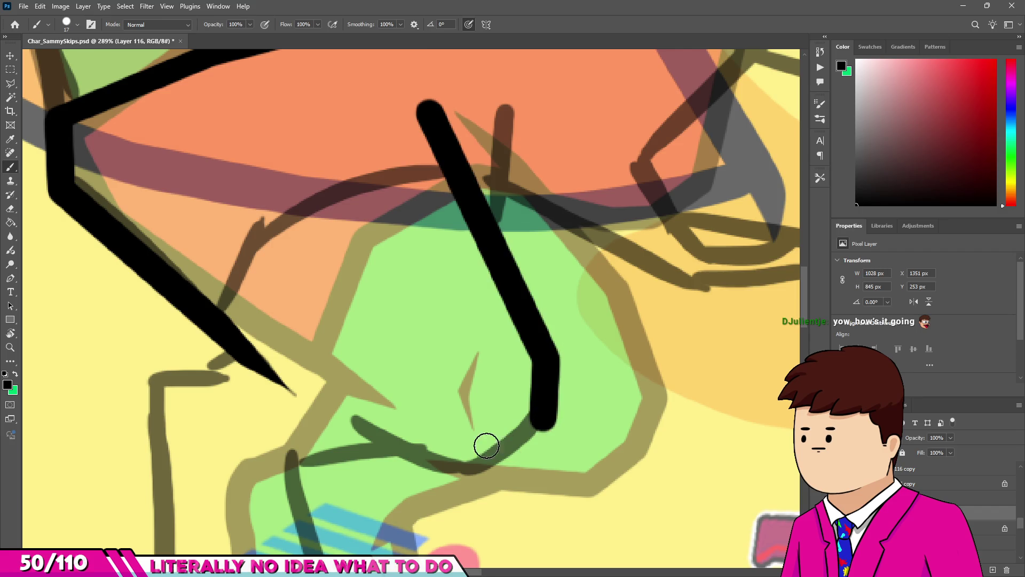
shift+click(480, 469)
shift+click(368, 426)
scroll(368, 374, down, 10)
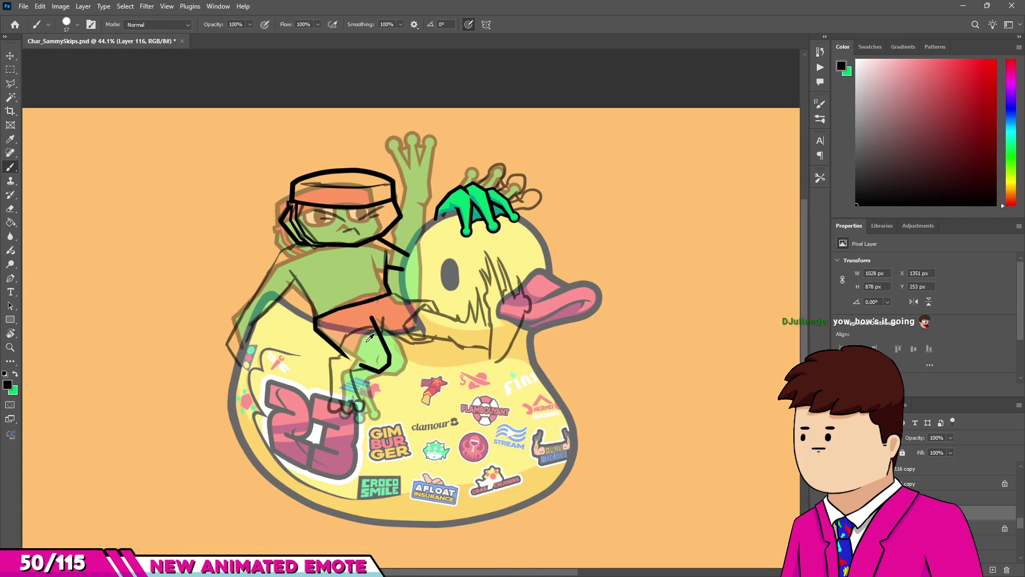
scroll(369, 338, up, 12)
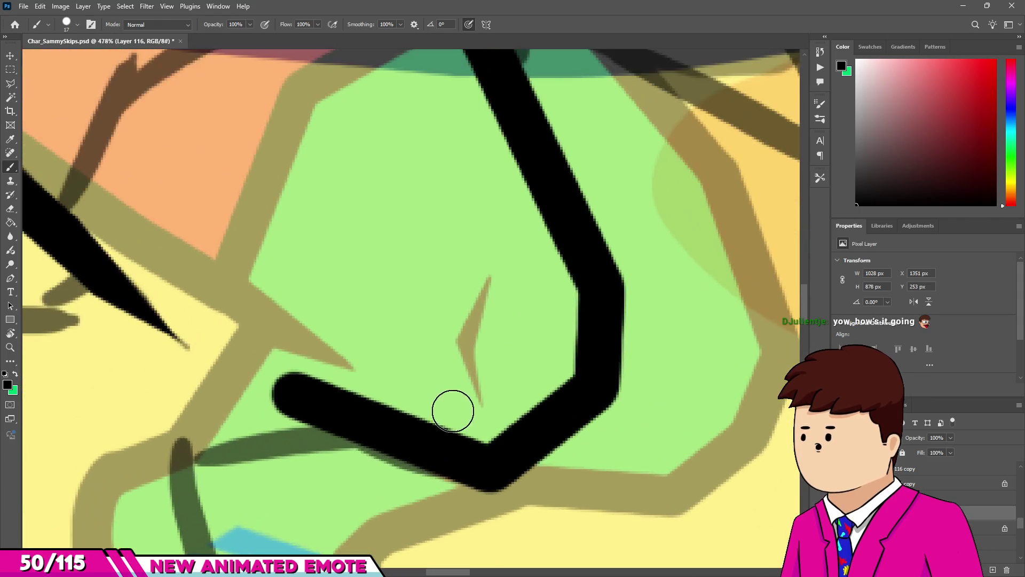
Undo and redraw the lower leg segment so it hooks left to the leg's edge.
key(ctrl+z)
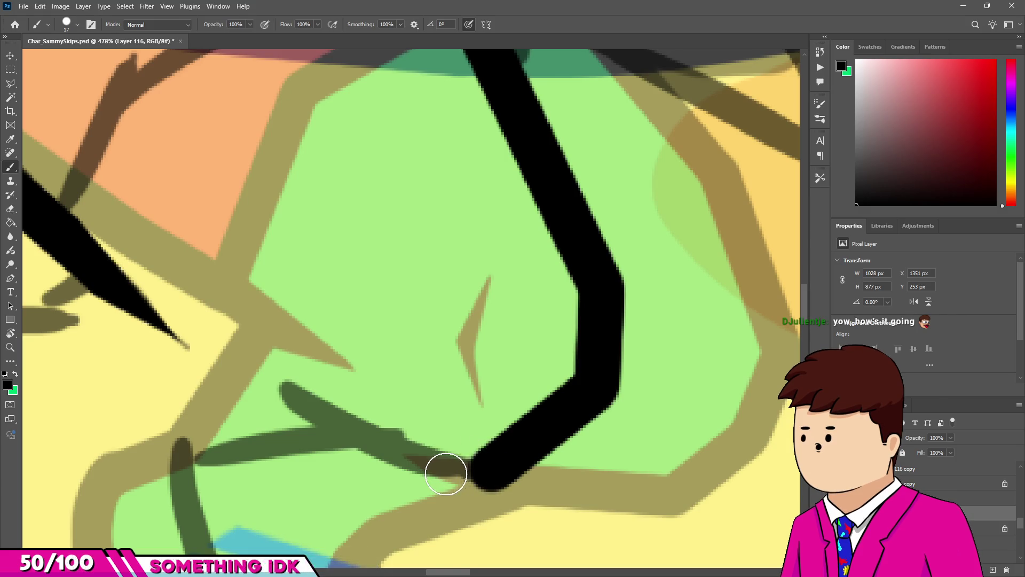
click(428, 471)
shift+click(270, 389)
scroll(339, 319, down, 6)
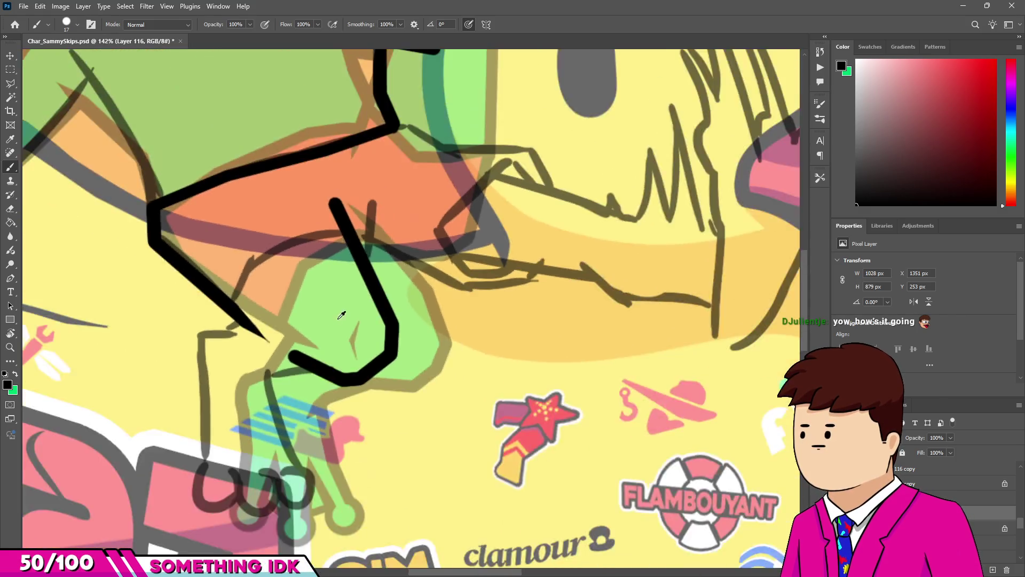
scroll(341, 315, down, 5)
scroll(306, 350, up, 10)
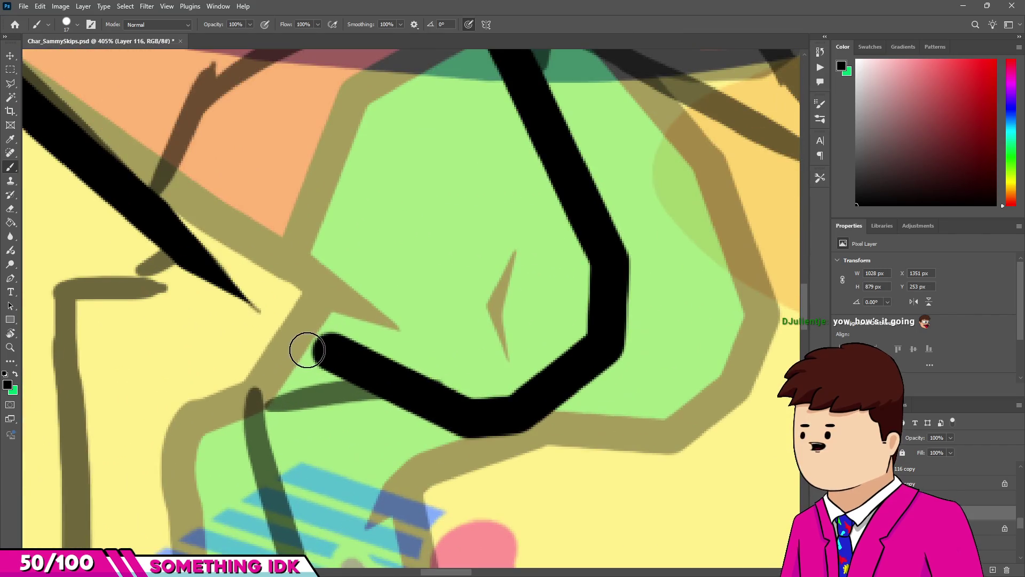
scroll(329, 348, down, 3)
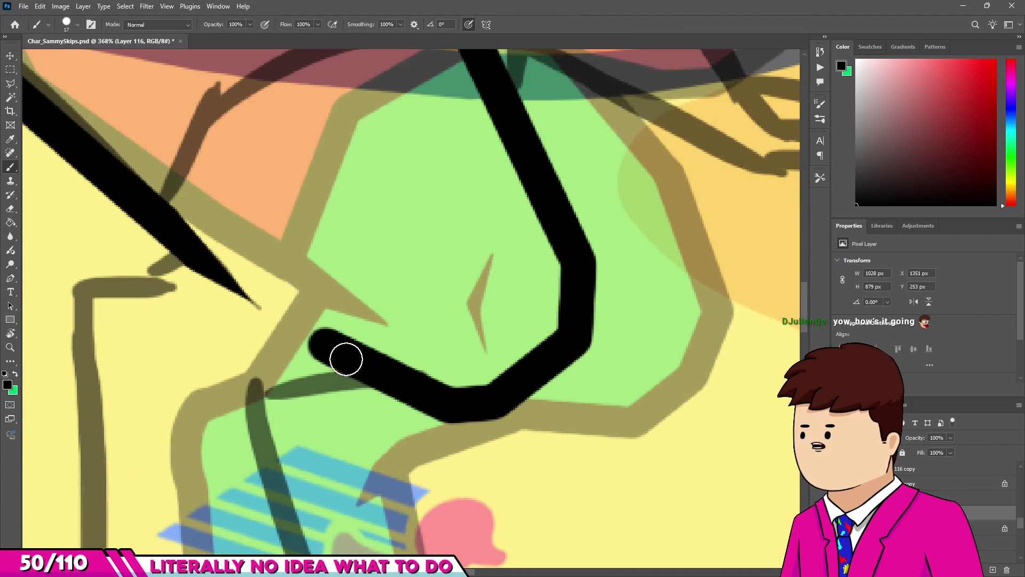
Erase the rounded tips of the leg outline into sharp angled points.
key(e)
scroll(297, 338, up, 3)
drag(319, 328, 396, 407)
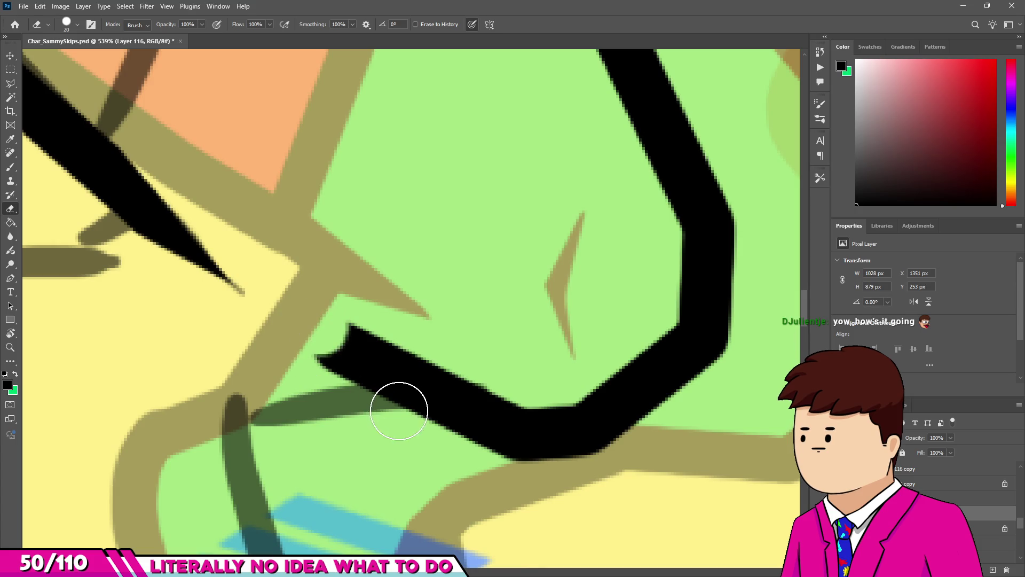
scroll(367, 405, down, 3)
scroll(331, 350, up, 4)
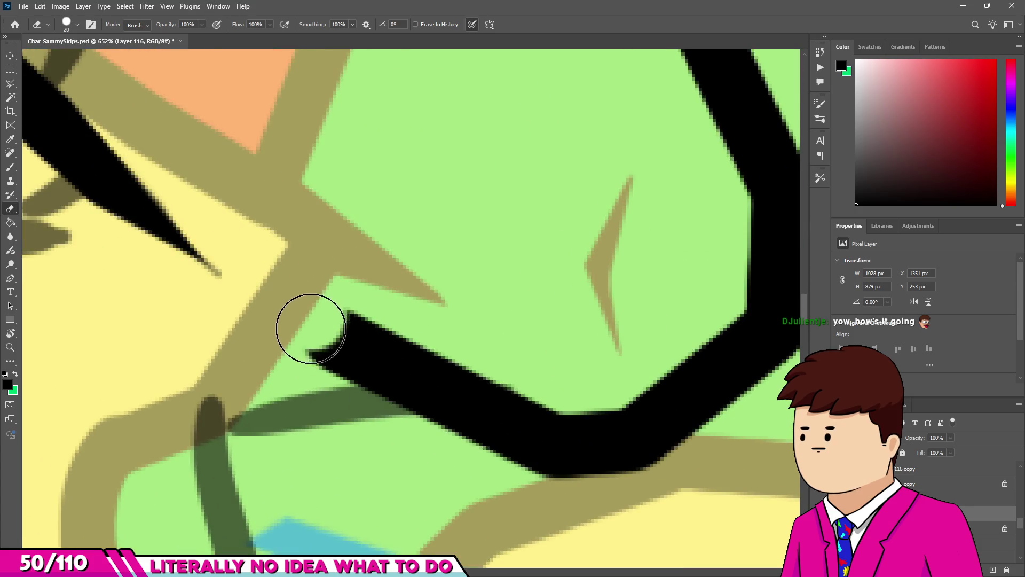
drag(371, 430, 377, 366)
scroll(378, 366, down, 3)
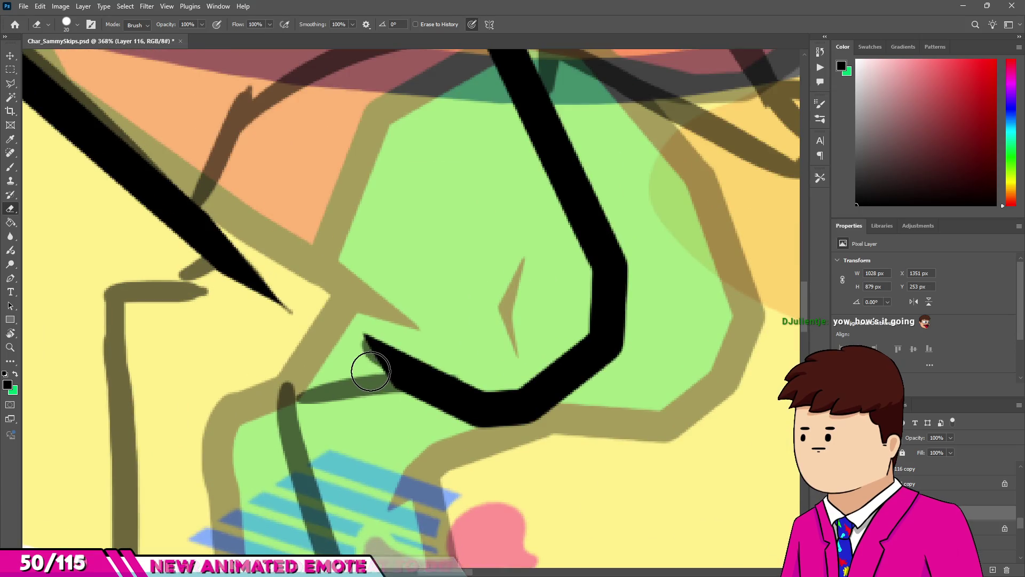
Add a short stroke joining the lower leg to the outline and taper its lower-left end.
key(b)
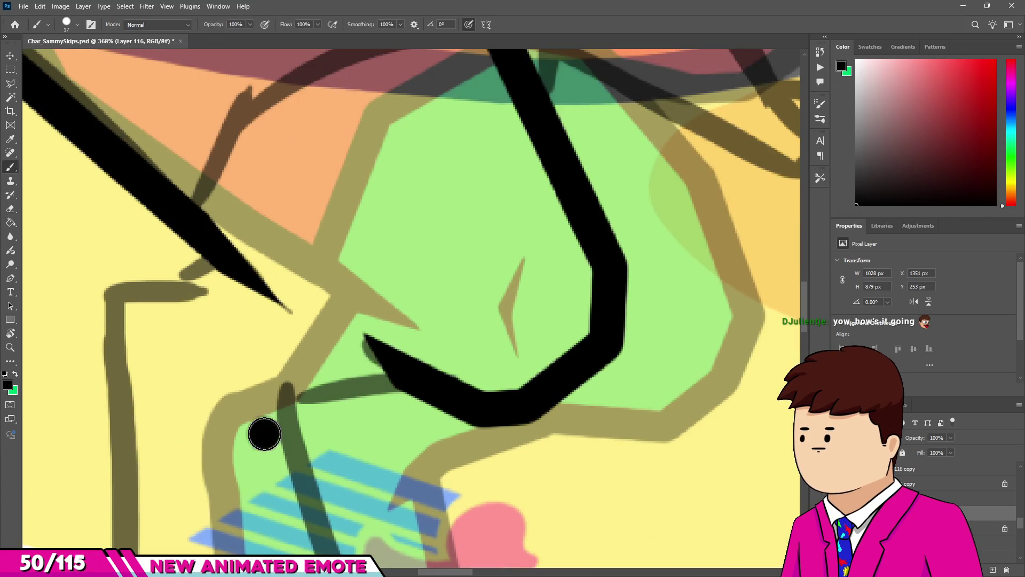
drag(300, 402, 301, 401)
drag(398, 378, 392, 360)
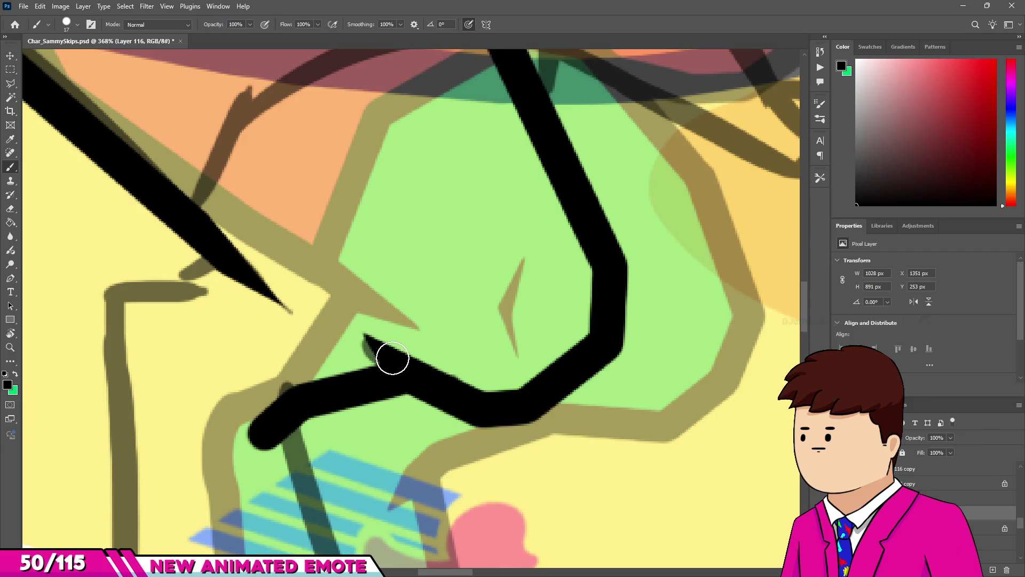
key(e)
scroll(261, 429, up, 2)
mouse_move(263, 393)
mouse_down()
mouse_move(235, 434)
mouse_move(236, 473)
mouse_up()
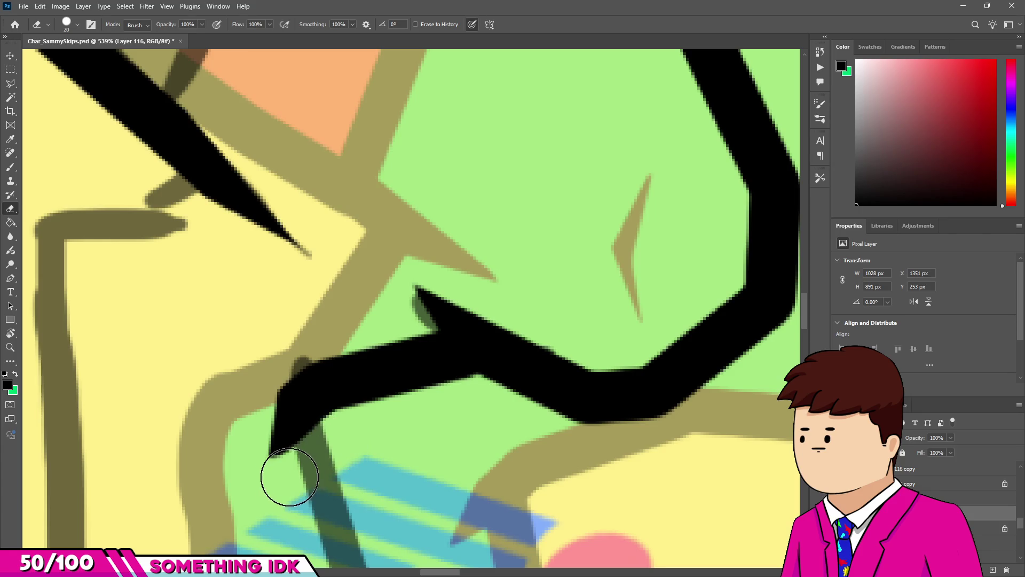
scroll(288, 426, down, 6)
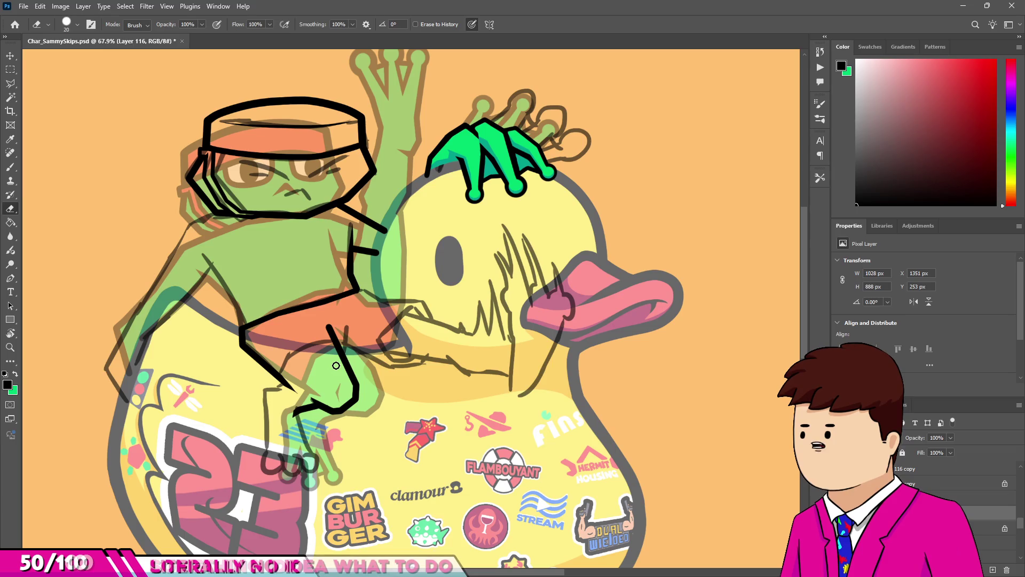
With the black brush, ink strokes from the line junction and rightward along the shorts.
key(b)
scroll(361, 300, up, 6)
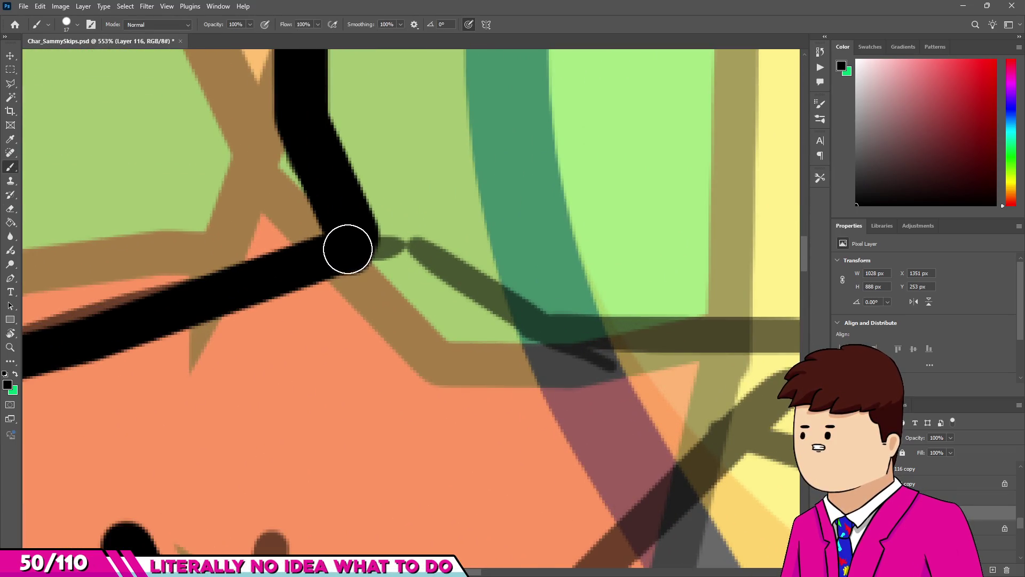
scroll(400, 239, down, 3)
scroll(389, 286, up, 3)
drag(277, 230, 435, 311)
scroll(434, 311, down, 2)
mouse_move(342, 296)
mouse_down()
mouse_move(572, 304)
mouse_move(581, 320)
mouse_up()
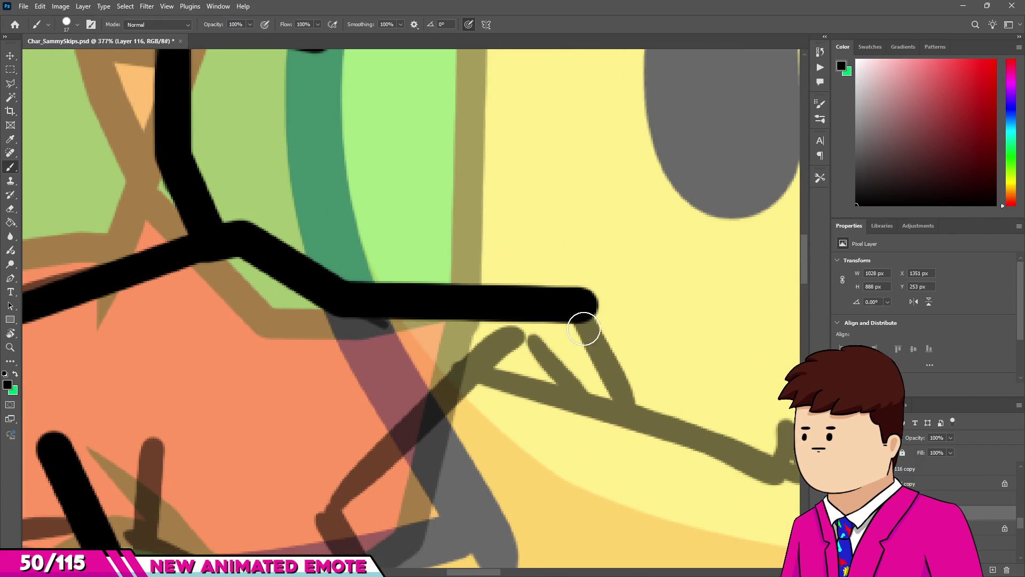
Ink straight outline segments along the brown guide line, joining the right stroke to the left.
scroll(622, 403, down, 6)
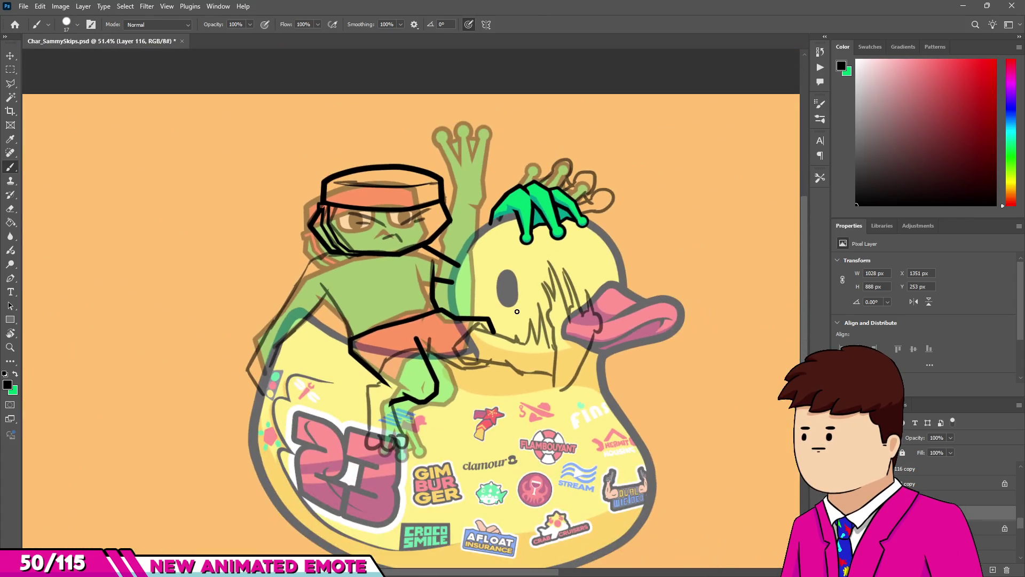
scroll(383, 374, up, 10)
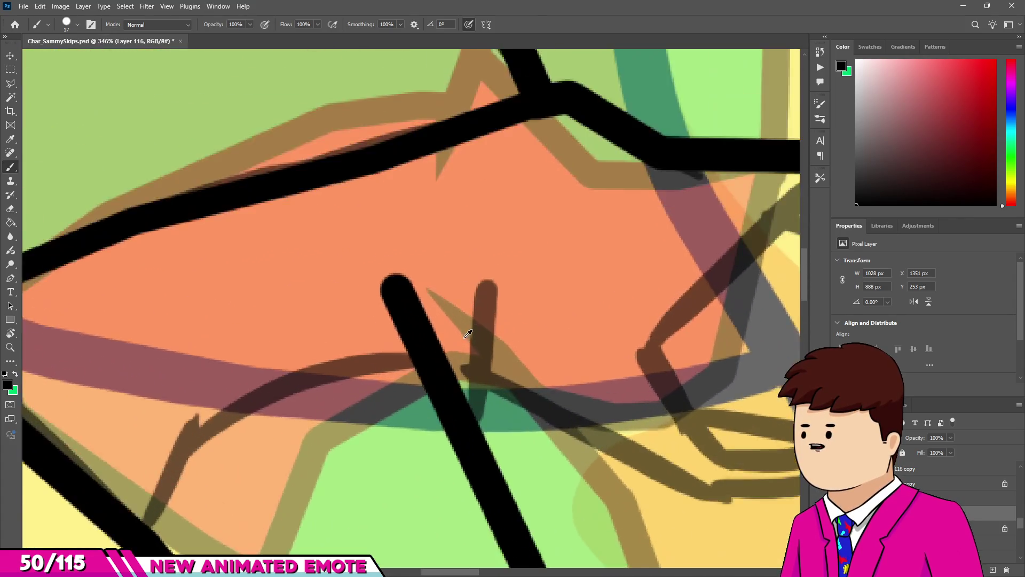
scroll(492, 306, down, 2)
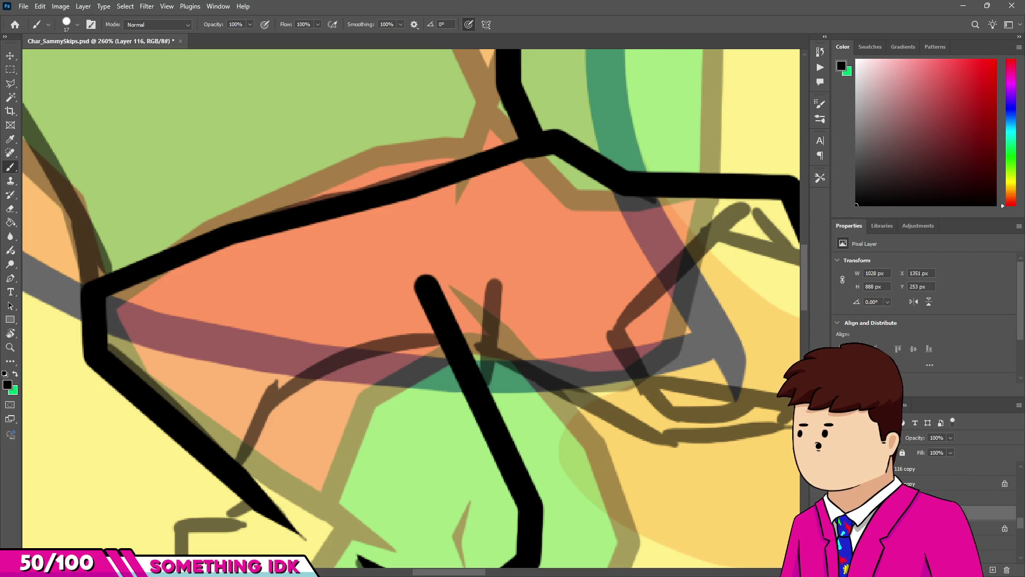
scroll(448, 326, down, 4)
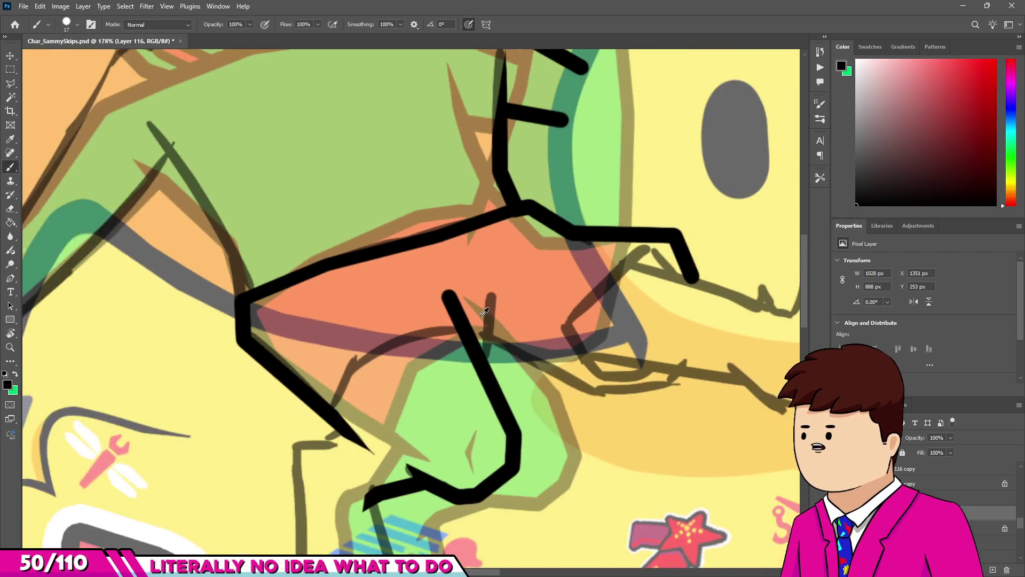
scroll(438, 337, up, 9)
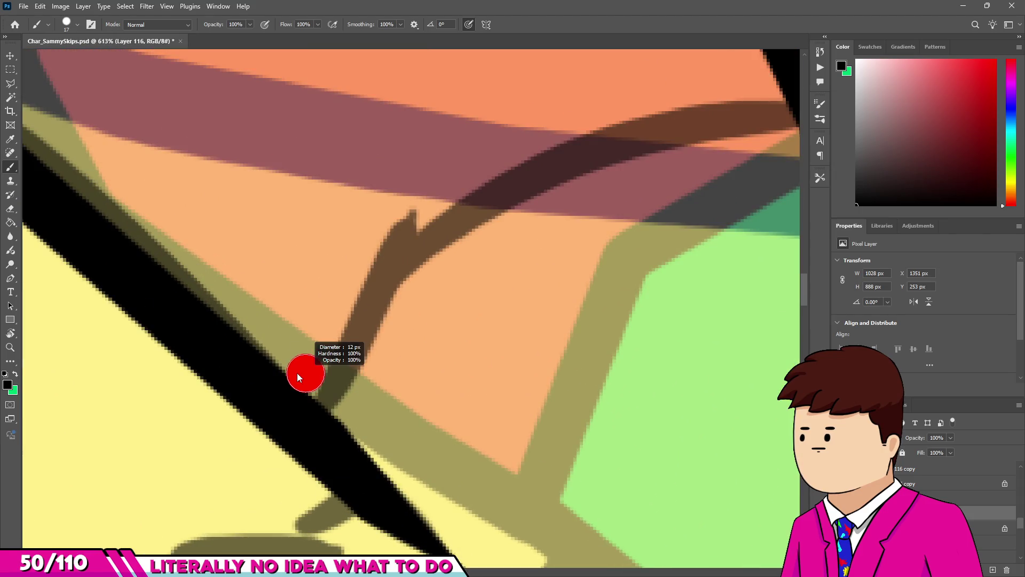
scroll(299, 379, down, 5)
scroll(319, 391, up, 4)
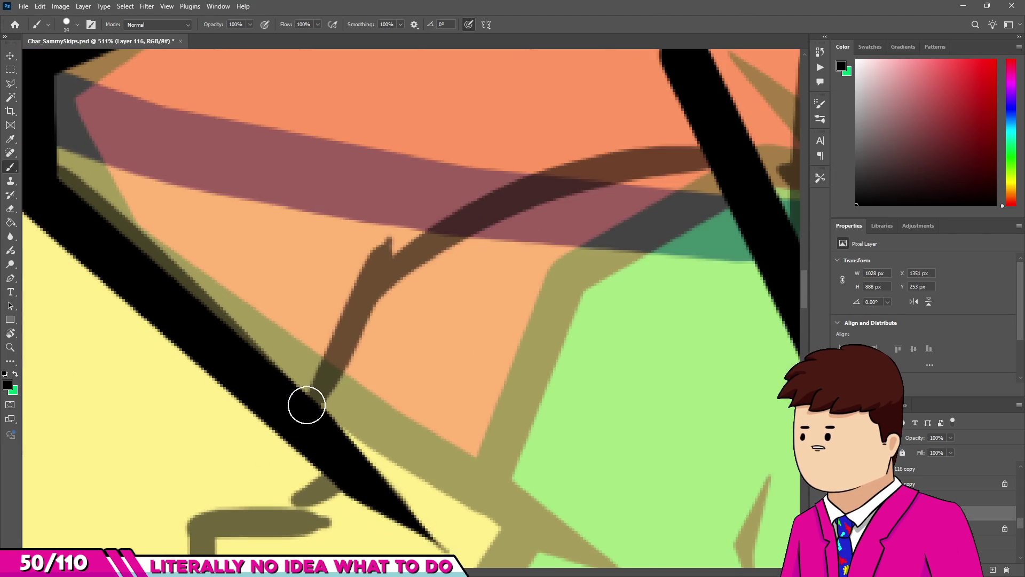
mouse_move(371, 285)
mouse_down()
mouse_move(558, 174)
mouse_move(716, 155)
mouse_move(666, 162)
mouse_up()
scroll(641, 158, down, 8)
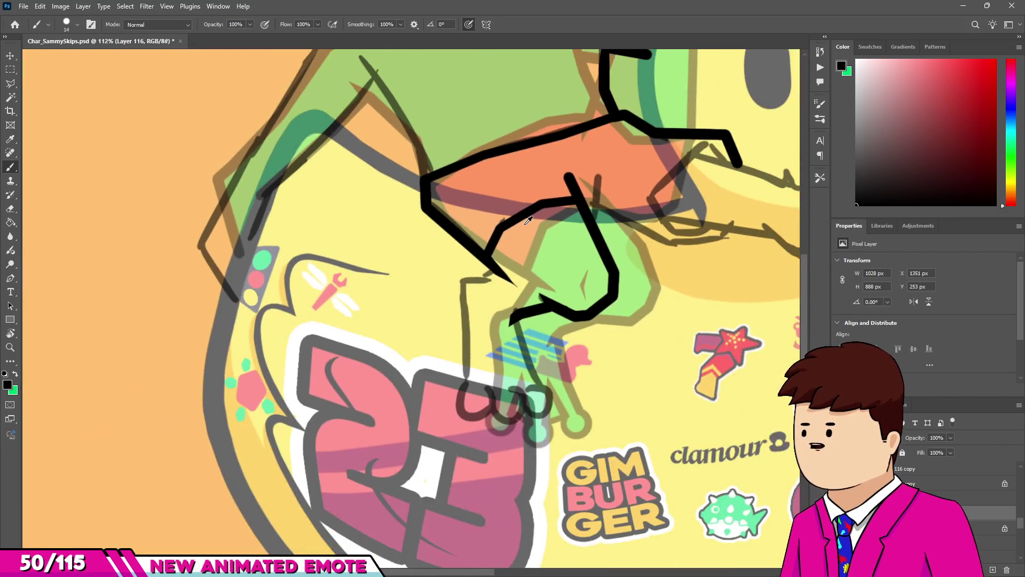
scroll(582, 146, up, 3)
scroll(582, 145, up, 4)
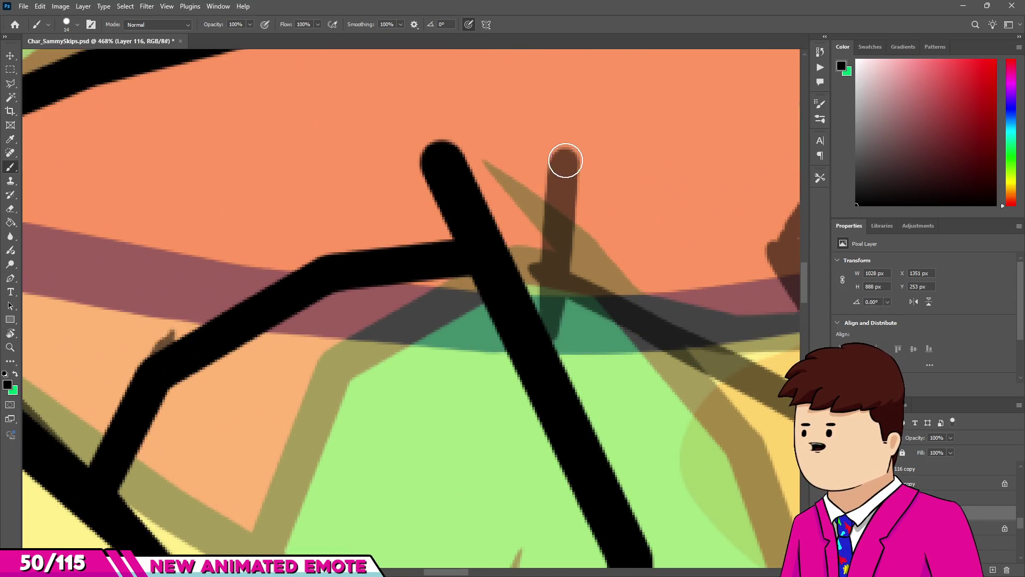
click(565, 160)
shift+click(555, 276)
shift+click(527, 326)
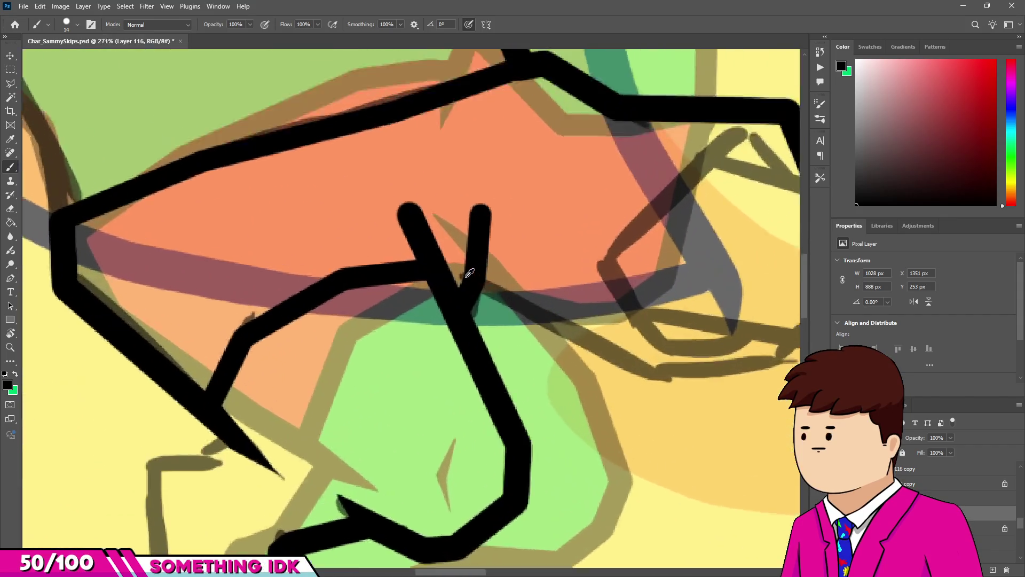
Draw a long straight black line rightward from the junction toward the duck's body.
alt+scroll(470, 273, up, 3)
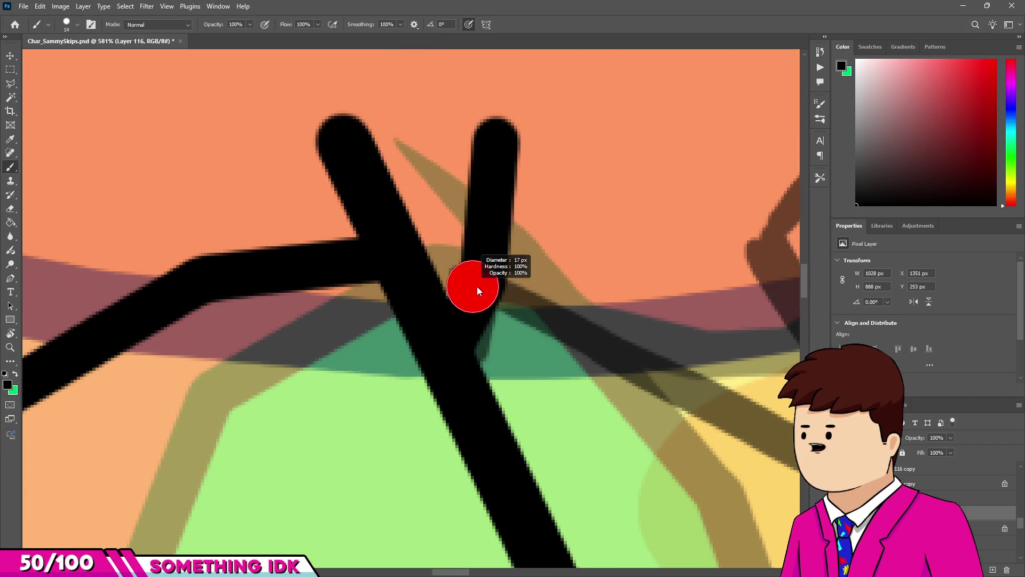
scroll(477, 286, down, 3)
scroll(480, 276, up, 2)
scroll(470, 277, down, 3)
scroll(588, 359, up, 2)
shift+click(595, 371)
shift+click(744, 353)
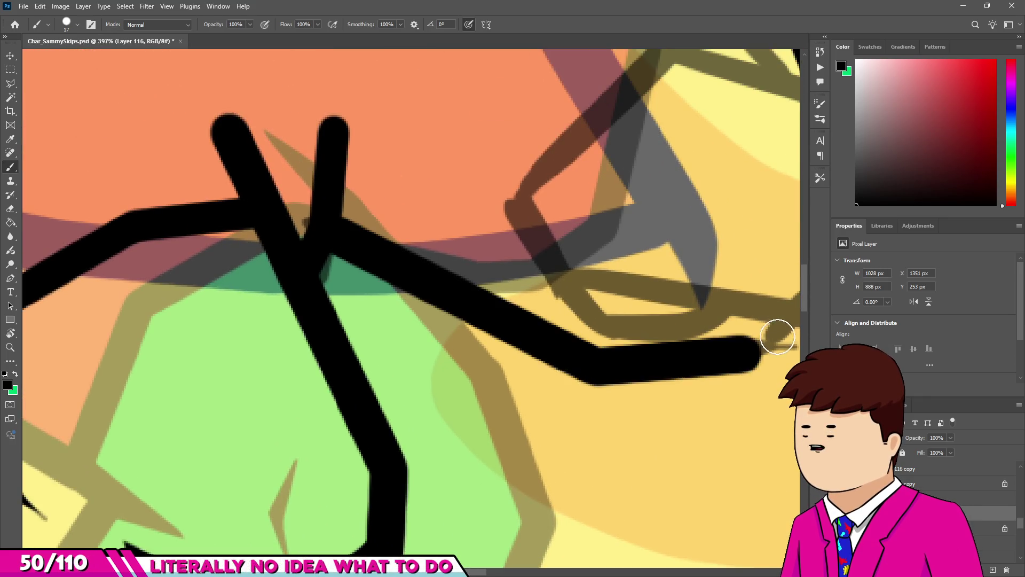
scroll(772, 325, down, 6)
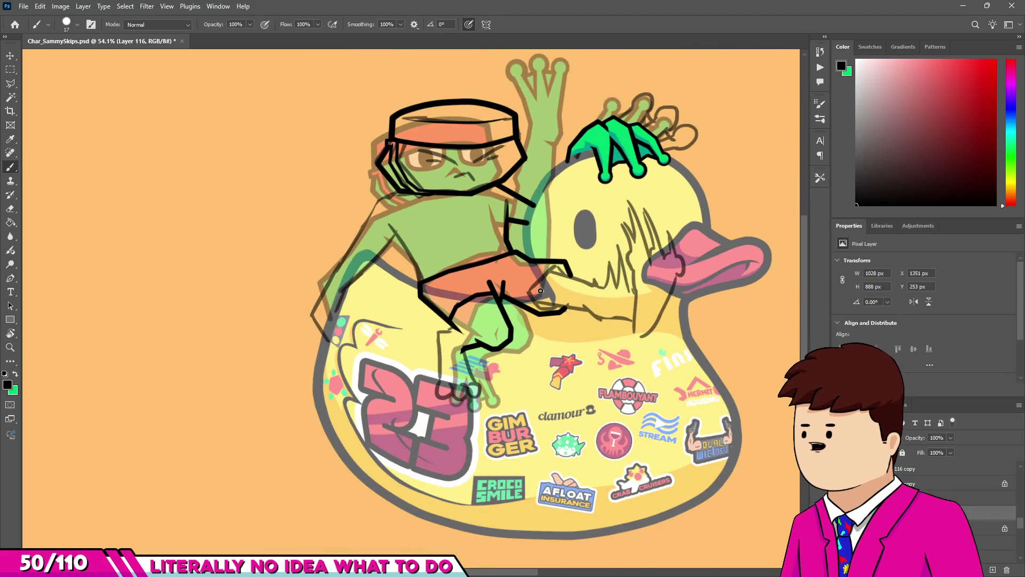
scroll(587, 304, up, 6)
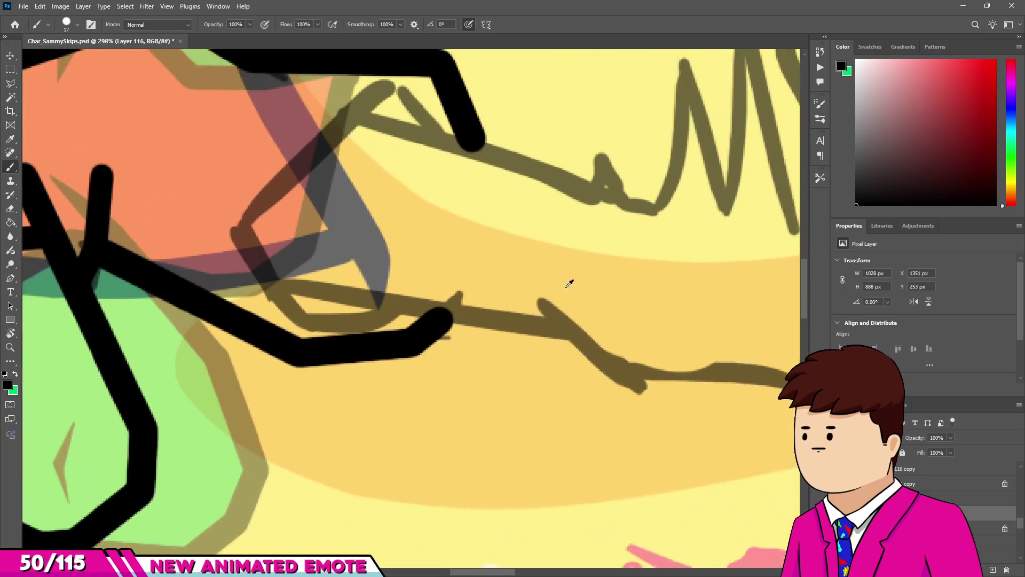
Extend the black line in straight segments down and along the duck's face.
scroll(569, 283, up, 1)
shift+click(551, 333)
scroll(551, 333, down, 6)
scroll(375, 337, up, 5)
scroll(375, 336, up, 3)
shift+click(447, 394)
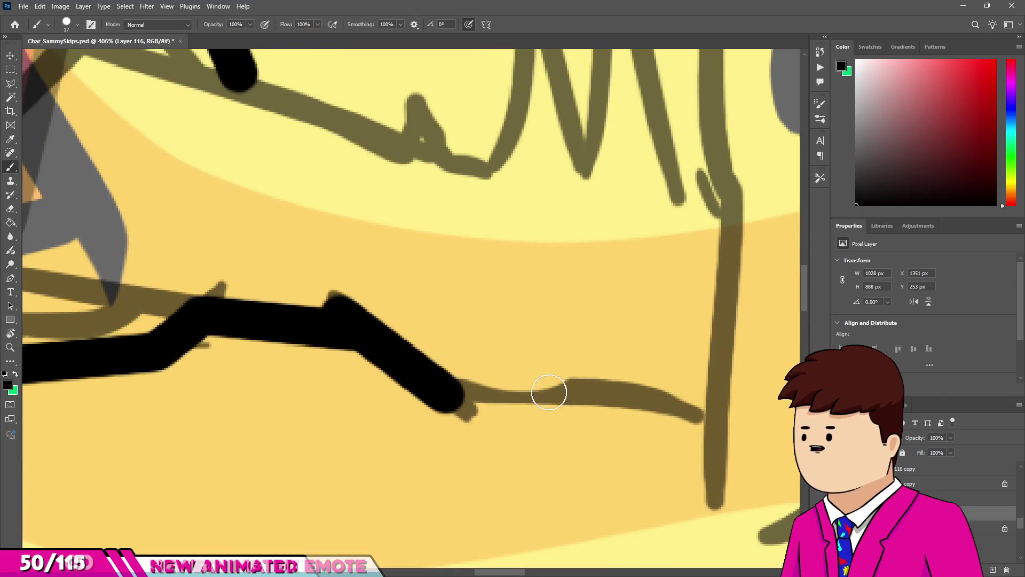
shift+click(703, 385)
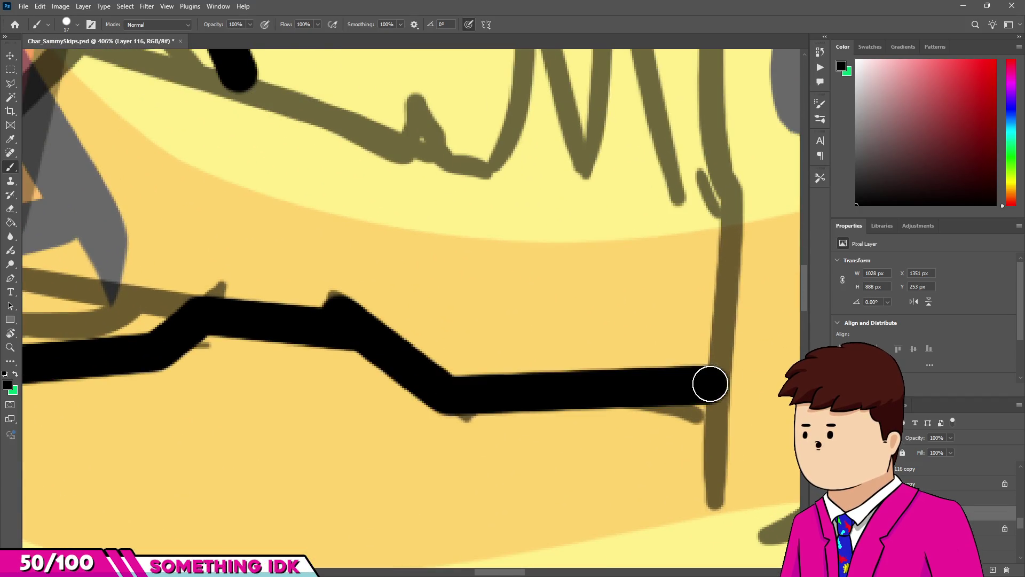
Paint a curved stroke that dips down and sweeps up to the beak's underside.
scroll(703, 385, down, 5)
scroll(618, 349, up, 2)
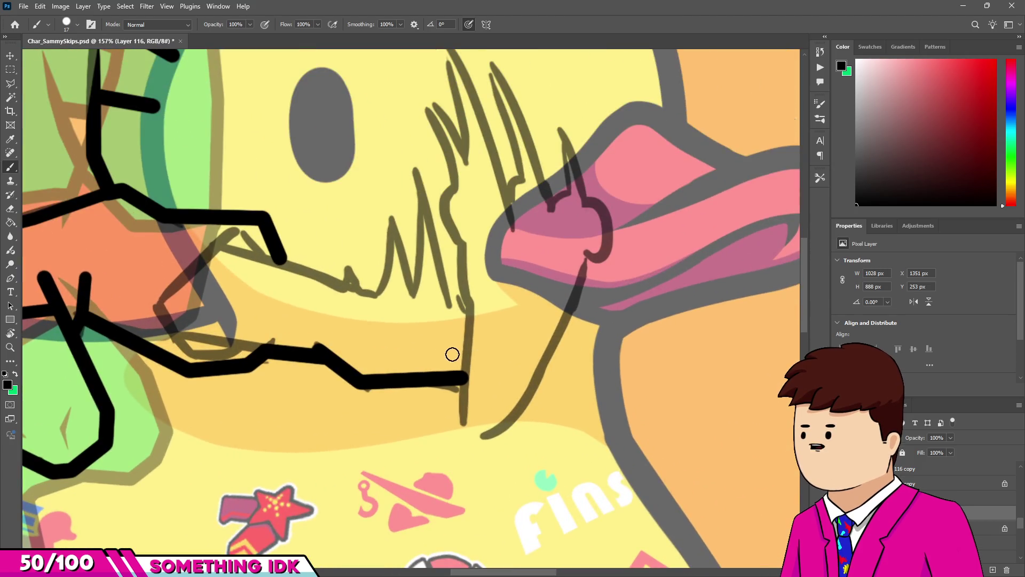
scroll(469, 349, down, 3)
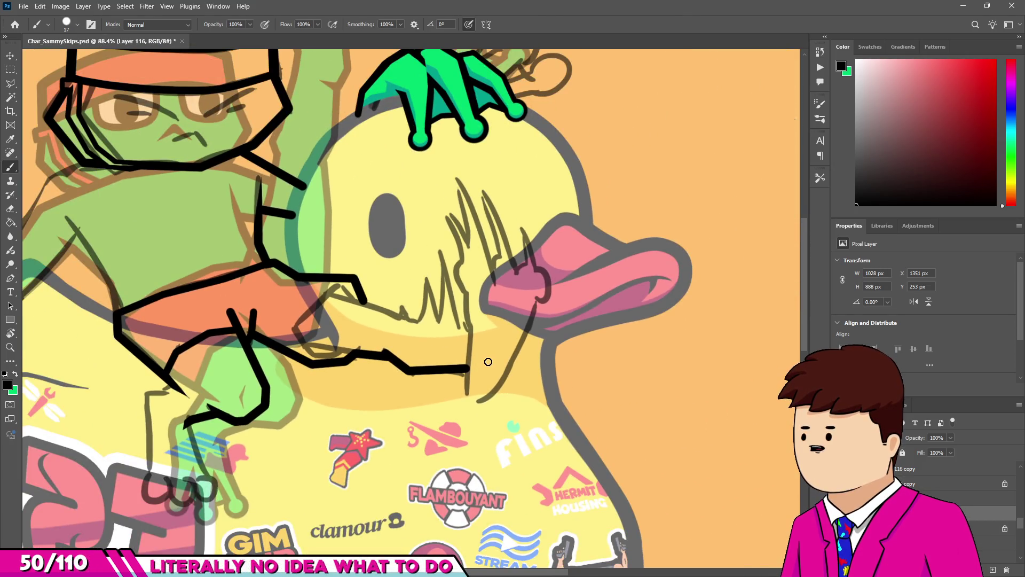
scroll(468, 368, up, 3)
scroll(468, 367, up, 2)
scroll(459, 368, down, 2)
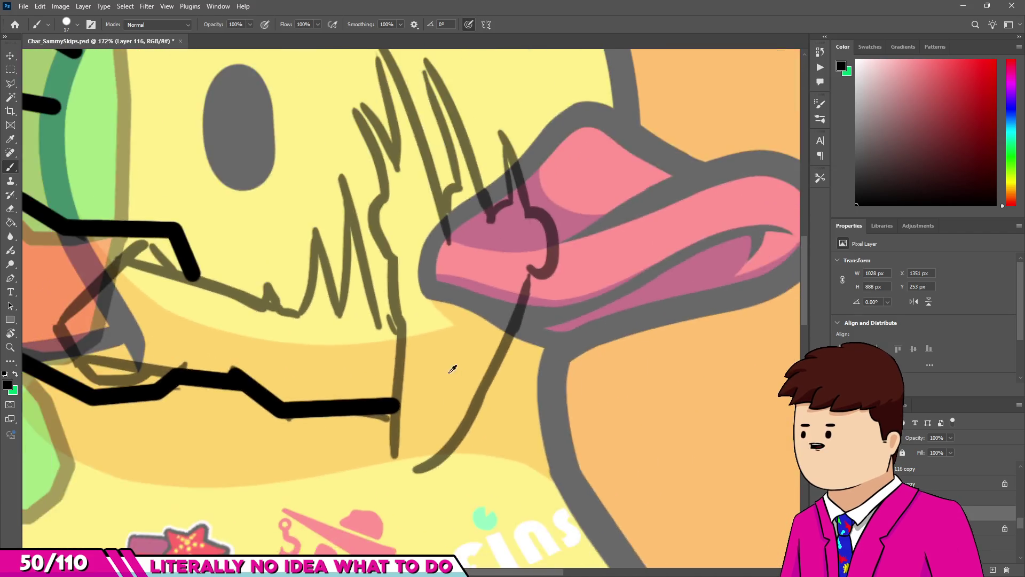
scroll(451, 369, up, 2)
mouse_move(385, 448)
mouse_down()
mouse_move(470, 459)
mouse_move(521, 398)
mouse_move(527, 339)
mouse_move(572, 225)
mouse_up()
alt+scroll(470, 320, down, 5)
alt+scroll(510, 310, up, 5)
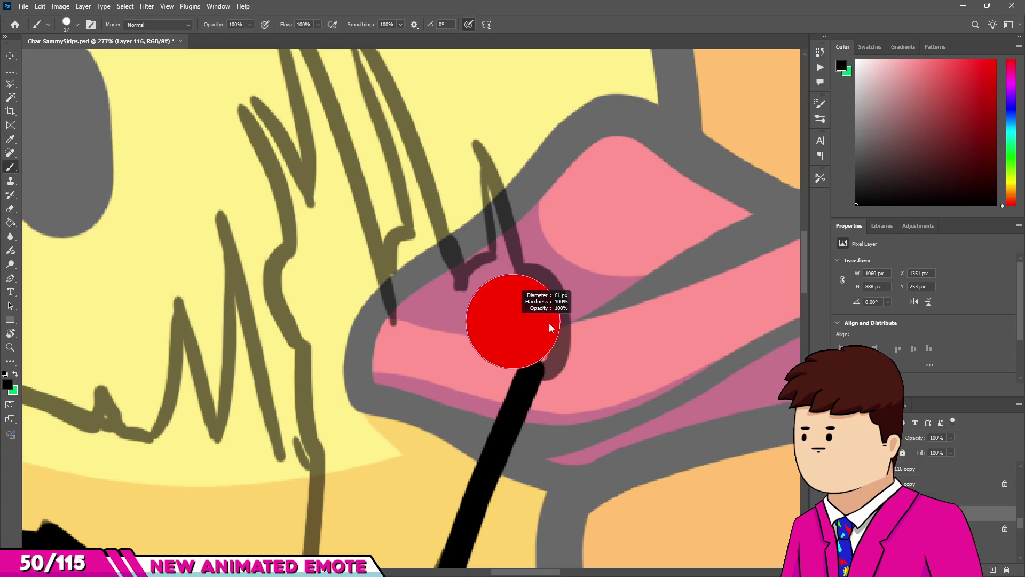
Undo the stray big black dot and shrink the brush size back down.
click(514, 323)
alt+scroll(490, 334, down, 4)
alt+scroll(490, 333, down, 5)
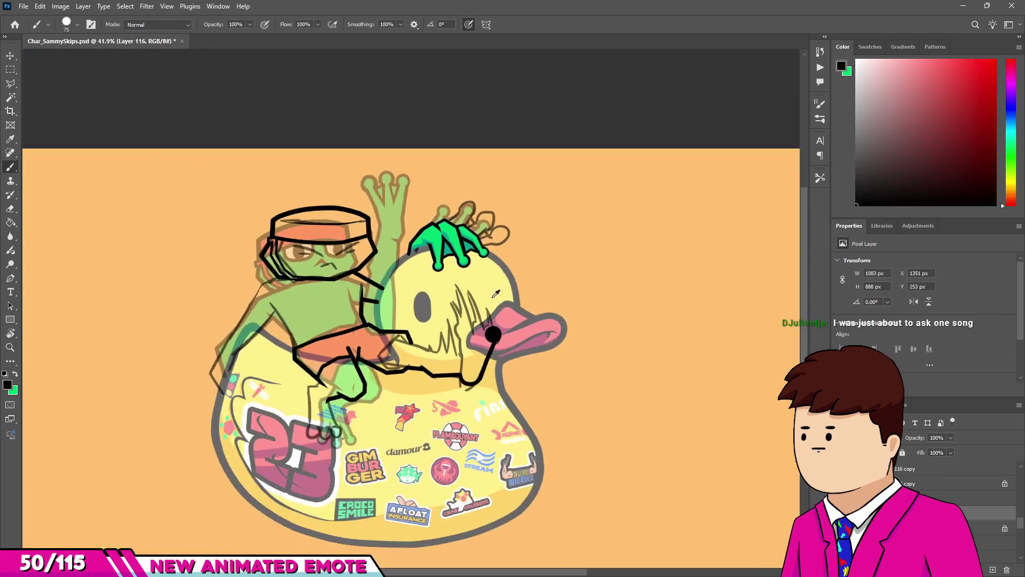
alt+scroll(486, 342, up, 4)
key(ctrl+z)
alt+scroll(550, 368, up, 2)
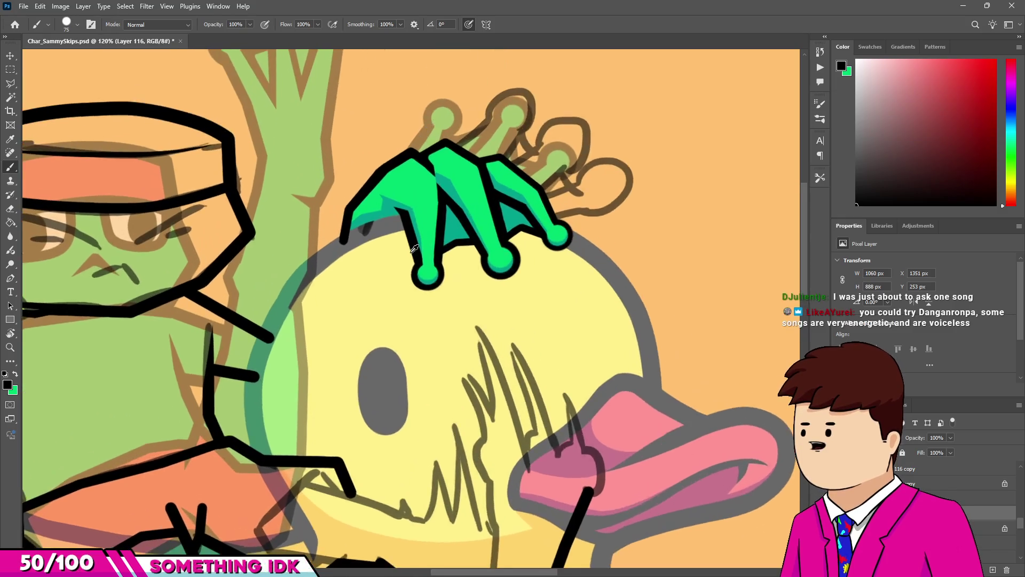
alt+scroll(498, 415, down, 1)
alt+scroll(498, 415, down, 2)
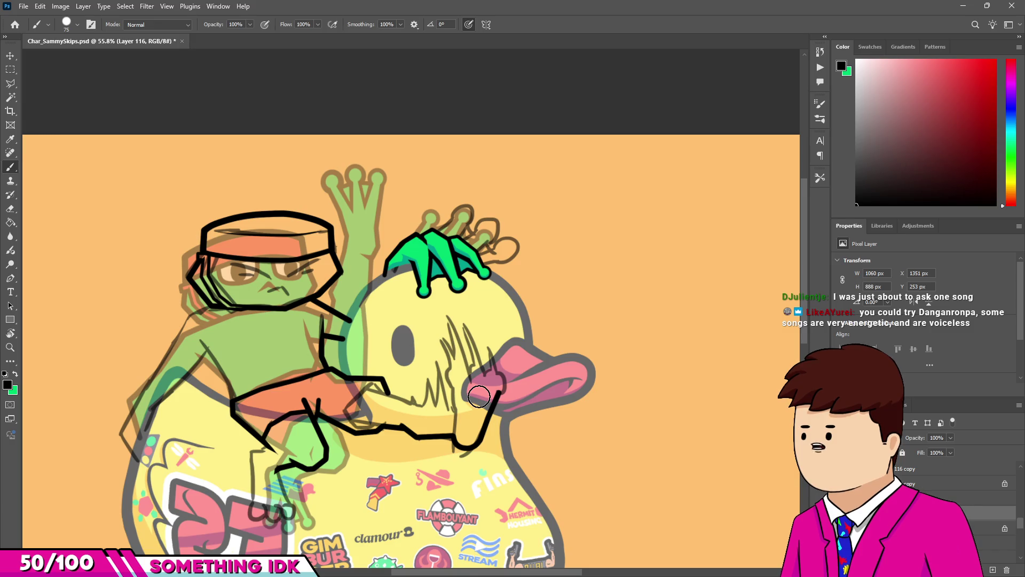
alt+scroll(504, 409, up, 3)
alt+scroll(496, 413, up, 3)
drag(494, 415, 446, 428)
scroll(481, 423, down, 3)
scroll(480, 423, up, 4)
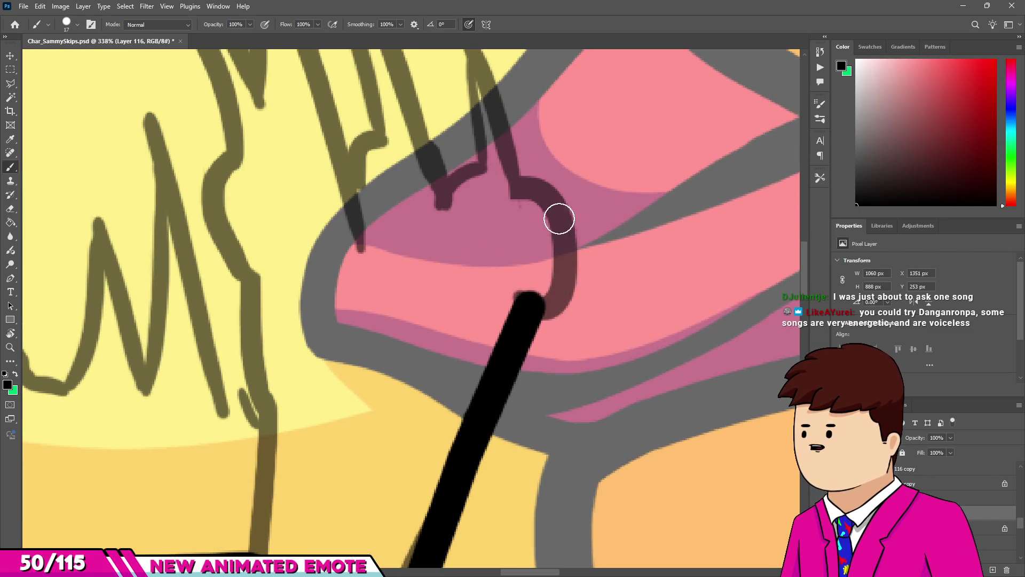
Extend the line up to the beak, erase its corner, and repaint a smooth bottom curve.
shift+click(562, 209)
scroll(548, 320, down, 3)
scroll(581, 271, up, 3)
key(e)
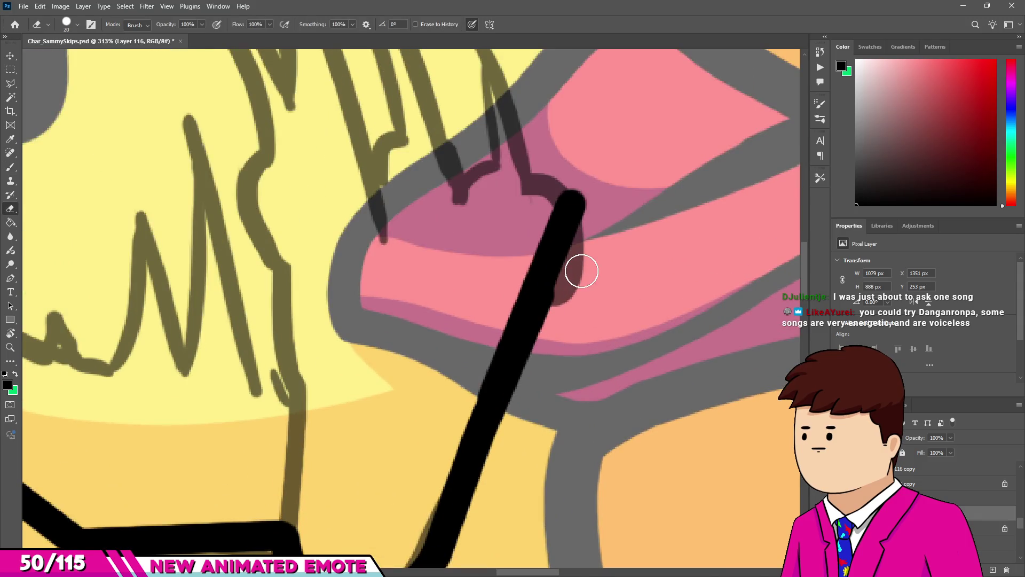
scroll(517, 418, down, 5)
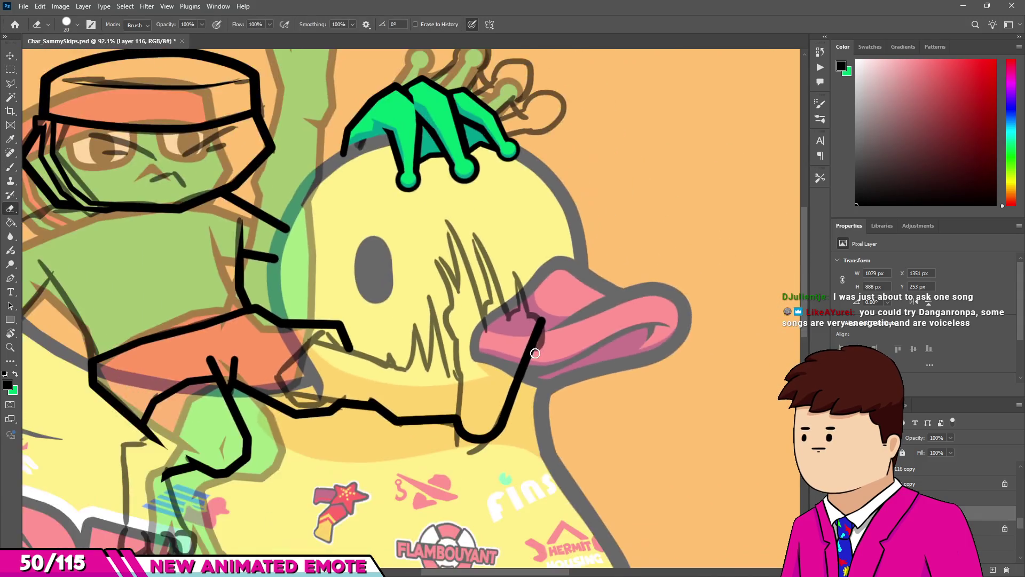
scroll(535, 353, down, 2)
scroll(461, 455, up, 5)
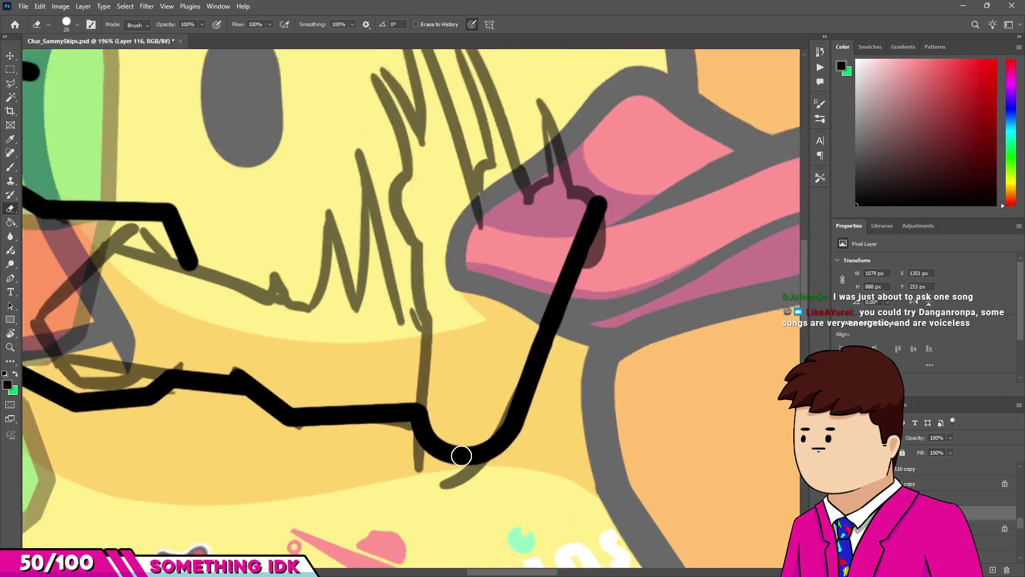
scroll(461, 455, down, 3)
scroll(457, 449, up, 6)
key(bracketright)
key(bracketright)
key(bracketright)
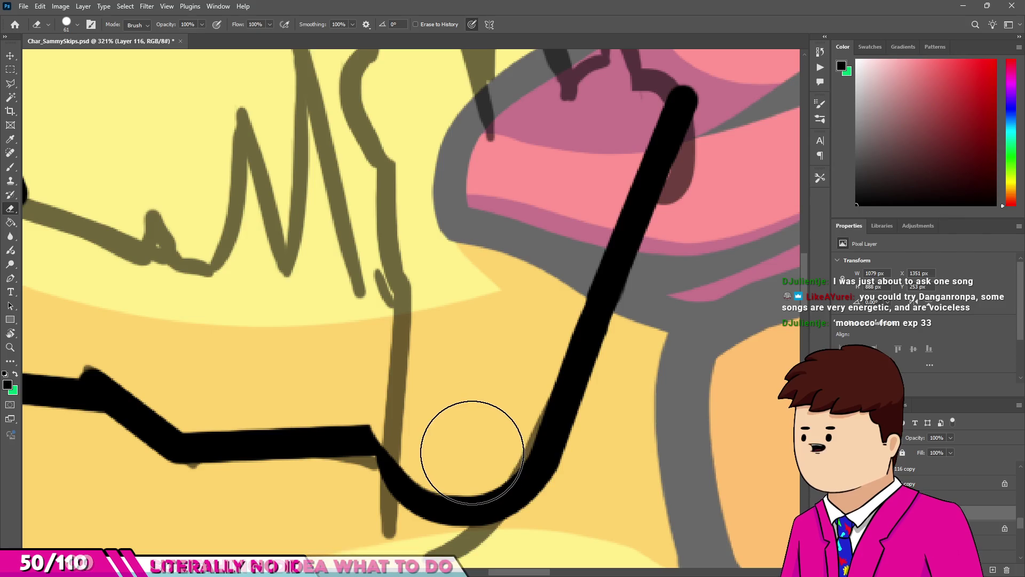
click(376, 453)
key(b)
mouse_move(367, 439)
mouse_down()
mouse_move(406, 501)
mouse_move(485, 515)
mouse_up()
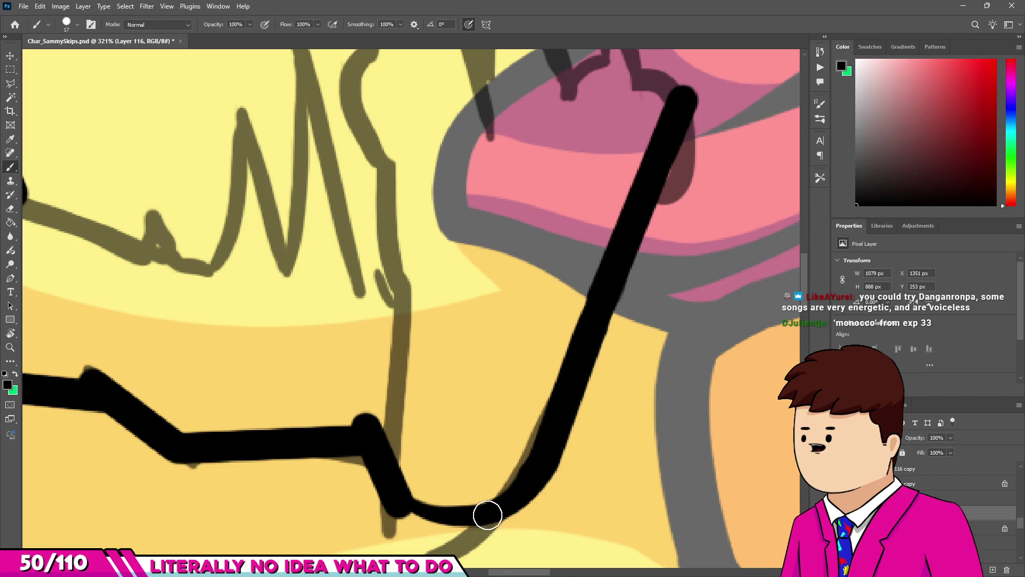
Erase the line's top across the tongue and retrace it to join the tongue's top.
alt+scroll(483, 459, down, 5)
alt+scroll(442, 380, down, 3)
alt+scroll(496, 432, up, 6)
key(e)
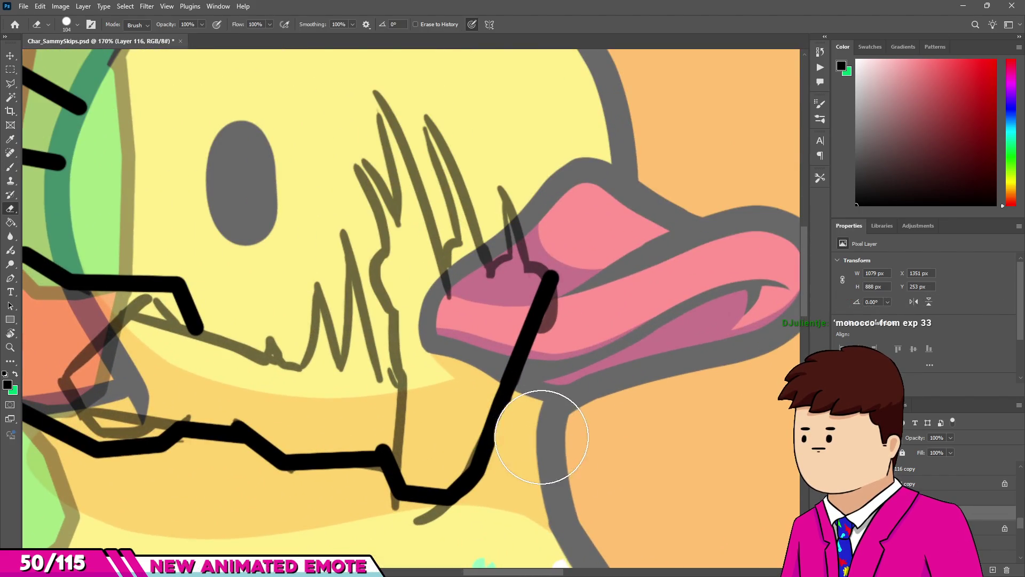
drag(541, 437, 549, 293)
key(b)
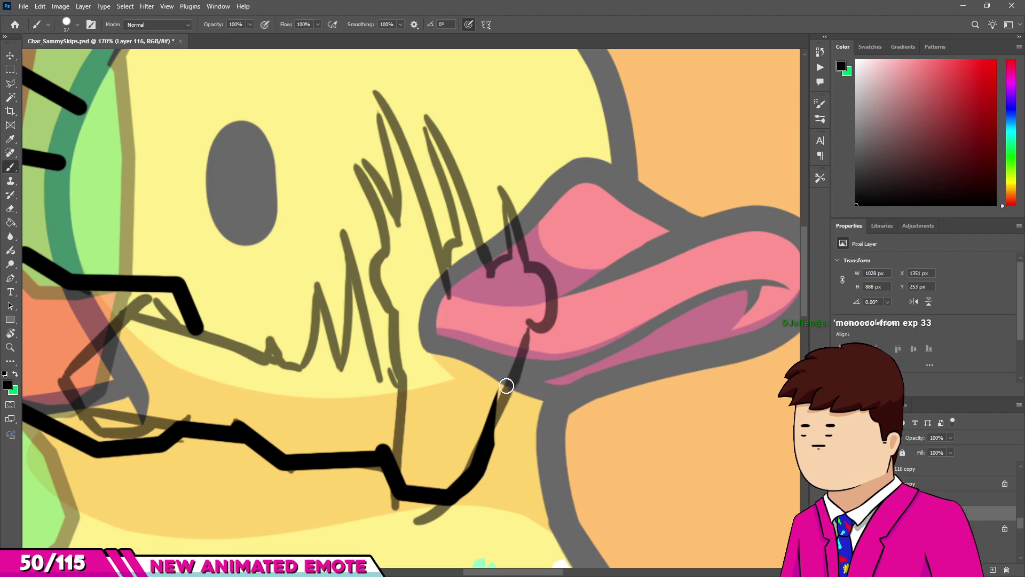
drag(488, 459, 508, 361)
shift+click(558, 265)
alt+scroll(534, 320, down, 5)
alt+scroll(448, 427, up, 4)
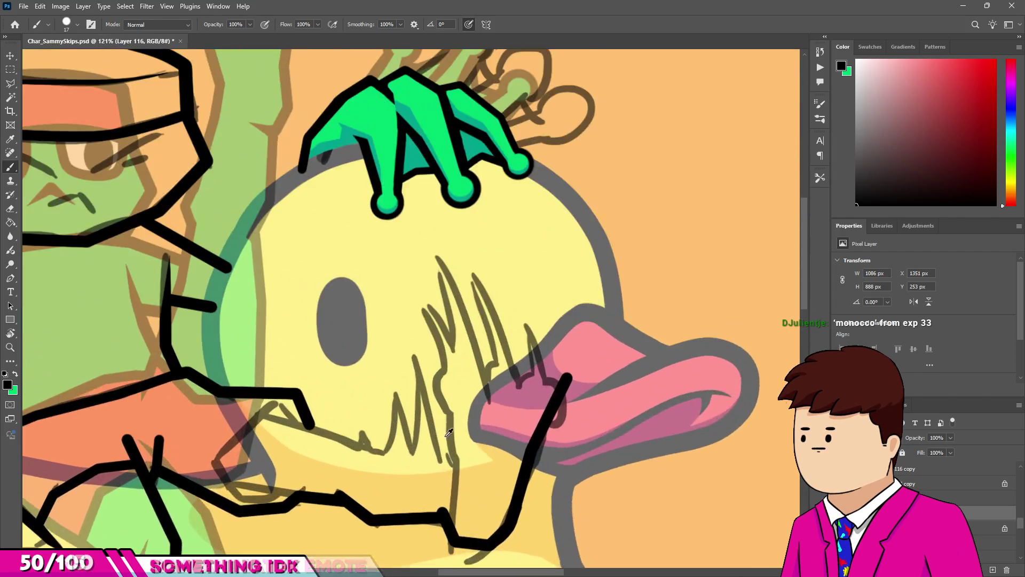
alt+scroll(448, 427, up, 2)
Add a short vertical ink stroke up from a small dot on the duck's cheek.
click(446, 451)
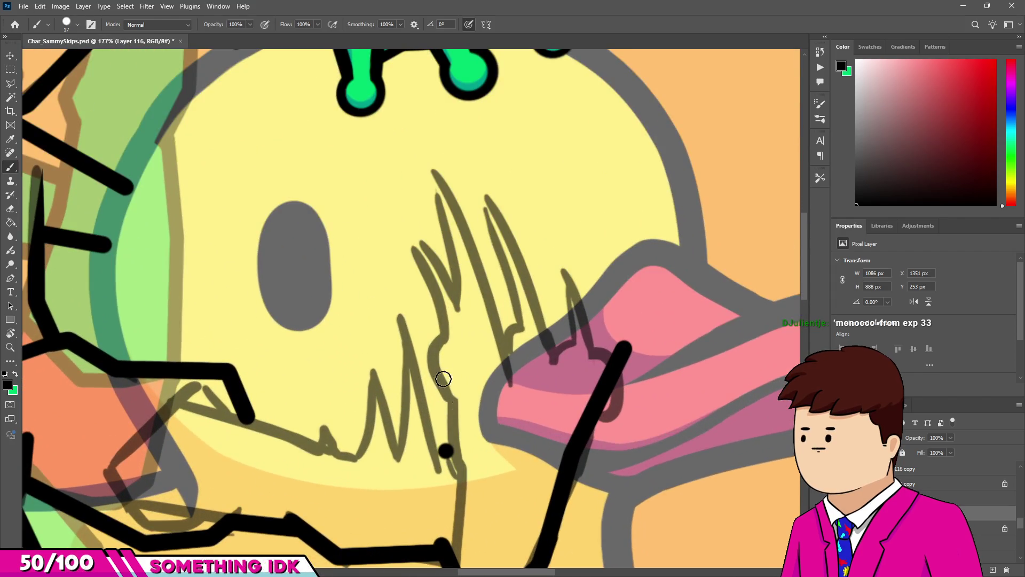
shift+click(430, 327)
alt+scroll(441, 374, down, 6)
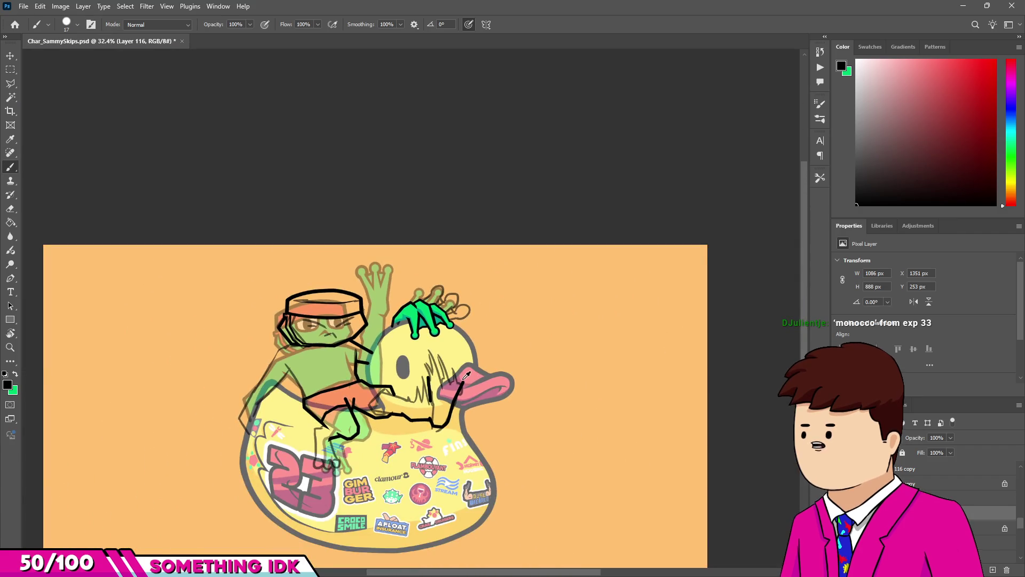
alt+scroll(466, 375, up, 4)
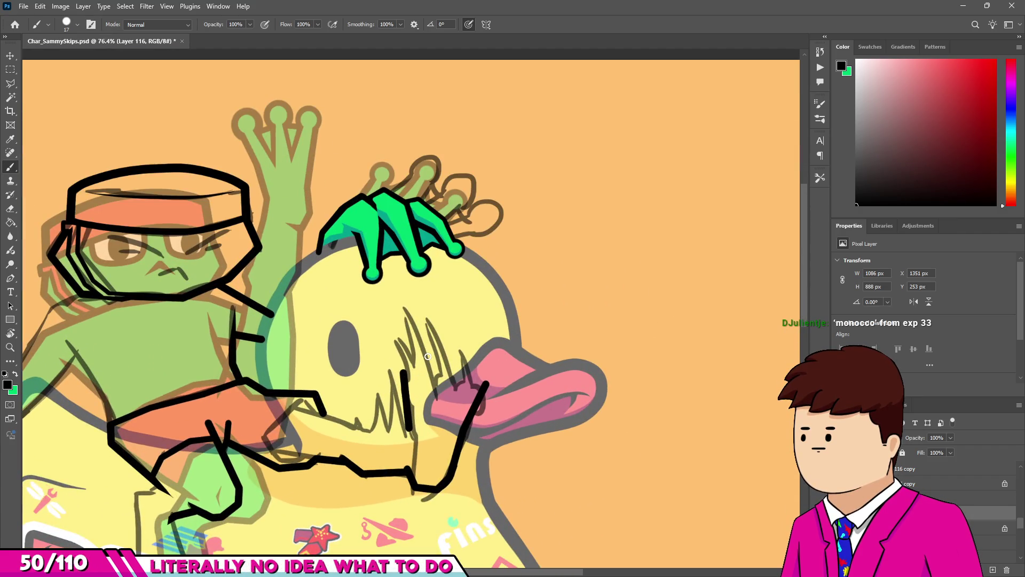
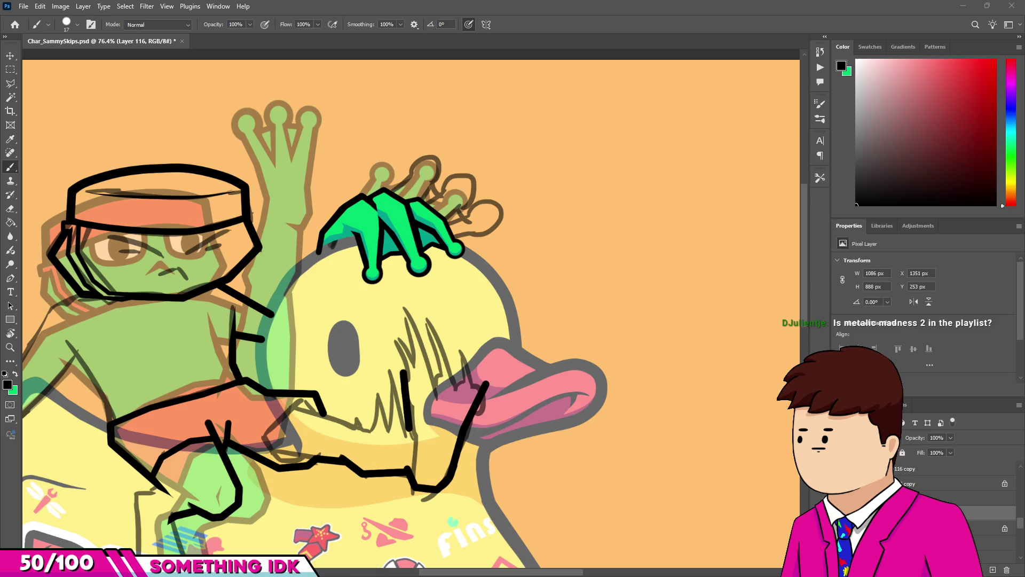
Ink four thick black zigzag strokes over the sketch beside the duck's beak.
scroll(360, 428, up, 5)
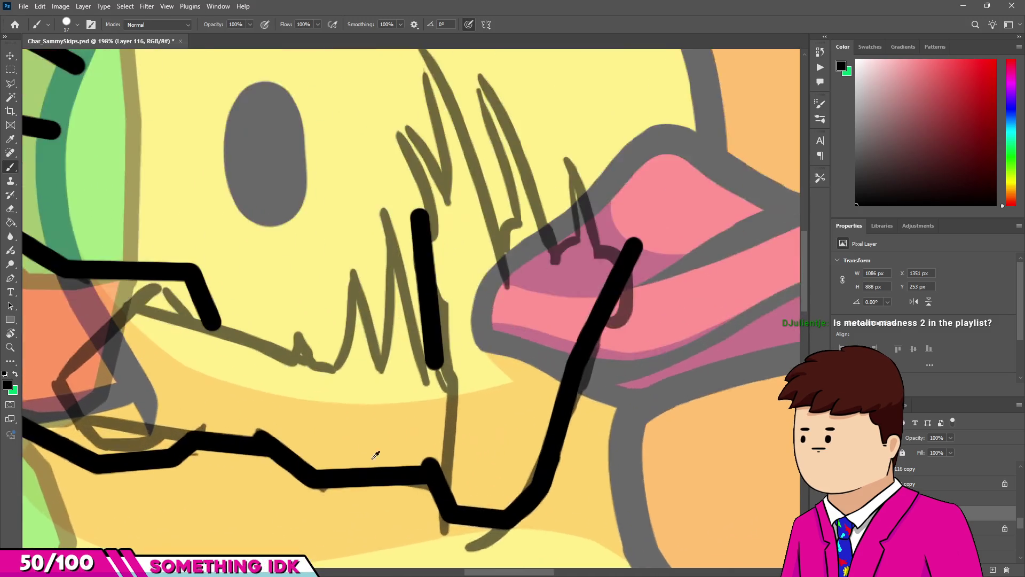
mouse_move(184, 303)
mouse_down()
mouse_move(289, 346)
mouse_move(302, 291)
mouse_up()
mouse_move(304, 251)
mouse_down()
mouse_move(334, 297)
mouse_move(325, 297)
mouse_move(334, 355)
mouse_up()
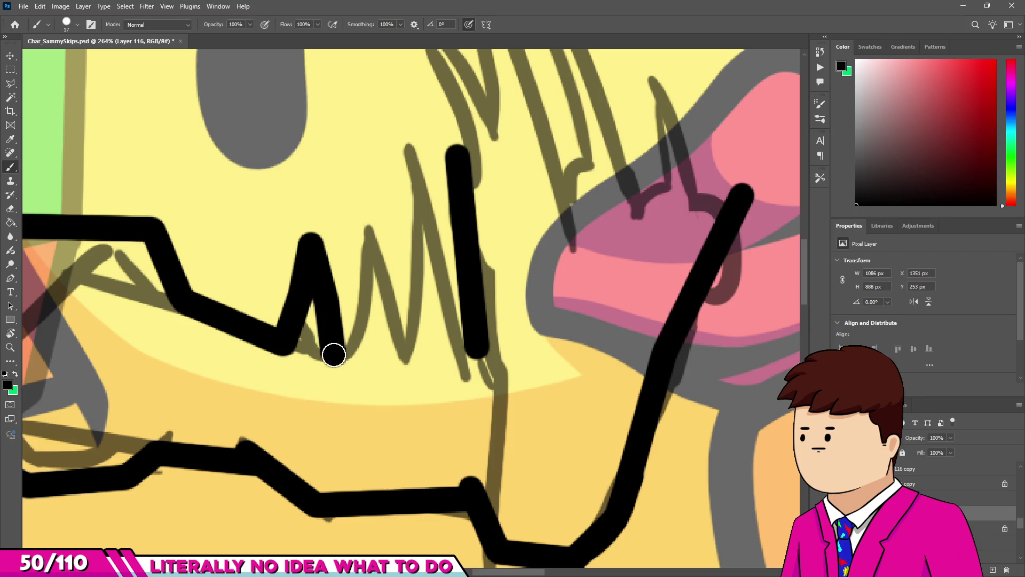
mouse_move(350, 315)
mouse_down()
mouse_move(366, 297)
mouse_move(364, 168)
mouse_up()
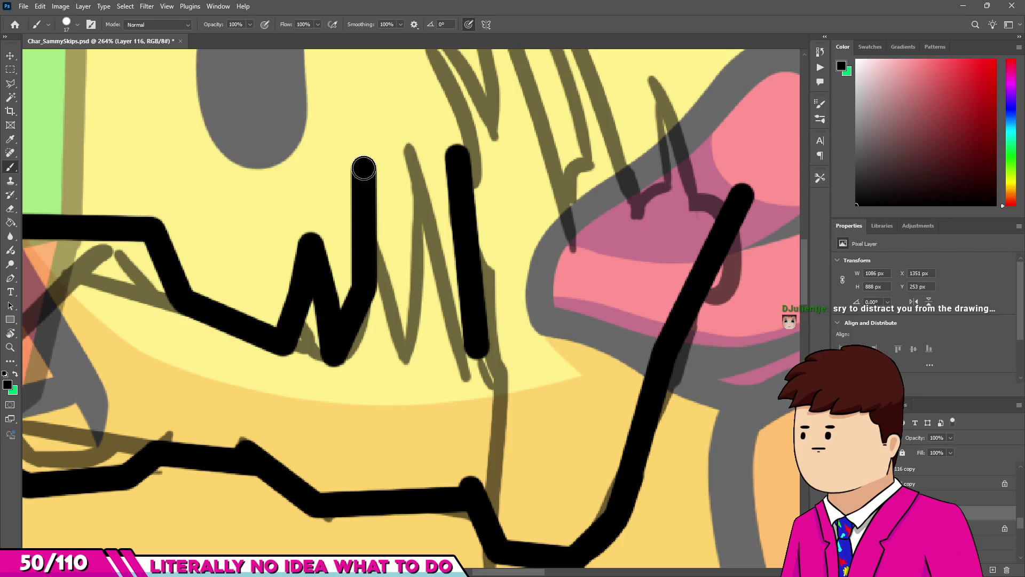
mouse_move(396, 255)
mouse_down()
mouse_move(414, 355)
mouse_move(448, 286)
mouse_move(480, 350)
mouse_up()
scroll(337, 390, down, 6)
scroll(337, 390, down, 1)
scroll(354, 343, up, 4)
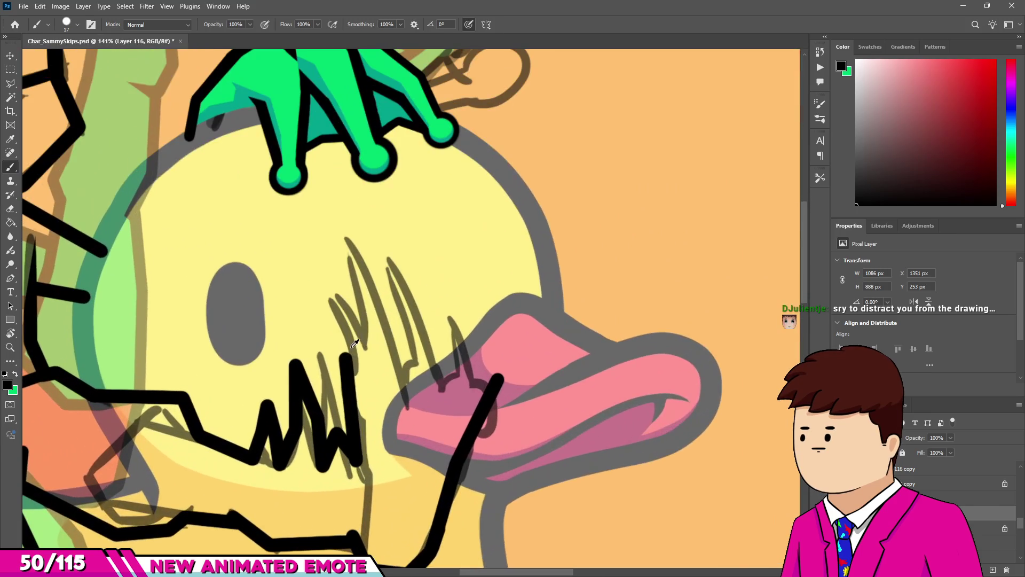
mouse_move(351, 363)
mouse_down()
mouse_move(377, 347)
mouse_move(365, 330)
mouse_up()
Stamp large black dots on the duck's face, then undo the misplaced ones.
click(365, 330)
drag(430, 318, 424, 318)
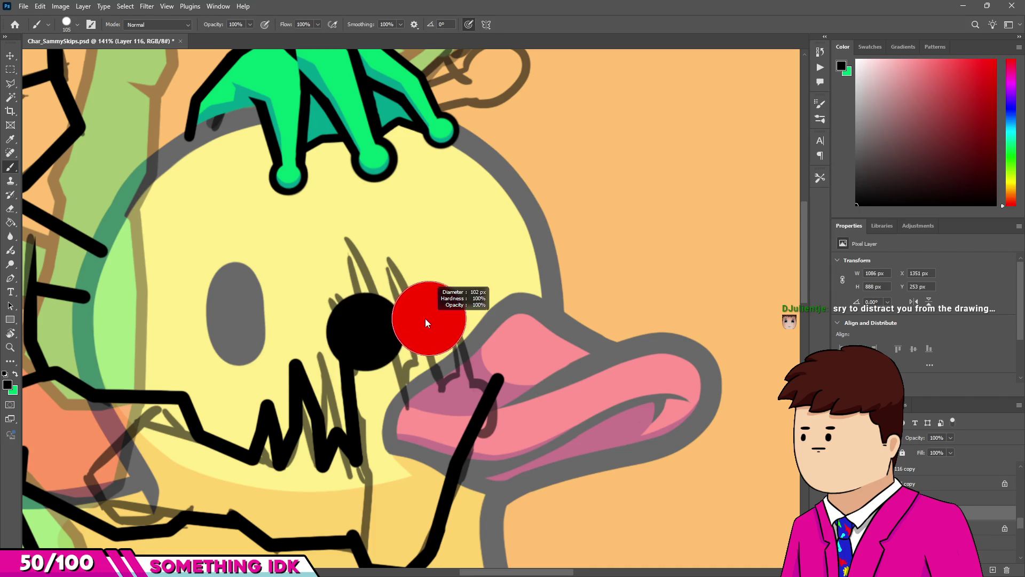
click(430, 319)
scroll(368, 339, down, 5)
scroll(340, 350, up, 5)
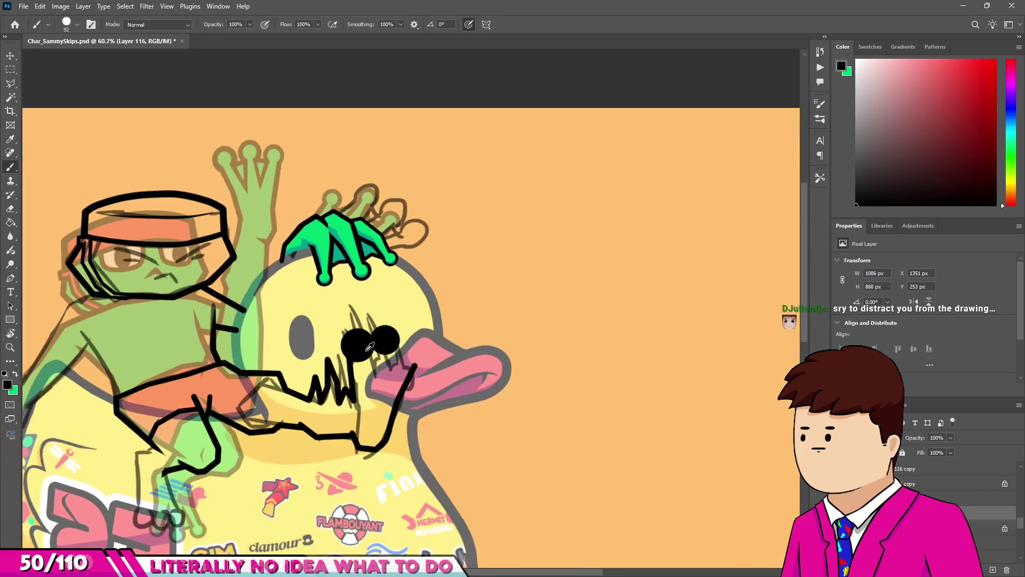
key(ctrl+z)
key(ctrl+z)
With a slightly larger brush, dot the beak line top, zigzag end and middle line end.
drag(339, 350, 349, 331)
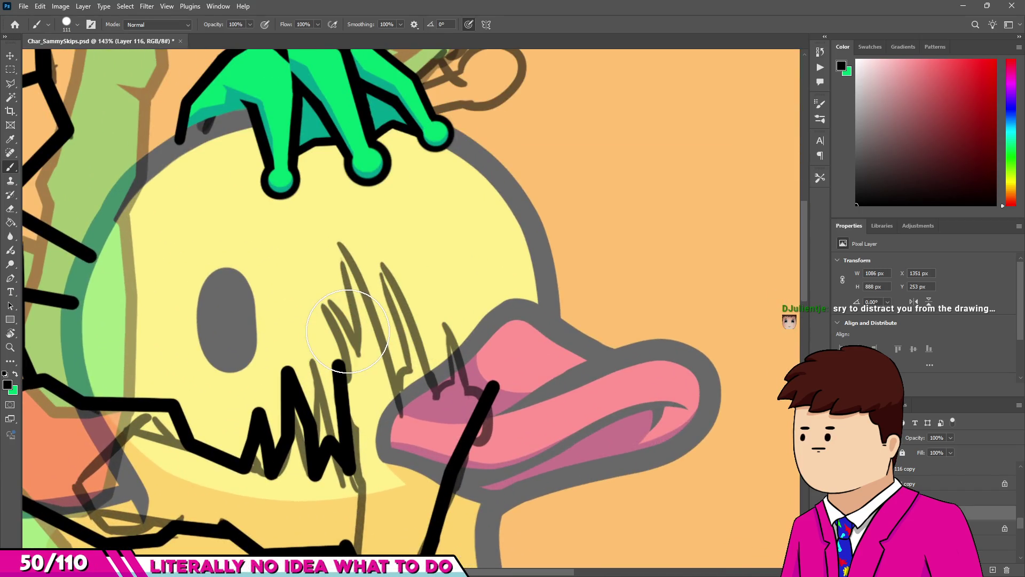
click(349, 332)
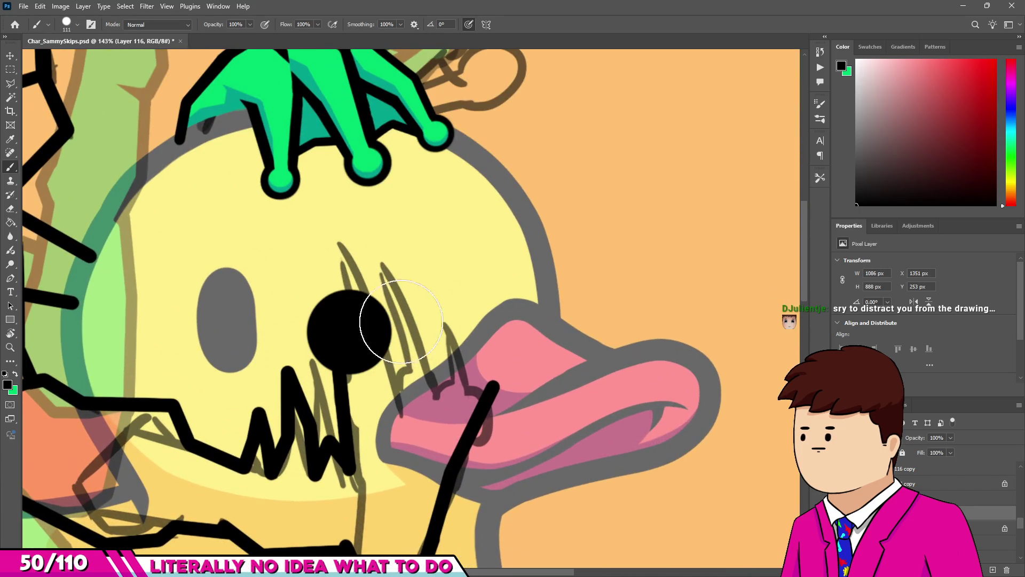
click(501, 348)
key(ctrl+z)
key(ctrl+z)
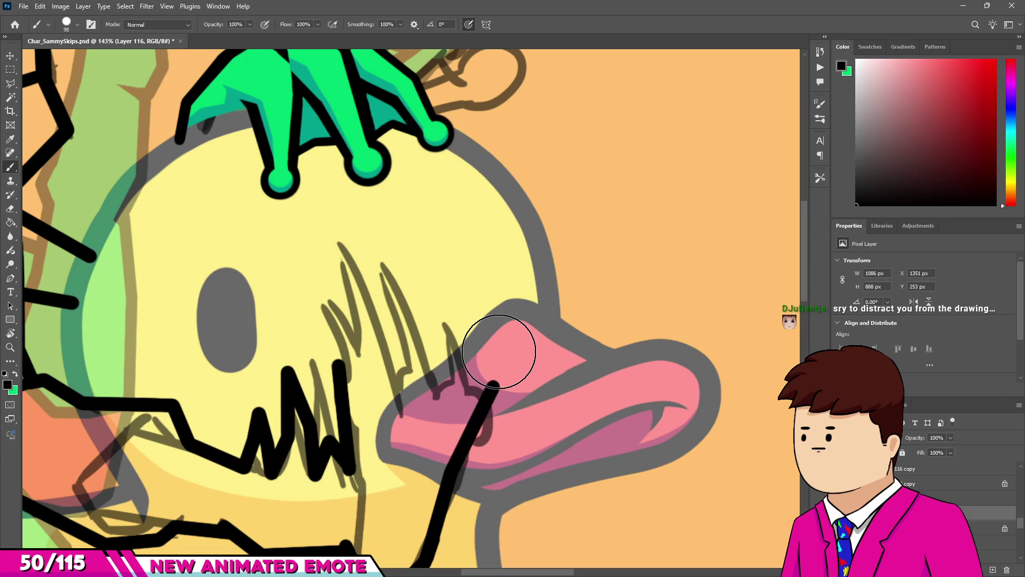
click(496, 351)
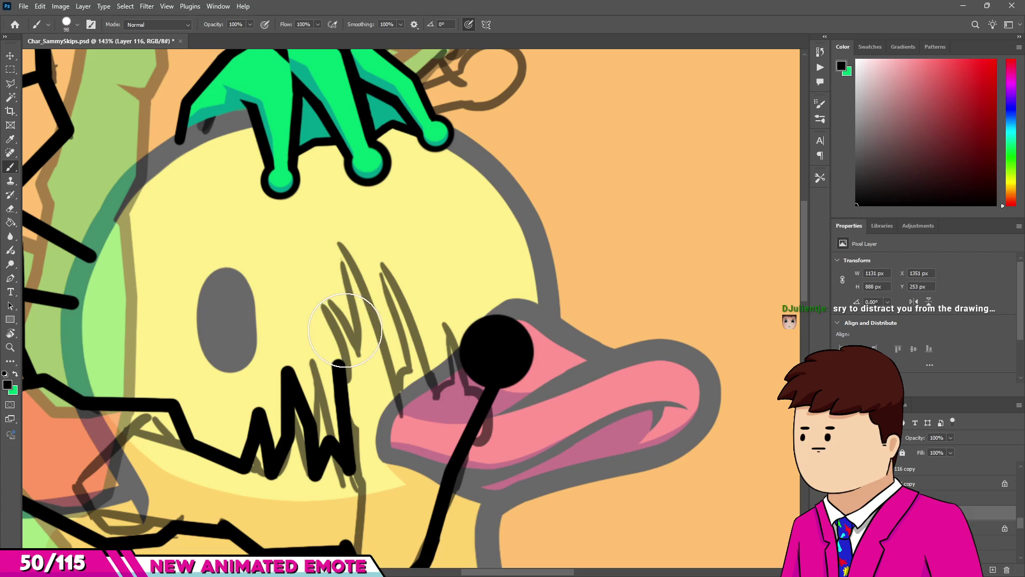
click(342, 327)
click(421, 320)
scroll(355, 349, down, 2)
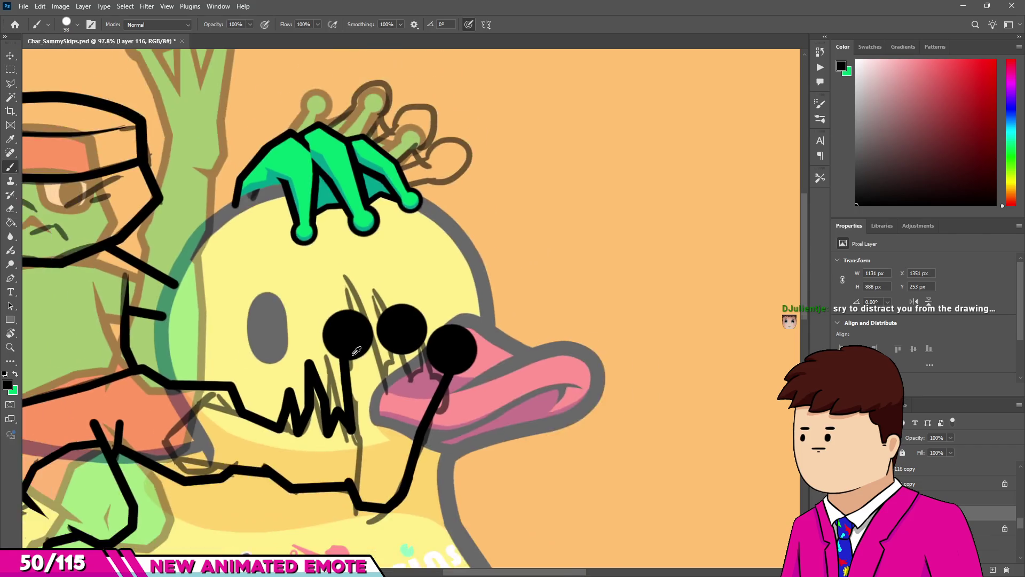
scroll(355, 349, down, 3)
scroll(320, 352, up, 6)
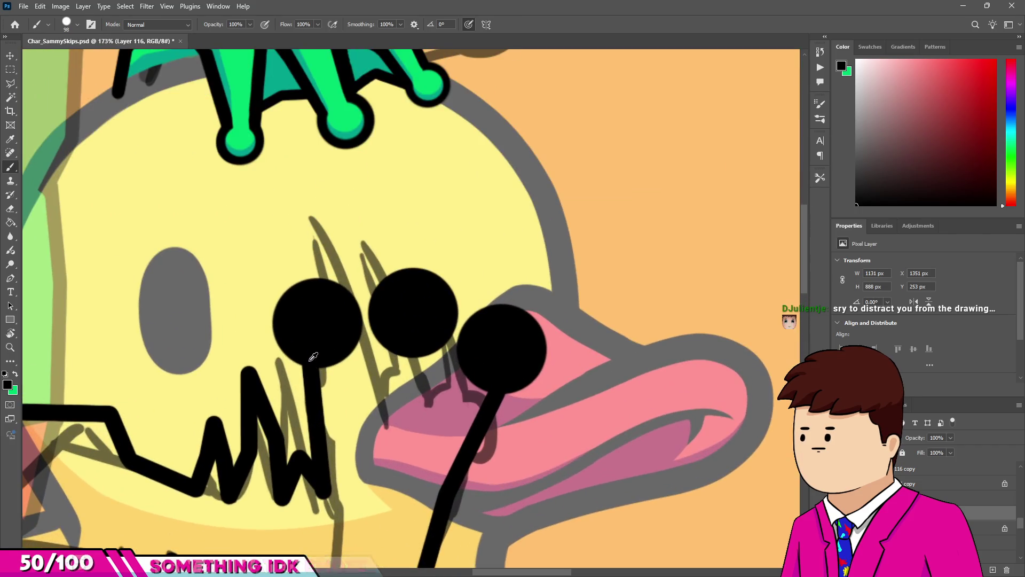
key(e)
scroll(310, 327, up, 8)
alt+right_click(268, 332)
Erase the centres of the left, middle and beak-side dots with a ~61 px eraser.
drag(268, 332, 286, 321)
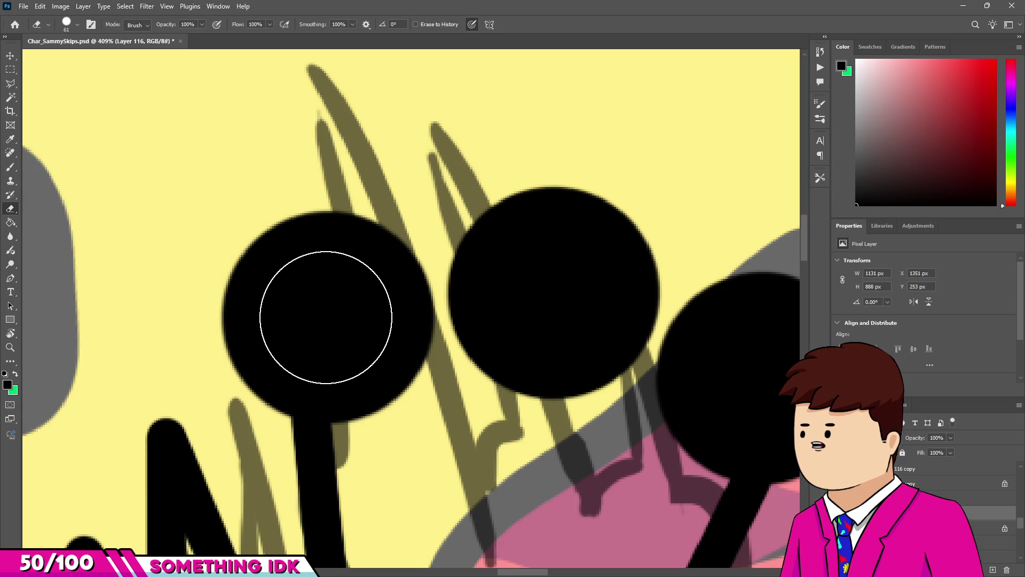
click(326, 317)
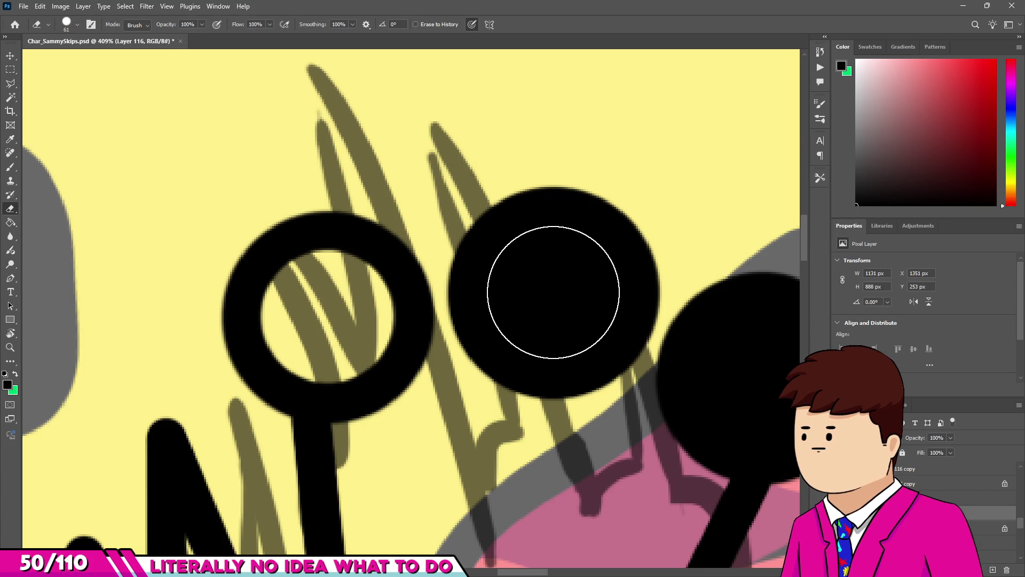
click(553, 292)
scroll(267, 256, down, 2)
scroll(487, 328, up, 1)
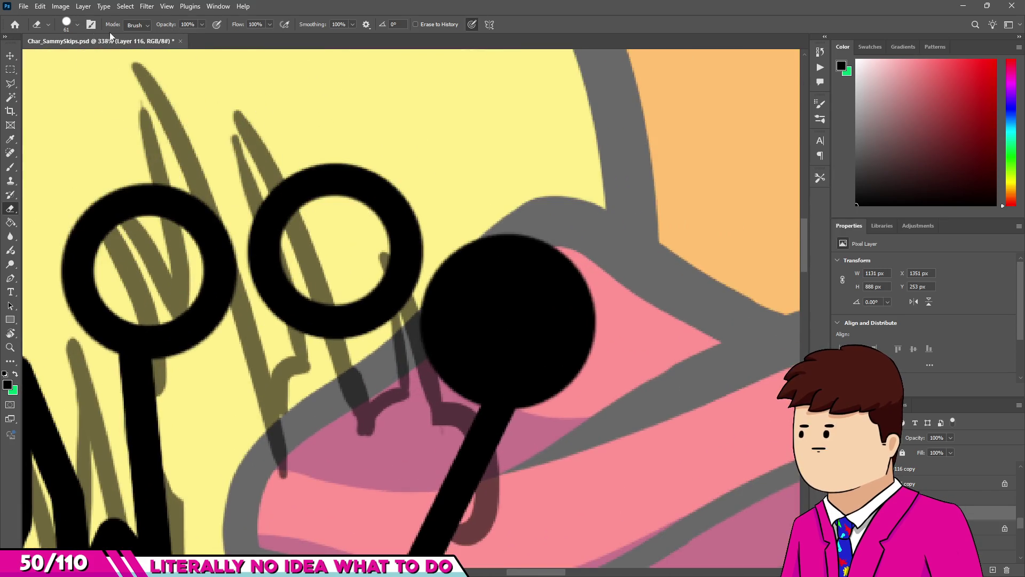
click(77, 25)
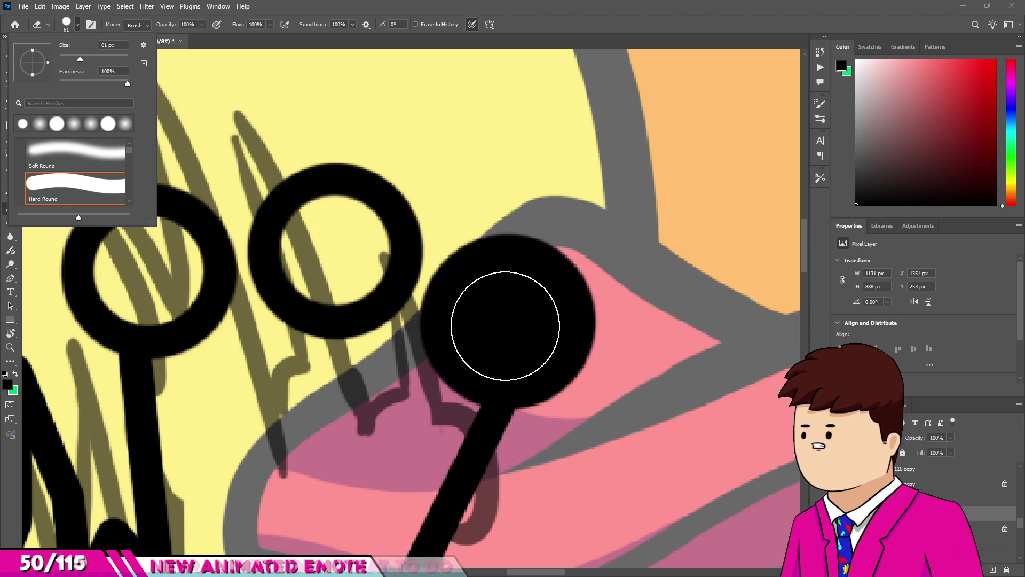
click(504, 326)
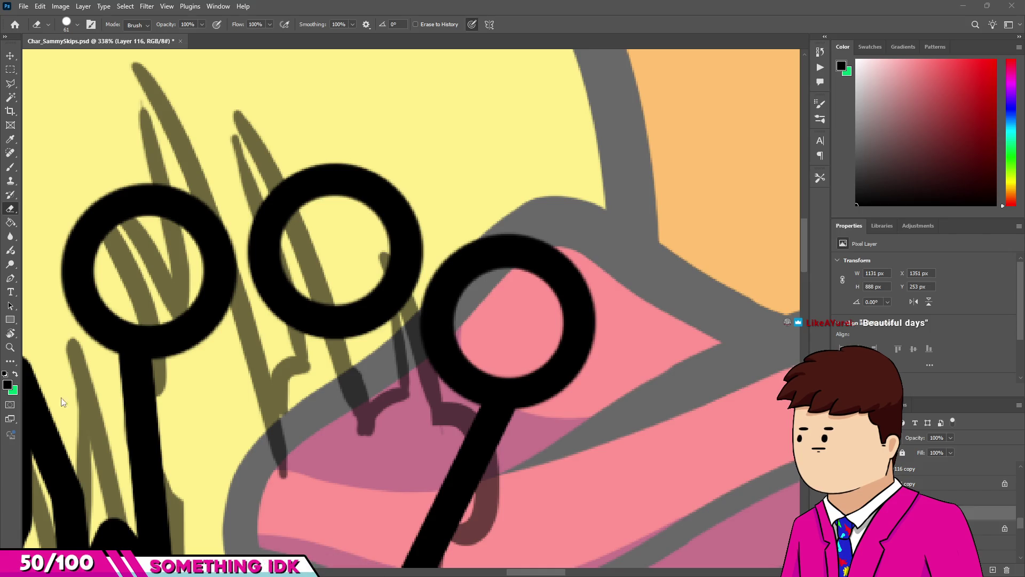
Brush a straight stem down from the first ring.
scroll(277, 323, up, 2)
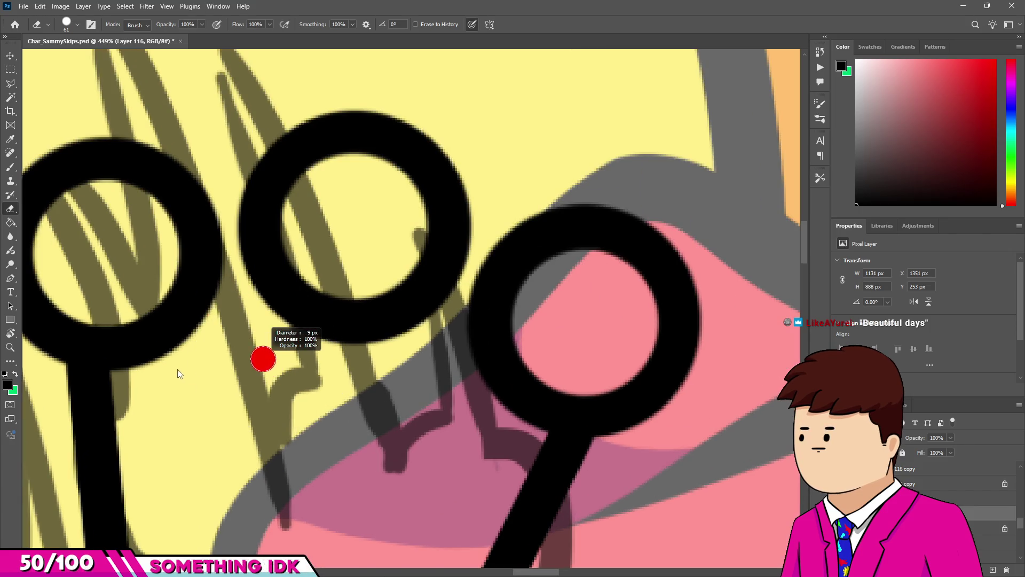
scroll(225, 279, down, 5)
scroll(206, 306, up, 2)
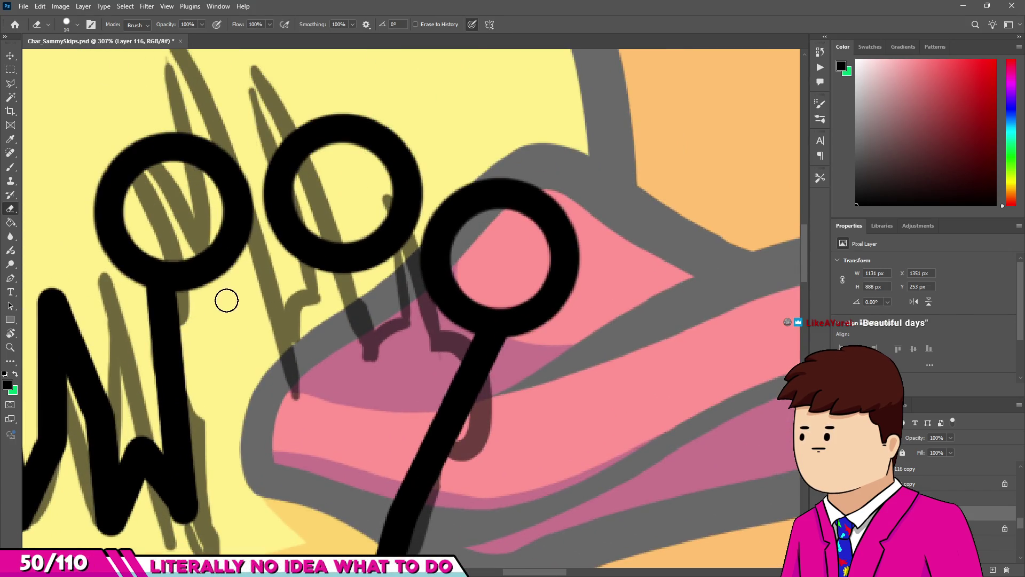
key(b)
alt+right_click(259, 299)
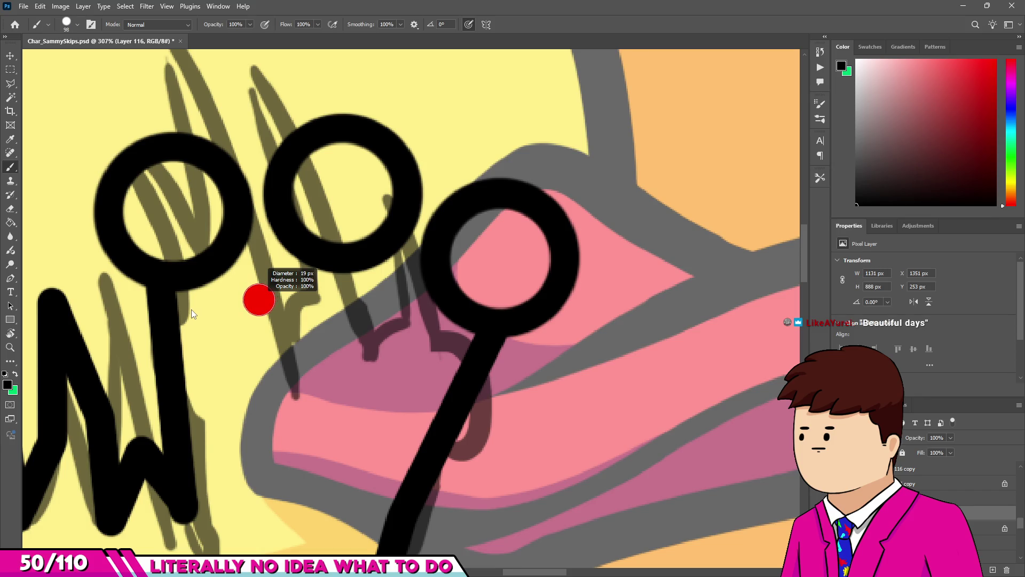
scroll(219, 294, up, 2)
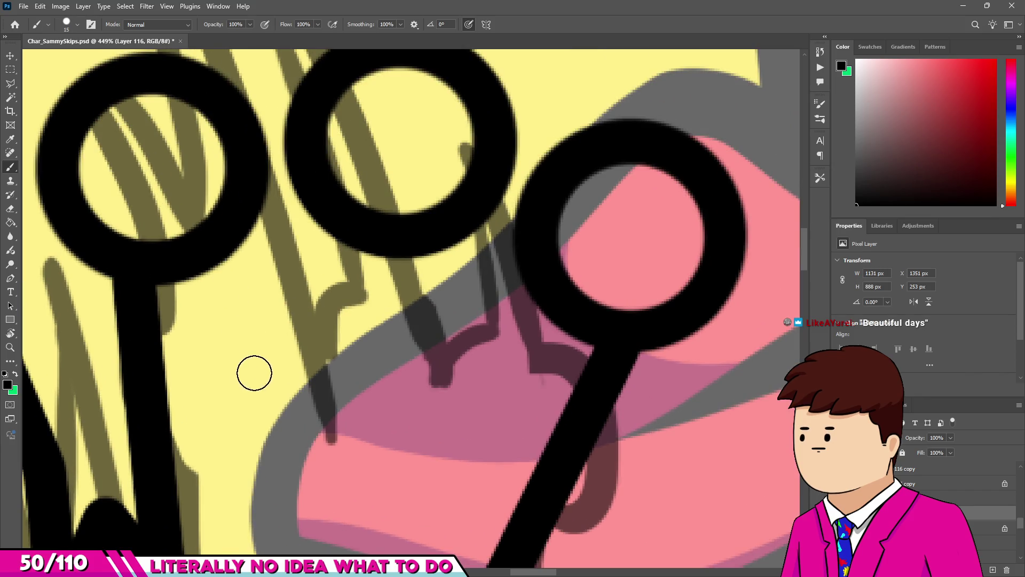
shift+click(267, 408)
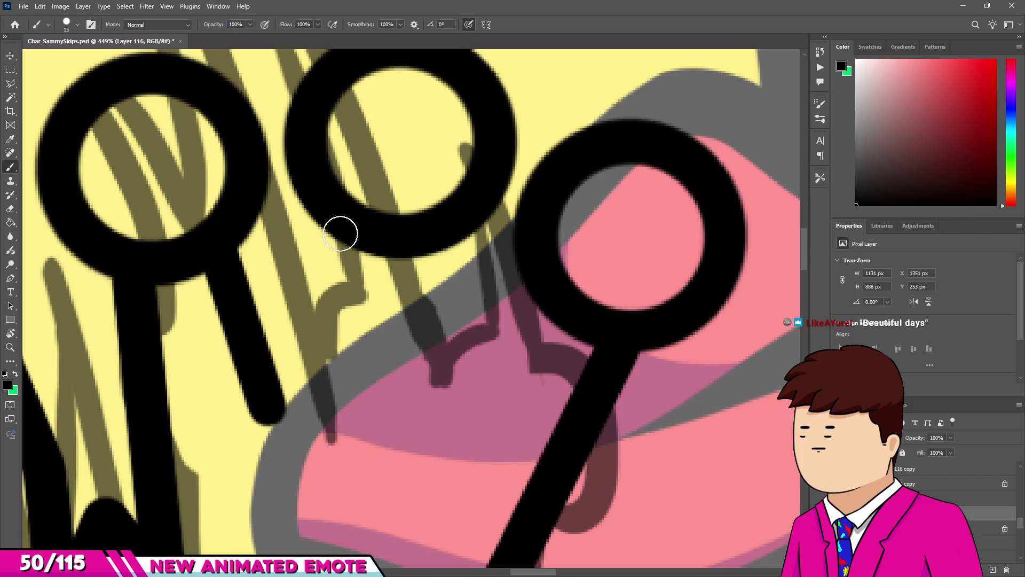
scroll(331, 240, down, 5)
scroll(310, 251, up, 3)
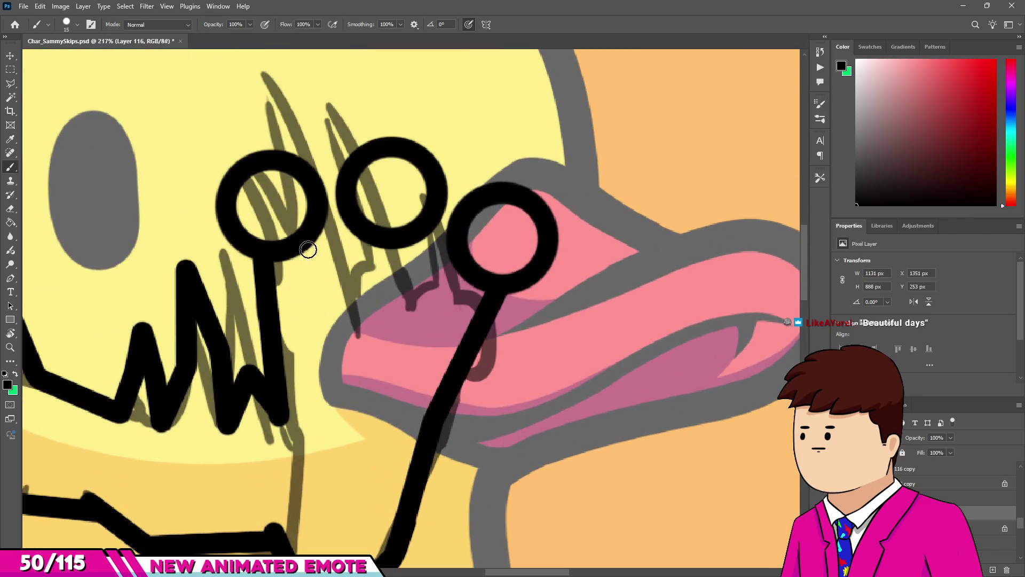
Draw a V from the first ring with a steeper arm, and link the middle ring to the right ring.
shift+click(323, 362)
shift+click(381, 244)
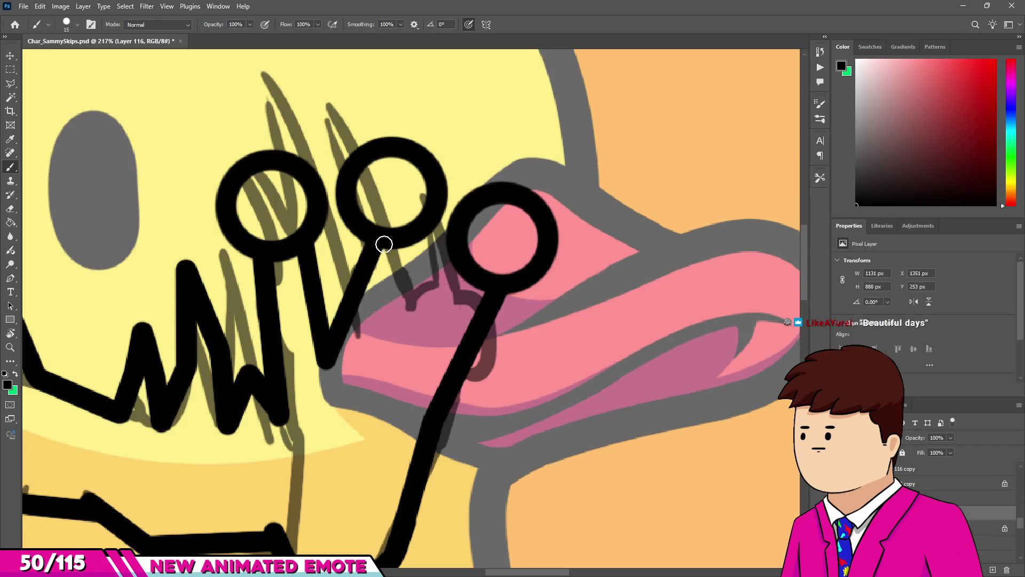
key(ctrl+z)
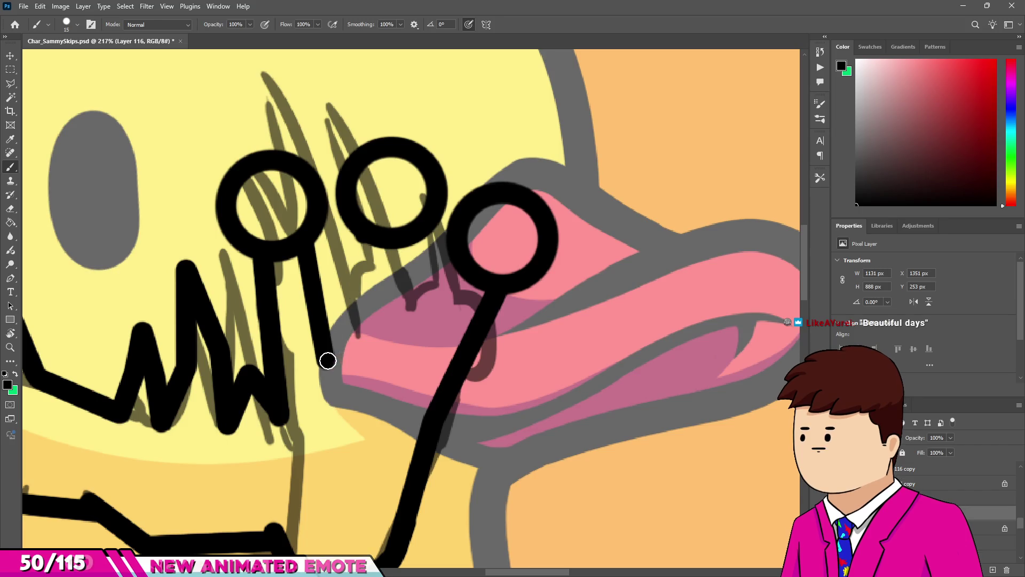
shift+click(327, 359)
click(405, 244)
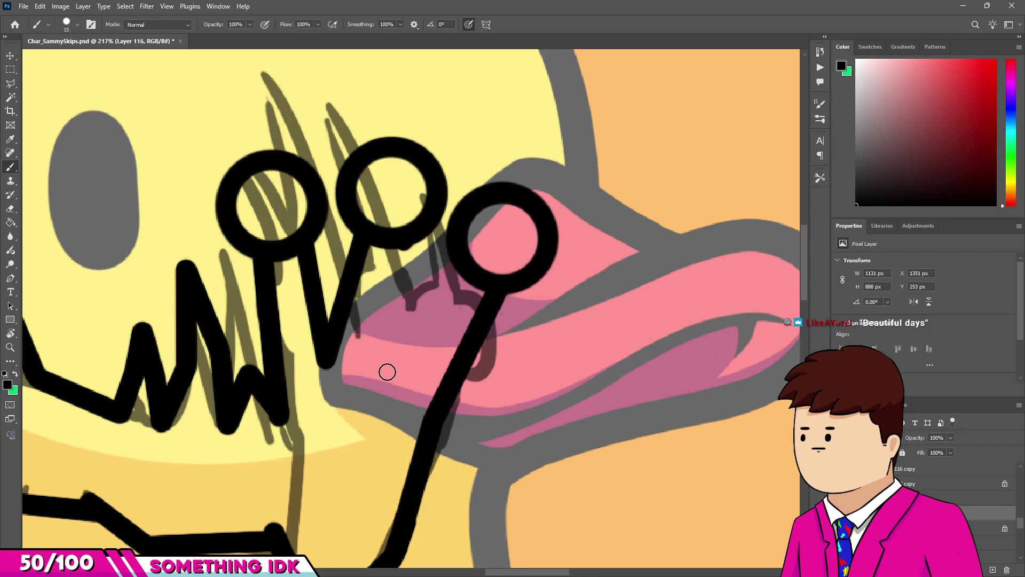
shift+click(390, 374)
shift+click(460, 267)
Erase a notch inside the right ring and trim the V's rounded tip.
key(e)
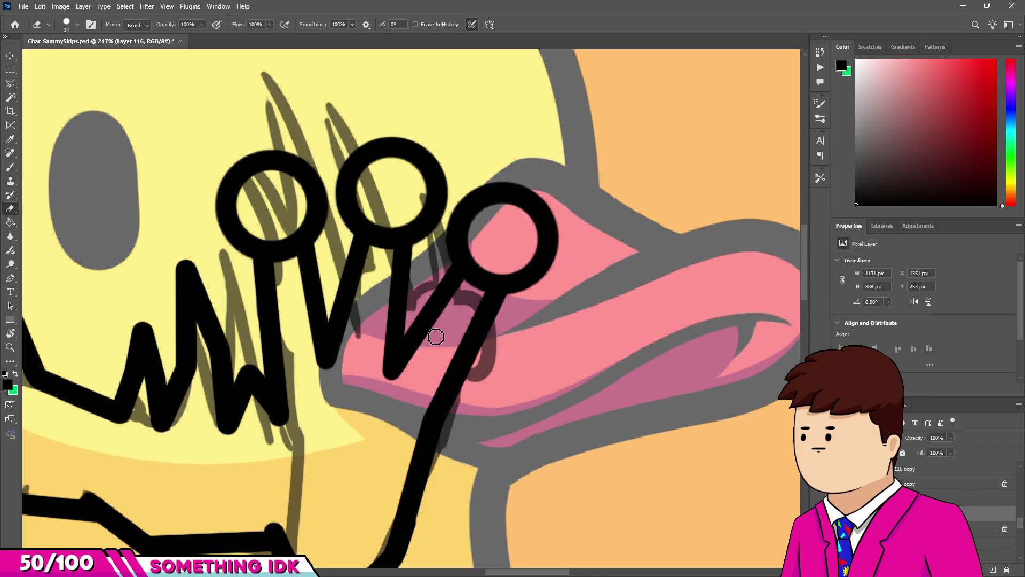
scroll(435, 336, up, 3)
click(523, 211)
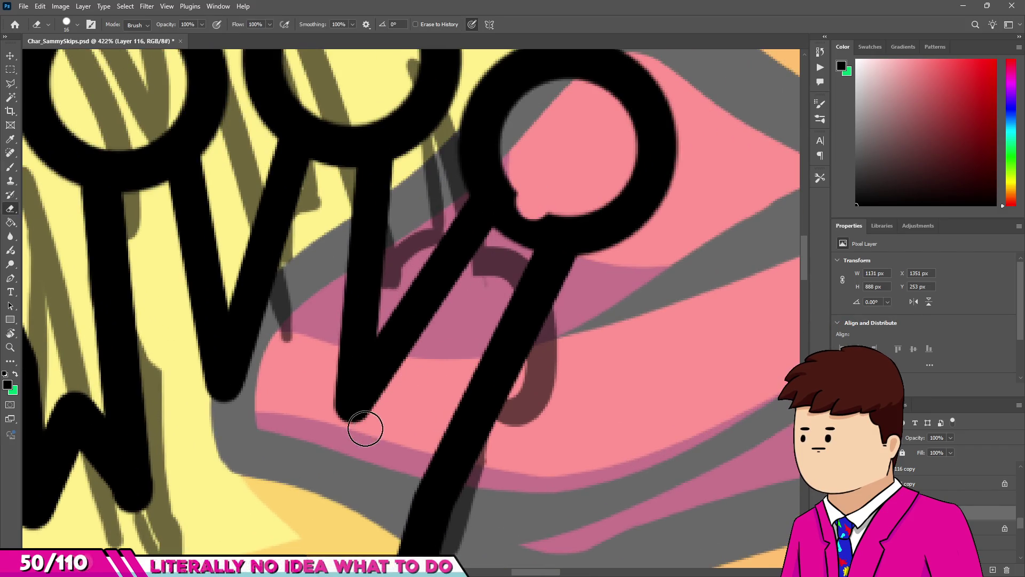
click(366, 427)
drag(549, 217, 533, 222)
scroll(395, 482, down, 3)
scroll(368, 339, up, 2)
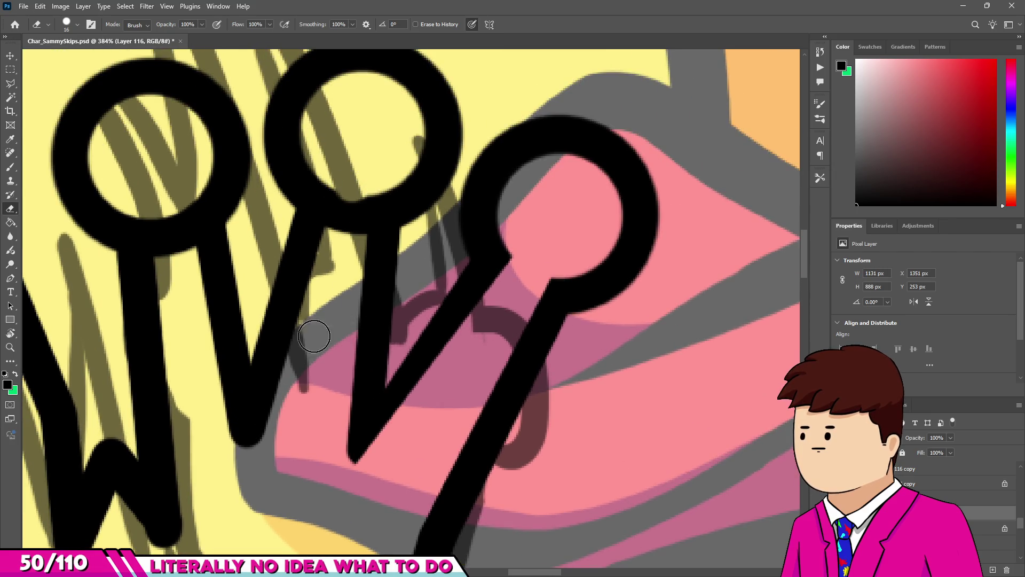
Erase the middle-ring stroke, open the left ring into its stem, and trim the V's arm.
drag(356, 245, 361, 193)
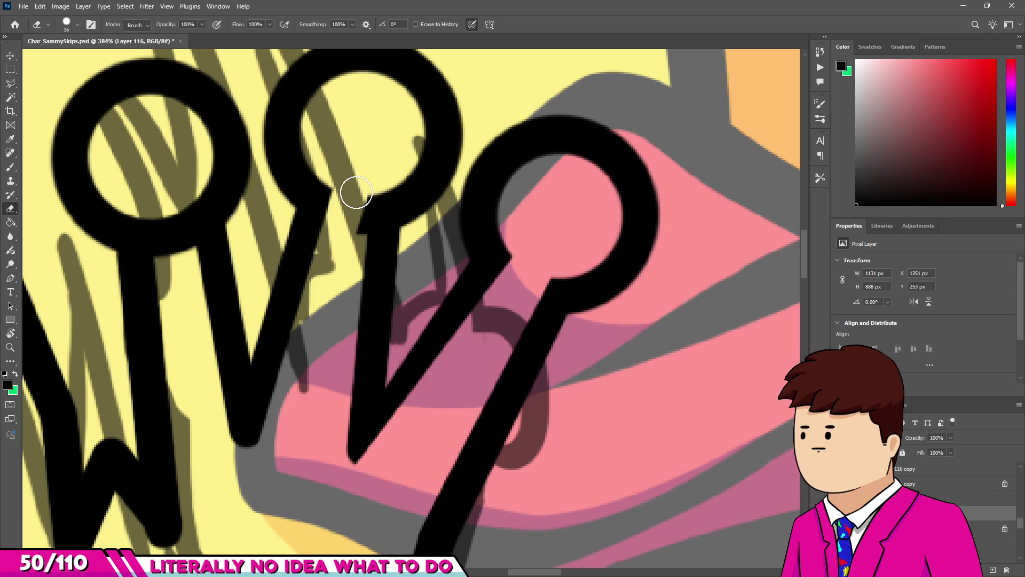
scroll(337, 464, down, 3)
scroll(215, 240, up, 2)
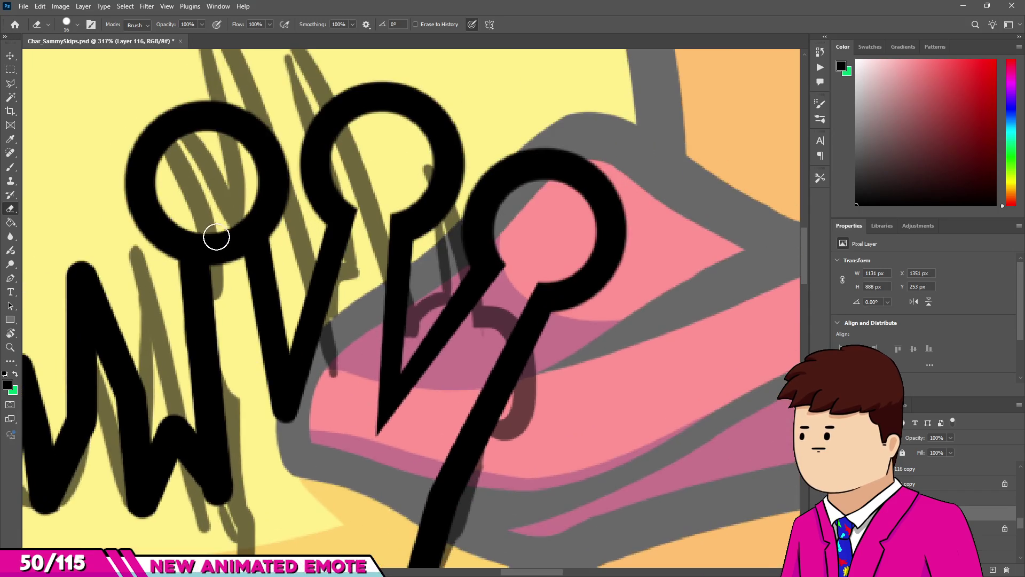
drag(229, 229, 267, 416)
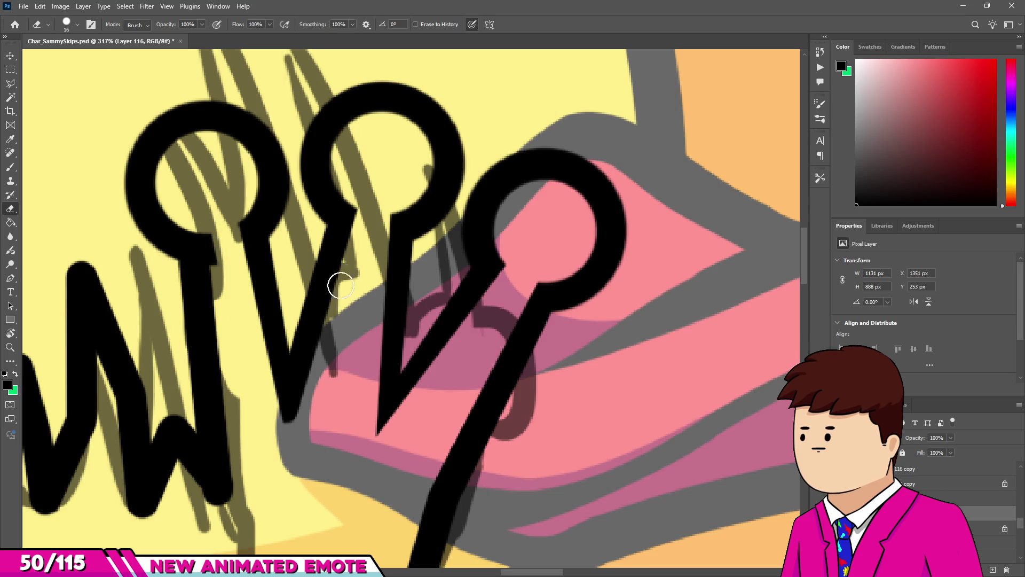
drag(329, 314, 289, 437)
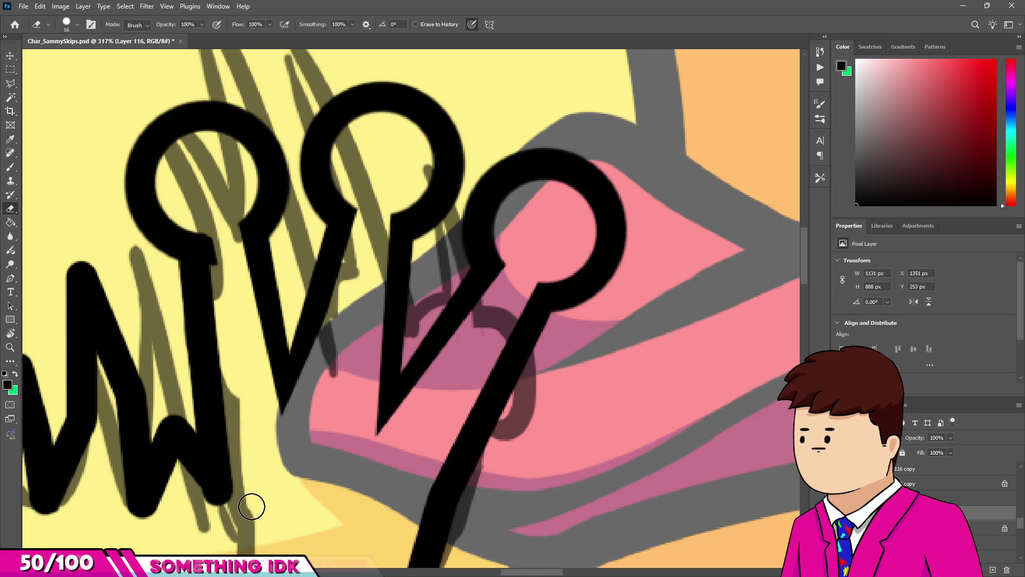
scroll(215, 352, down, 5)
scroll(216, 351, up, 5)
Brush a small black spike at the stroke's corner.
key(b)
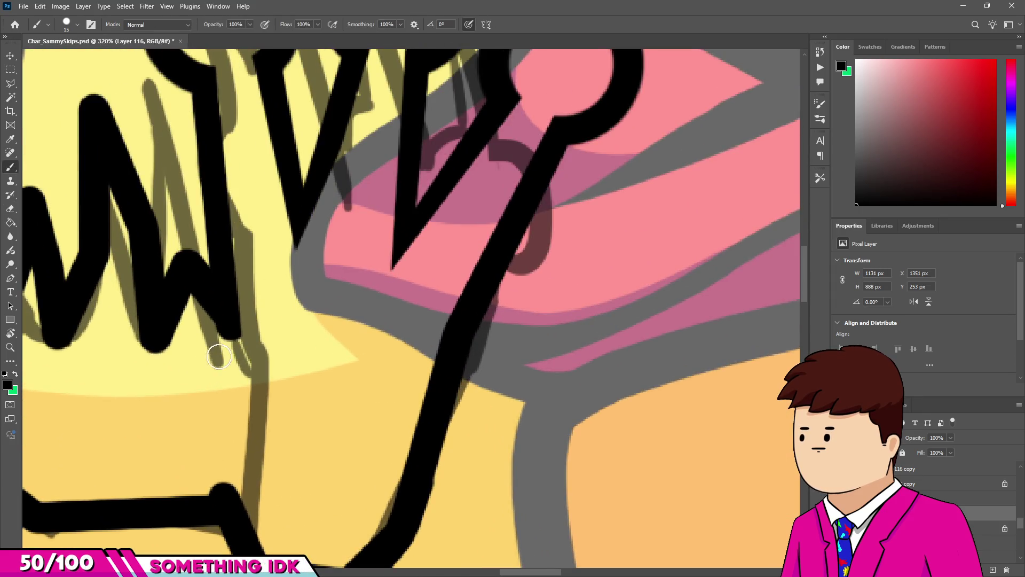
scroll(231, 357, up, 2)
mouse_move(227, 427)
mouse_down()
mouse_move(236, 440)
mouse_move(194, 437)
mouse_move(203, 427)
mouse_up()
key(e)
scroll(218, 387, down, 5)
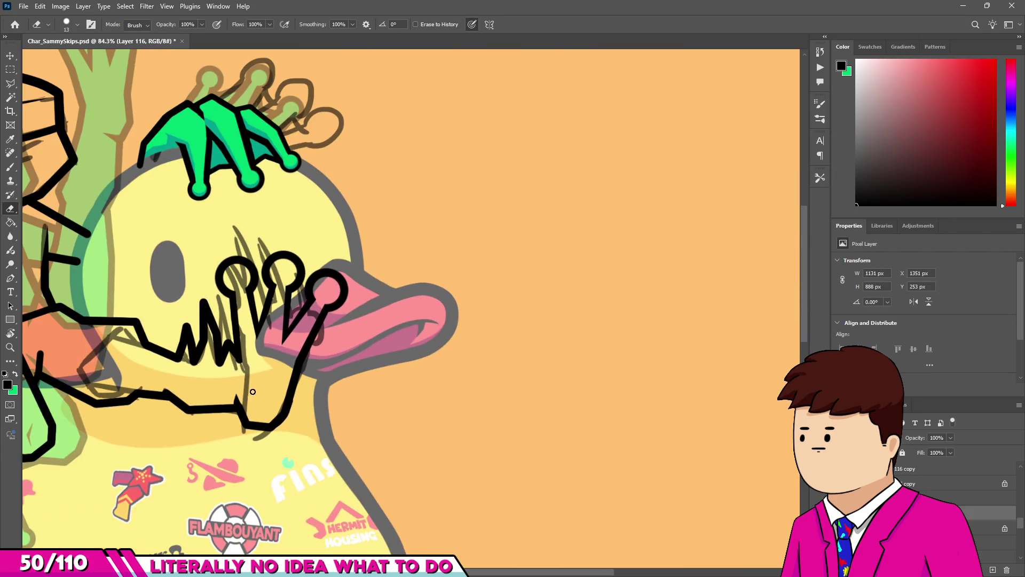
scroll(213, 398, up, 4)
scroll(250, 409, up, 5)
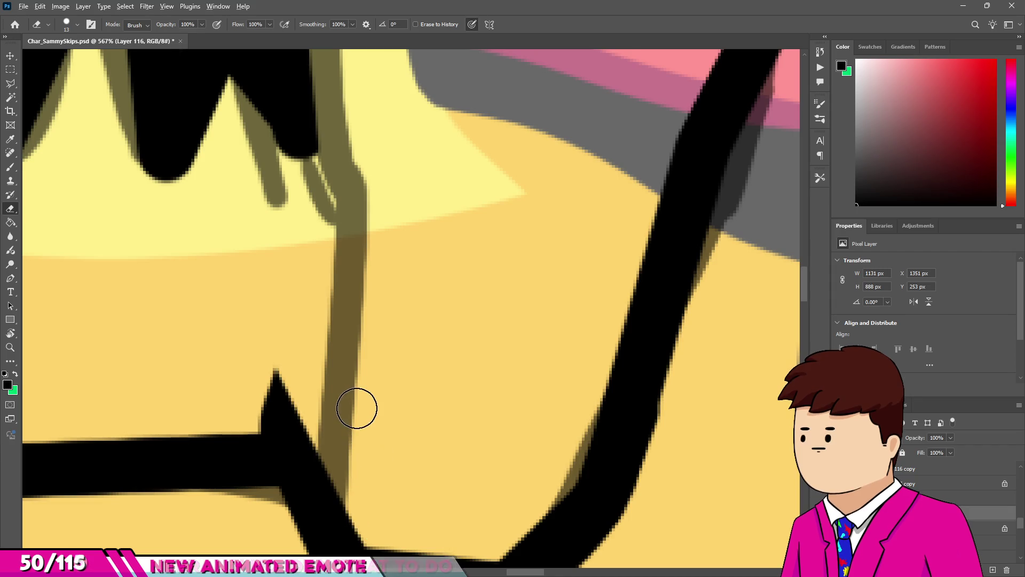
scroll(357, 405, down, 6)
scroll(362, 396, up, 10)
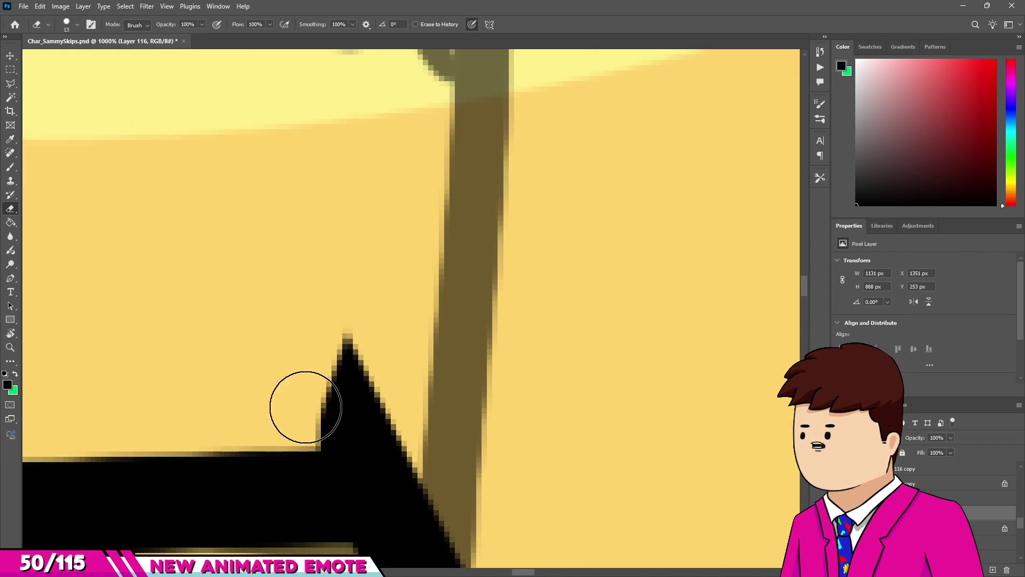
scroll(298, 347, down, 9)
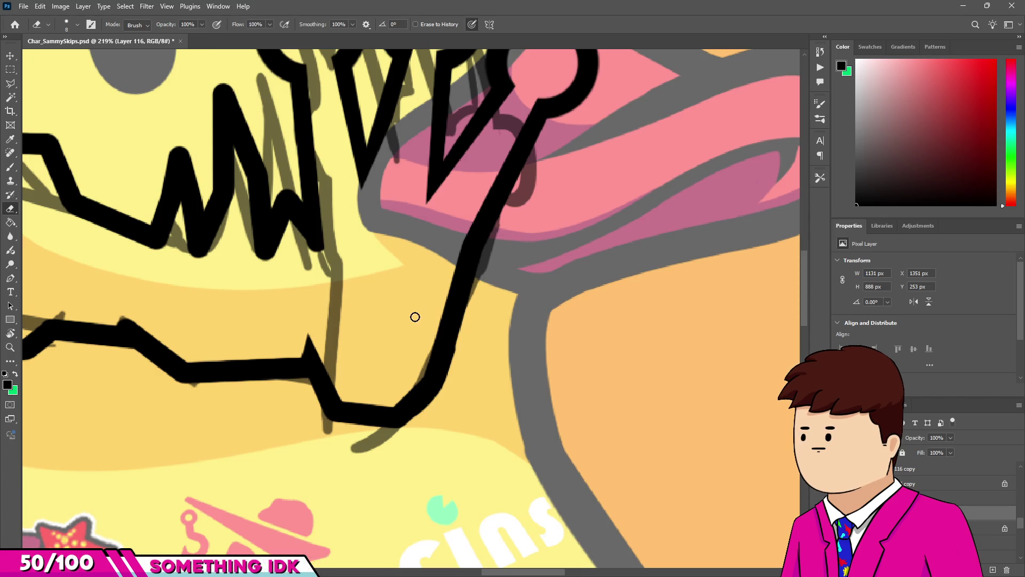
Darken and extend the zigzag's tip downward, tidying its right edge.
scroll(415, 313, down, 5)
scroll(367, 297, up, 6)
scroll(367, 298, up, 5)
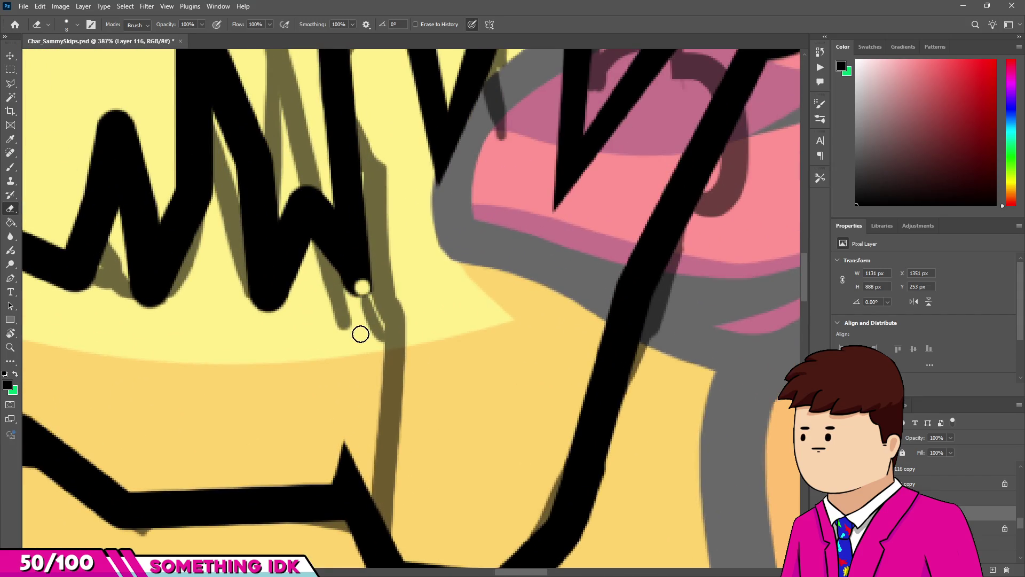
key(b)
click(362, 286)
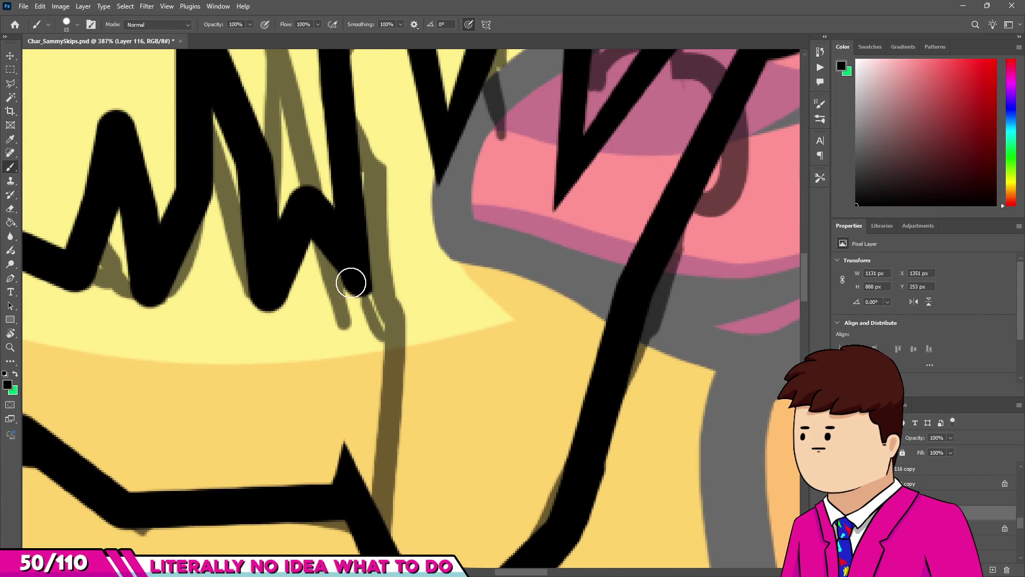
drag(351, 277, 360, 336)
key(e)
drag(371, 288, 365, 353)
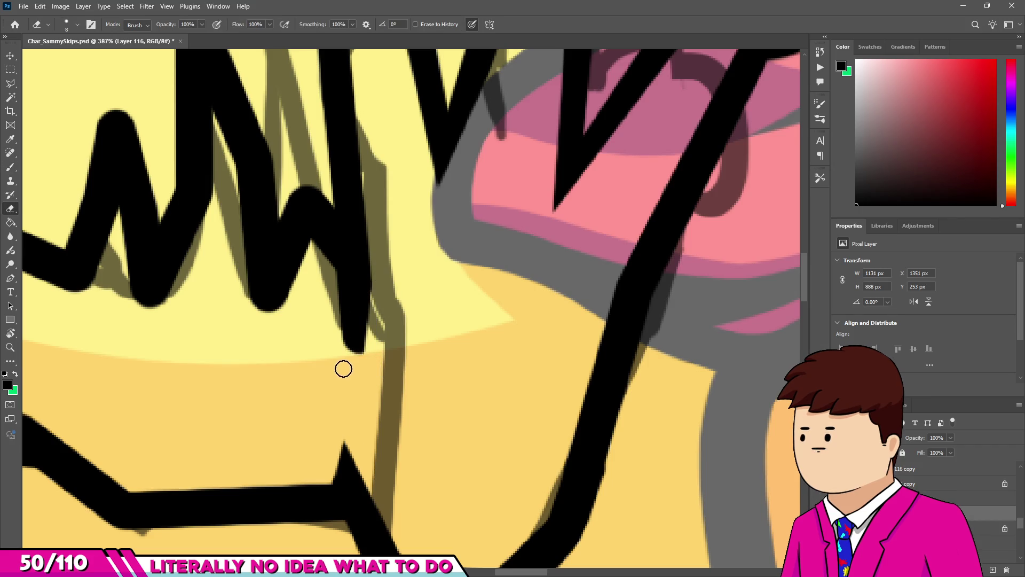
Link the left loop's stem to the middle loop, and the middle loop to the right loop.
scroll(349, 350, down, 10)
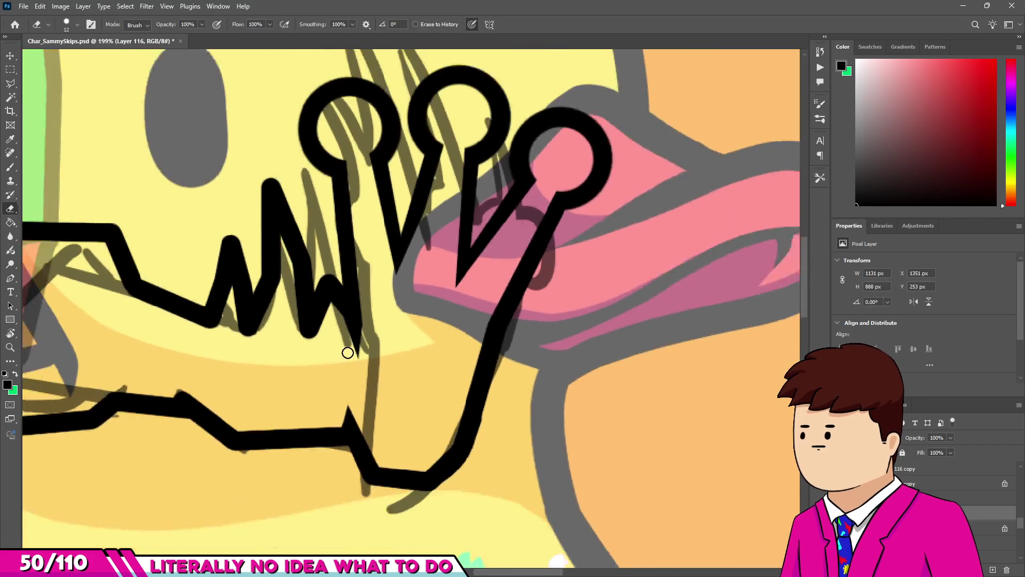
scroll(353, 283, up, 8)
key(b)
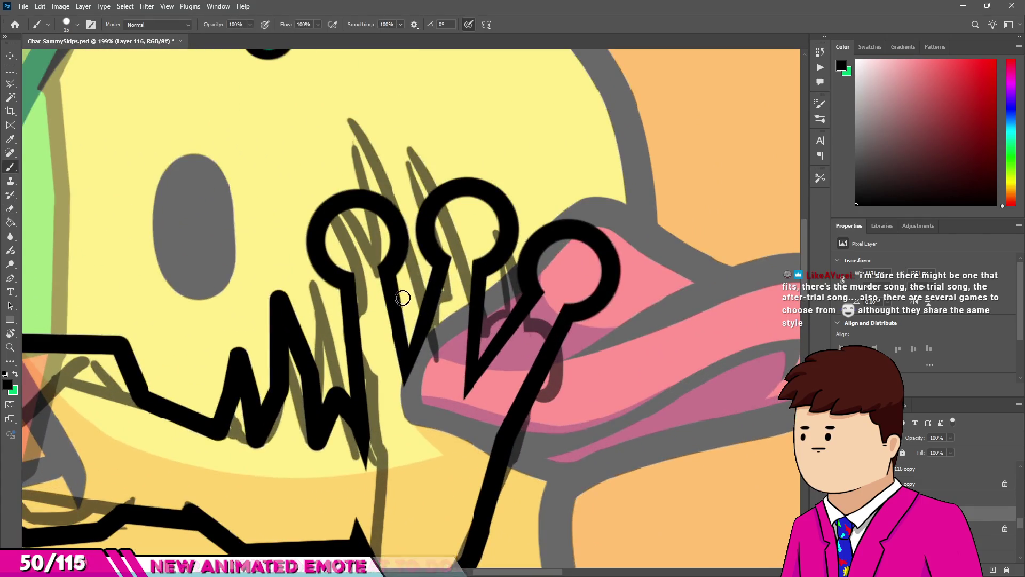
scroll(412, 305, up, 2)
drag(396, 260, 436, 253)
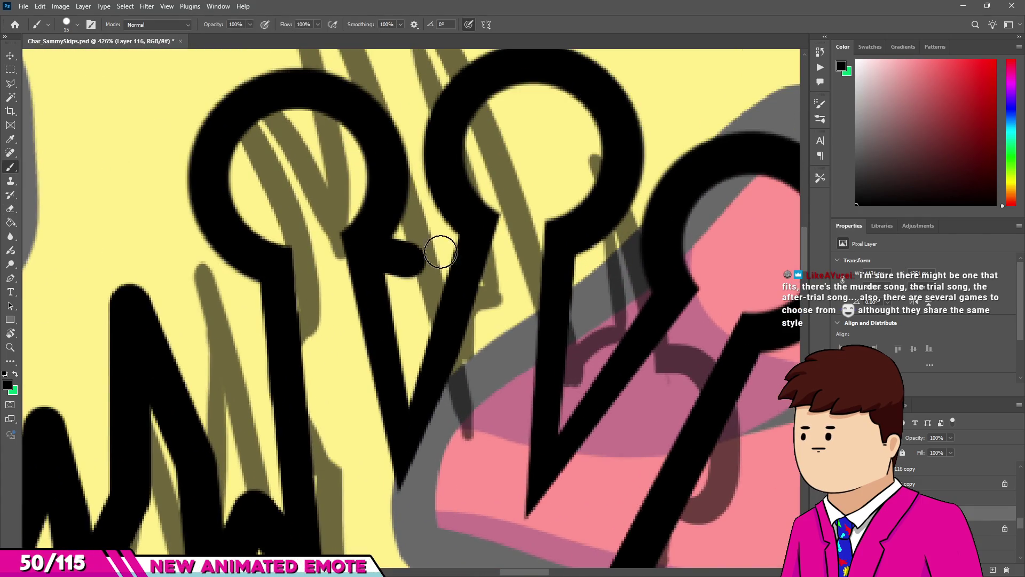
scroll(475, 246, down, 4)
scroll(488, 266, up, 3)
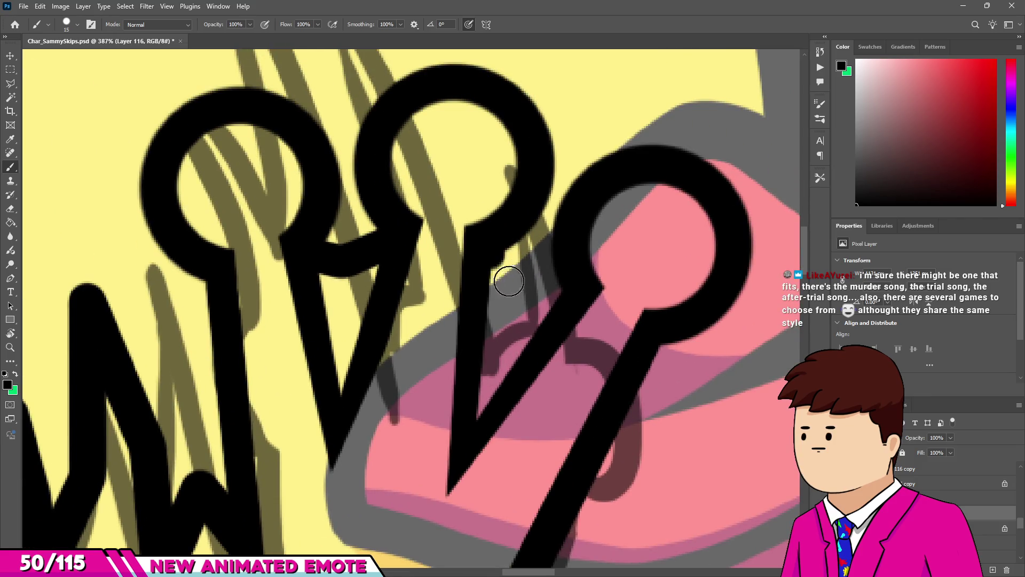
drag(519, 288, 563, 289)
scroll(501, 288, down, 4)
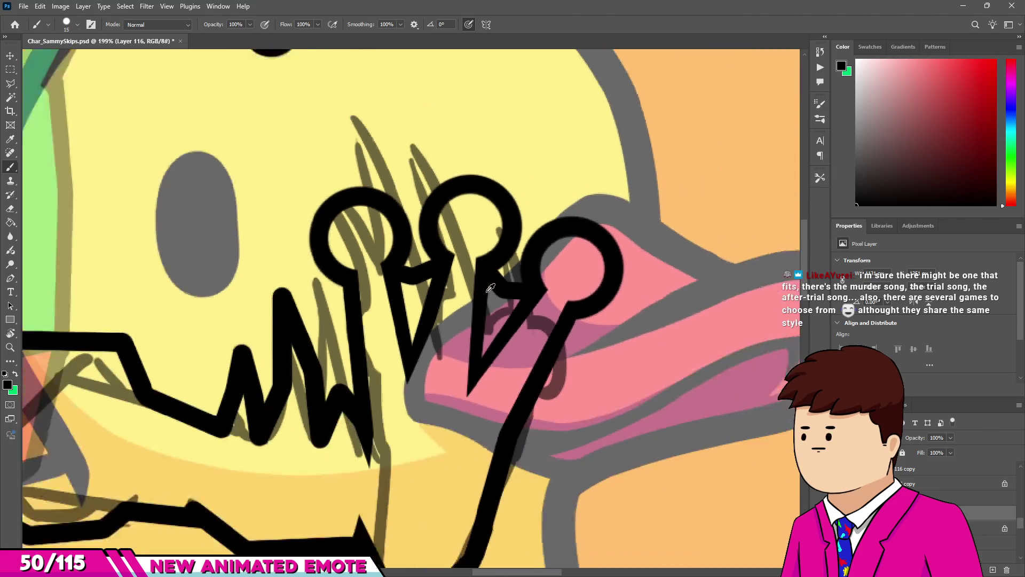
scroll(490, 288, down, 2)
scroll(471, 282, up, 3)
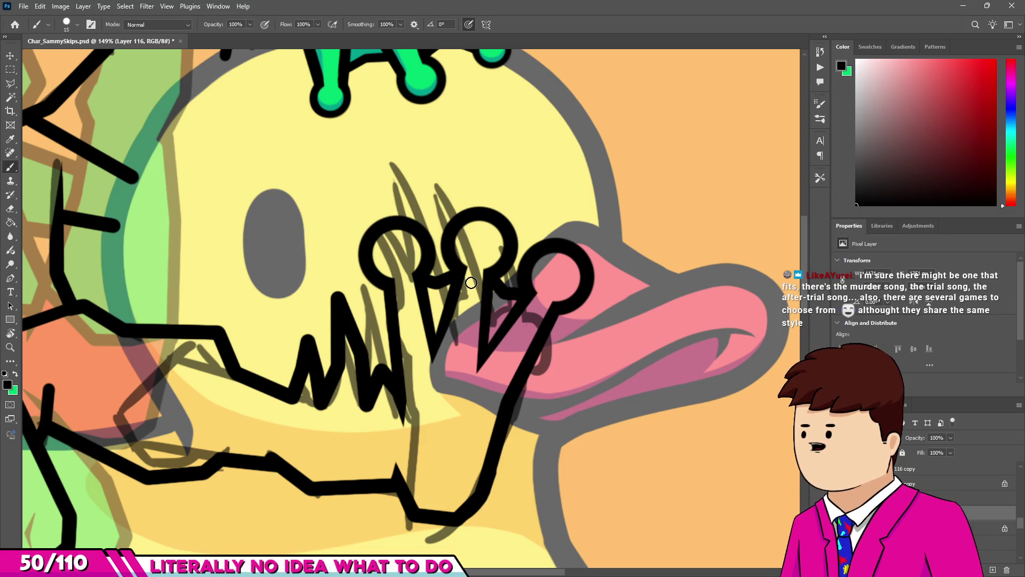
scroll(464, 279, down, 3)
scroll(427, 256, up, 6)
Cut a gap in the left ring and draw straight lines up from it into a tall spike.
key(e)
scroll(408, 266, up, 3)
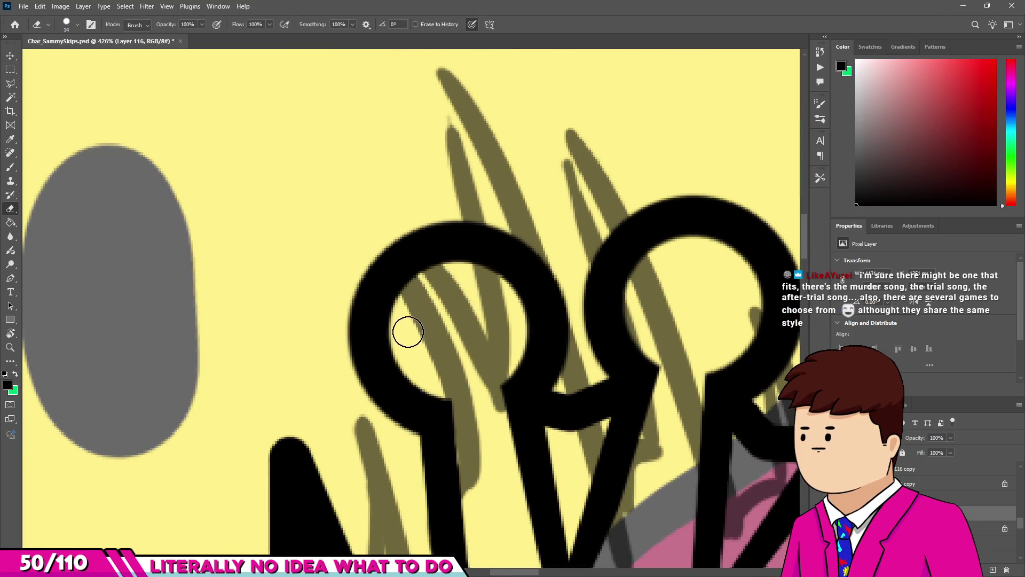
drag(370, 240, 394, 229)
drag(426, 293, 423, 291)
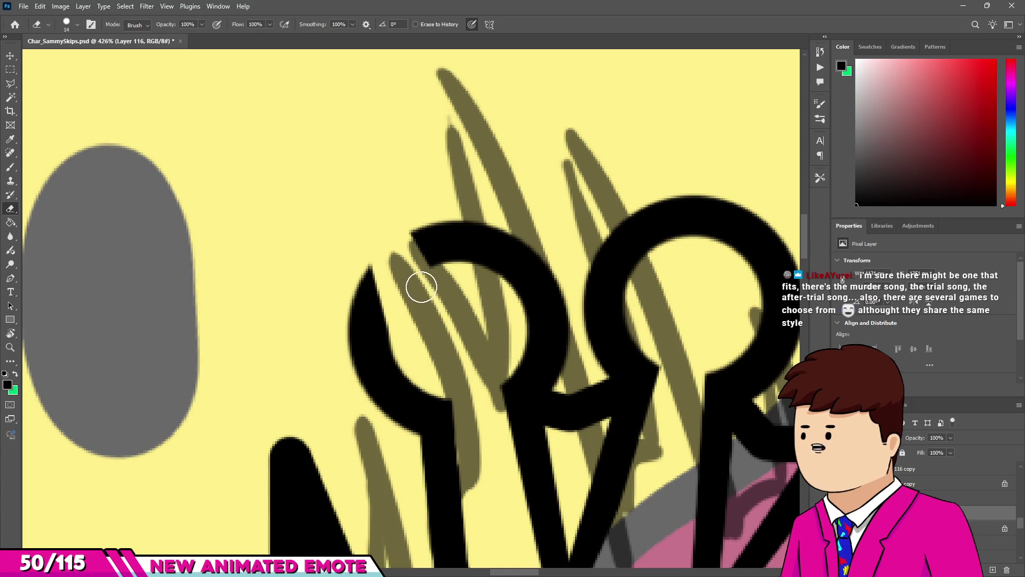
key(b)
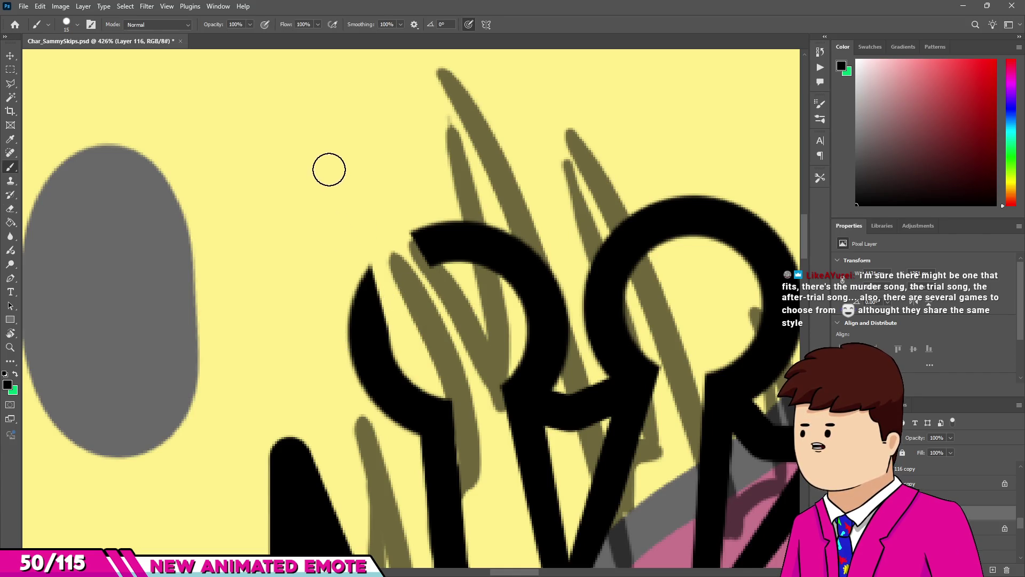
shift+click(329, 168)
shift+click(320, 114)
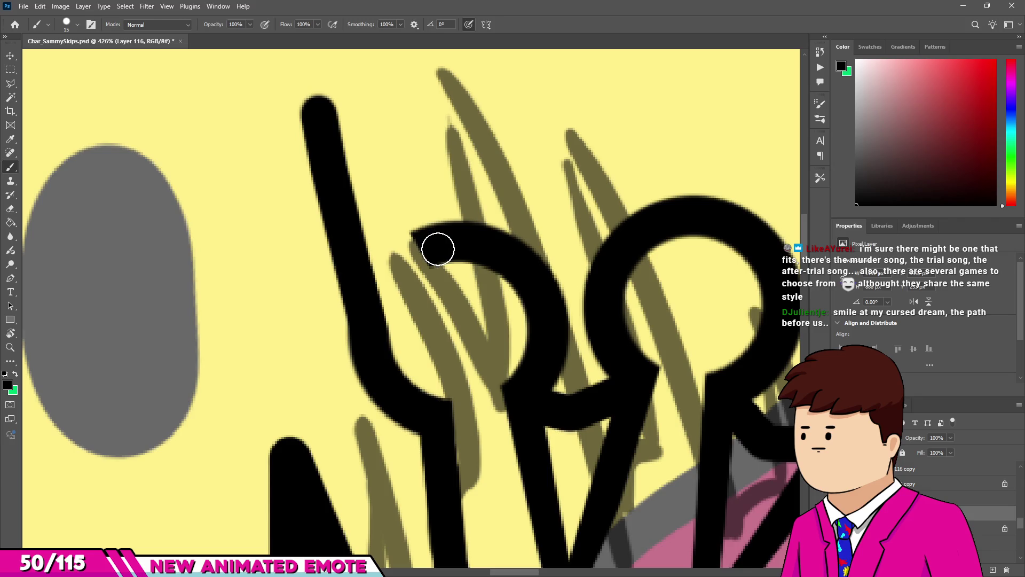
shift+click(435, 249)
scroll(449, 253, down, 10)
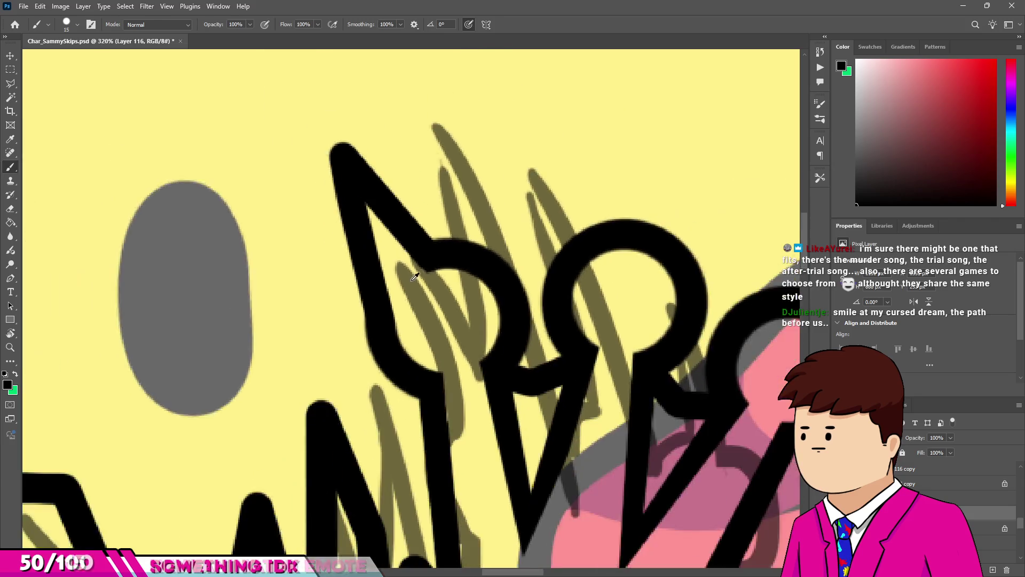
scroll(430, 269, up, 5)
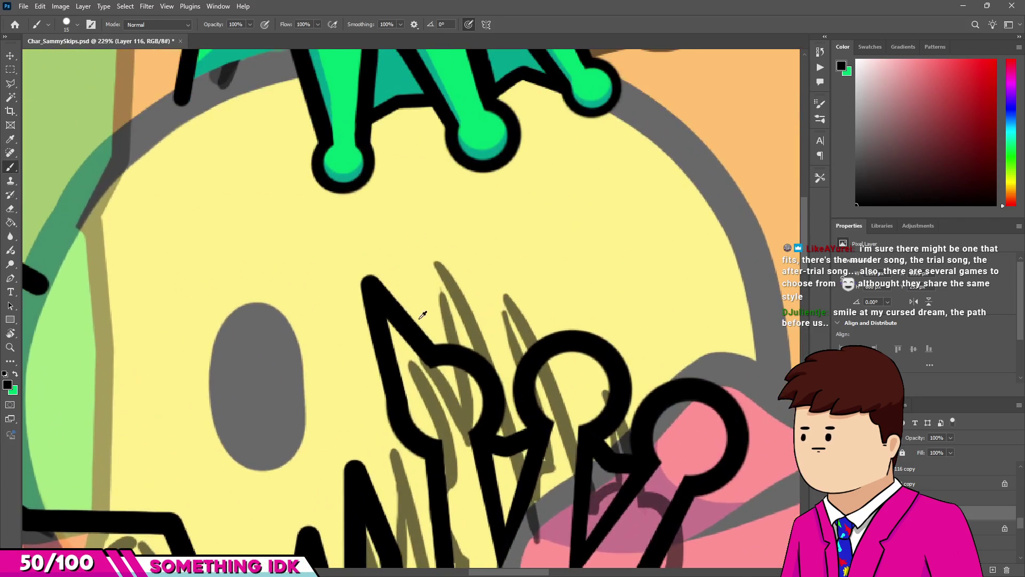
Add lines down to the zigzag and from the stroke's top, then erase the stray connecting ink.
drag(401, 171, 421, 332)
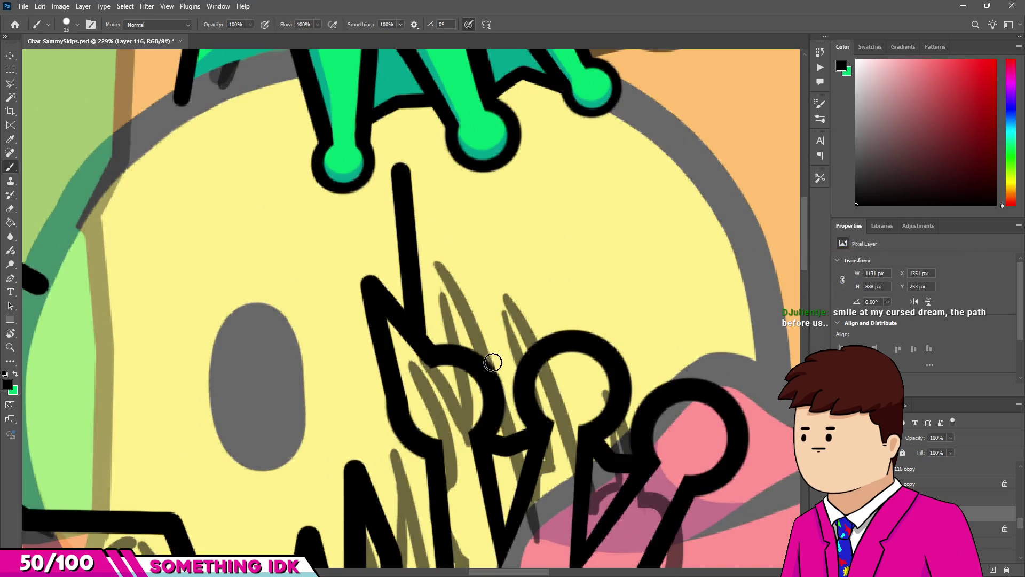
shift+click(493, 383)
key(e)
scroll(443, 352, up, 3)
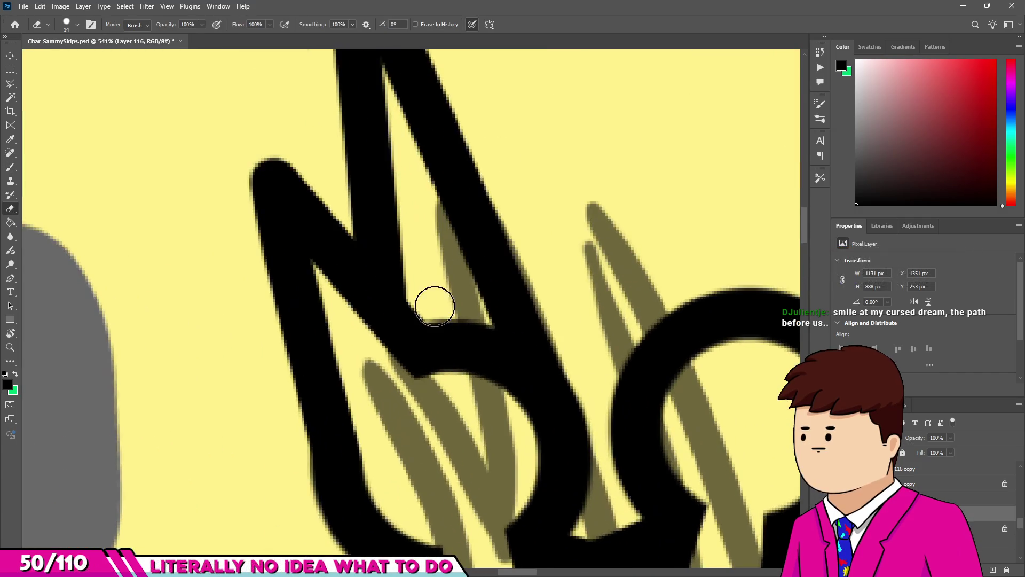
mouse_move(426, 300)
mouse_down()
mouse_move(424, 400)
mouse_move(441, 321)
mouse_move(503, 417)
mouse_move(469, 330)
mouse_up()
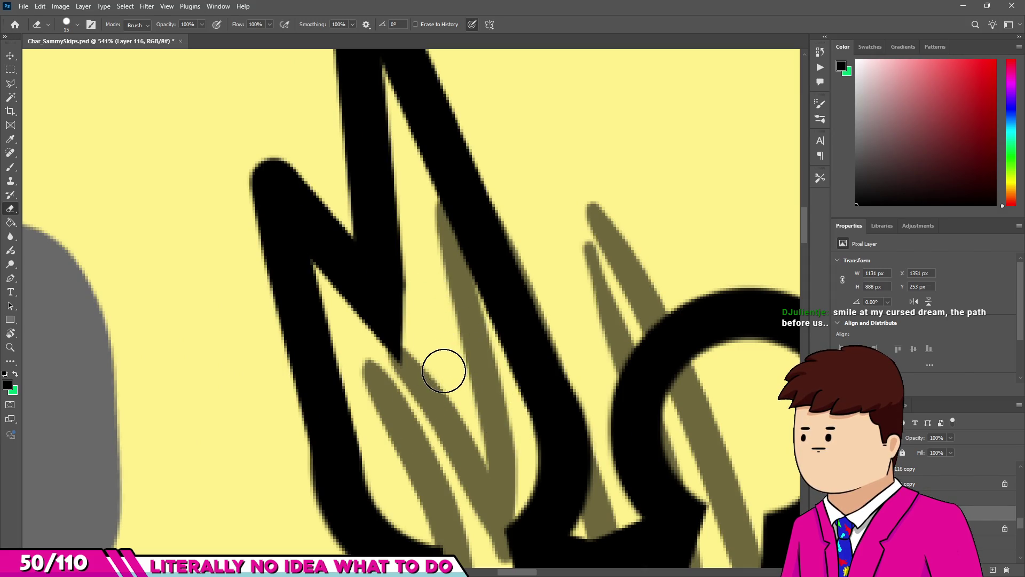
scroll(444, 370, down, 10)
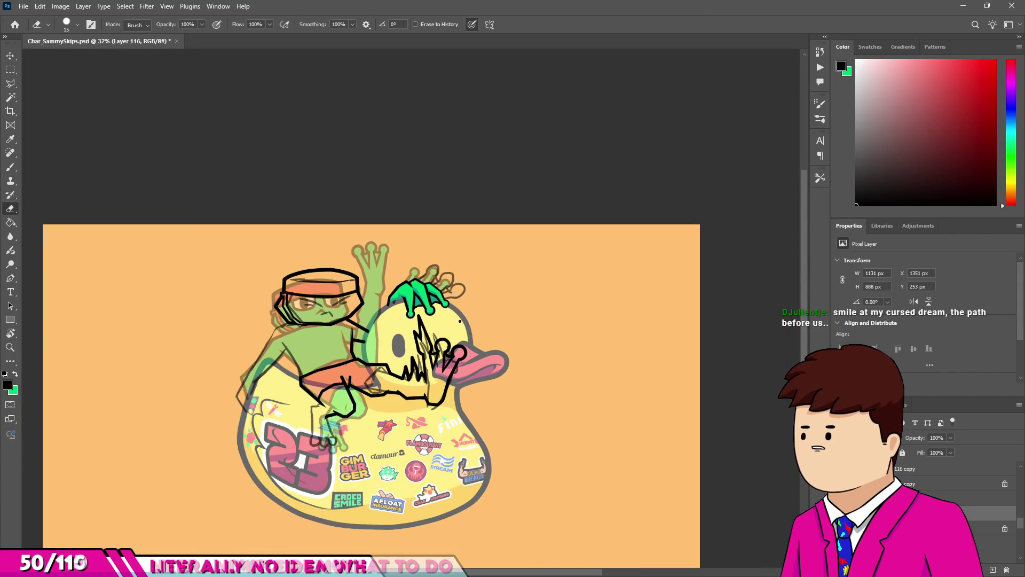
Erase the loop's left side and draw straight black lines forming new spike peaks.
scroll(482, 361, up, 3)
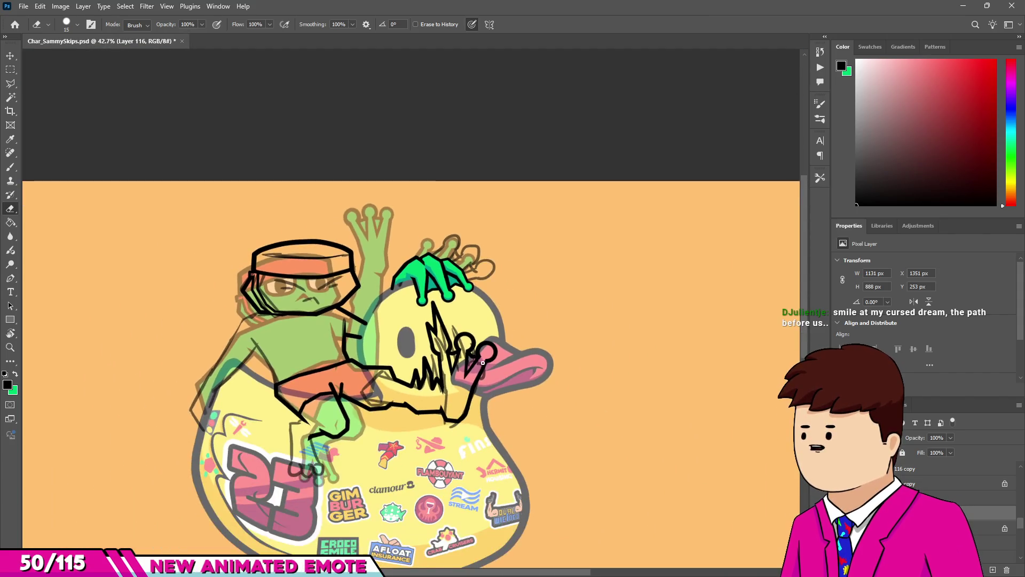
scroll(482, 361, up, 1)
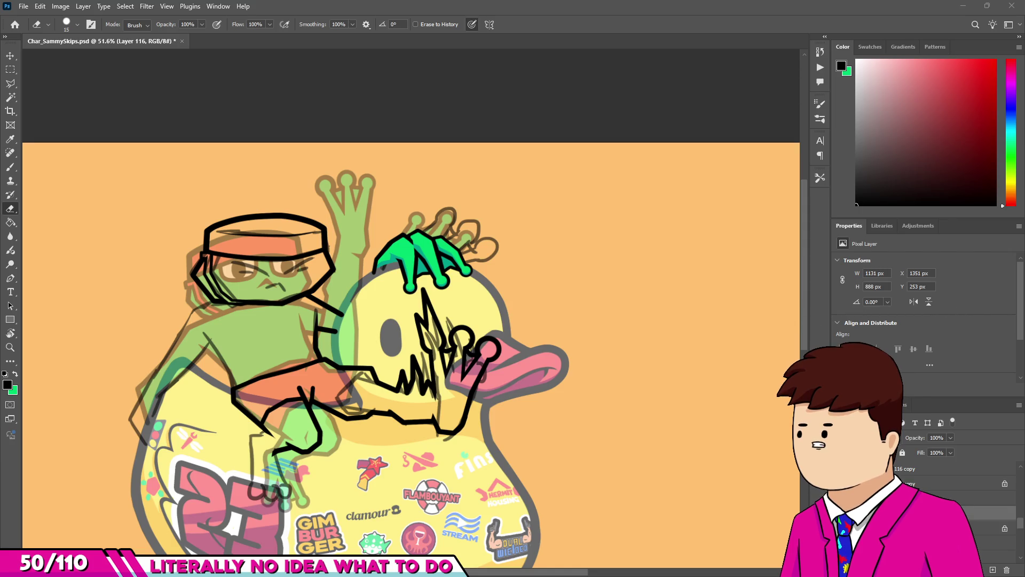
scroll(437, 335, up, 10)
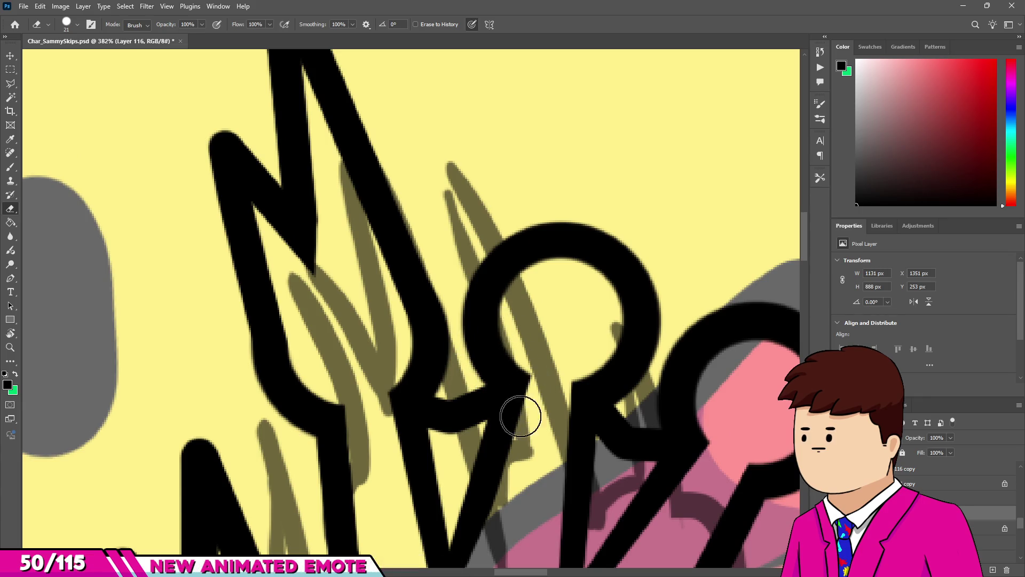
drag(484, 262, 472, 376)
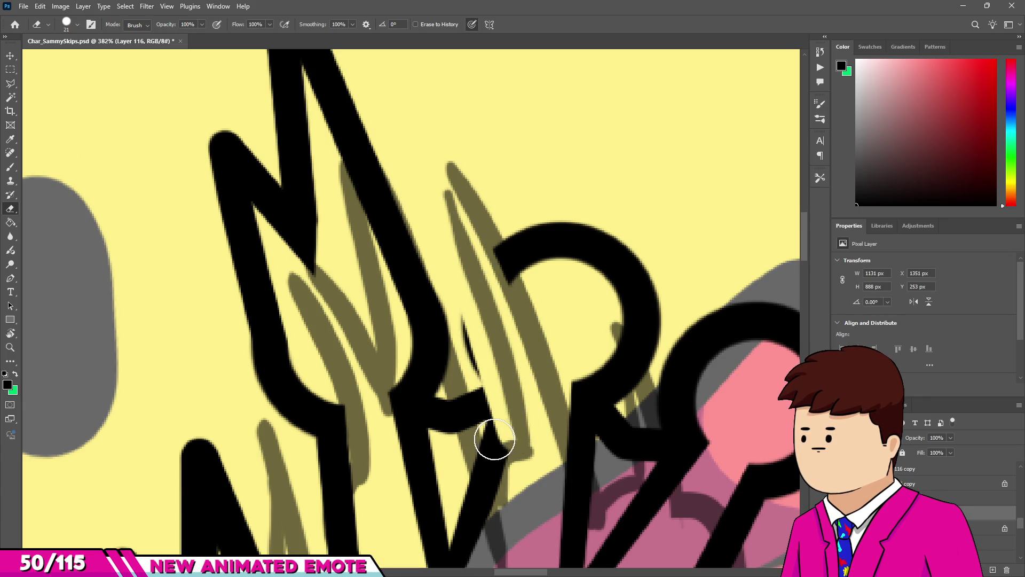
key(b)
click(493, 447)
shift+click(398, 75)
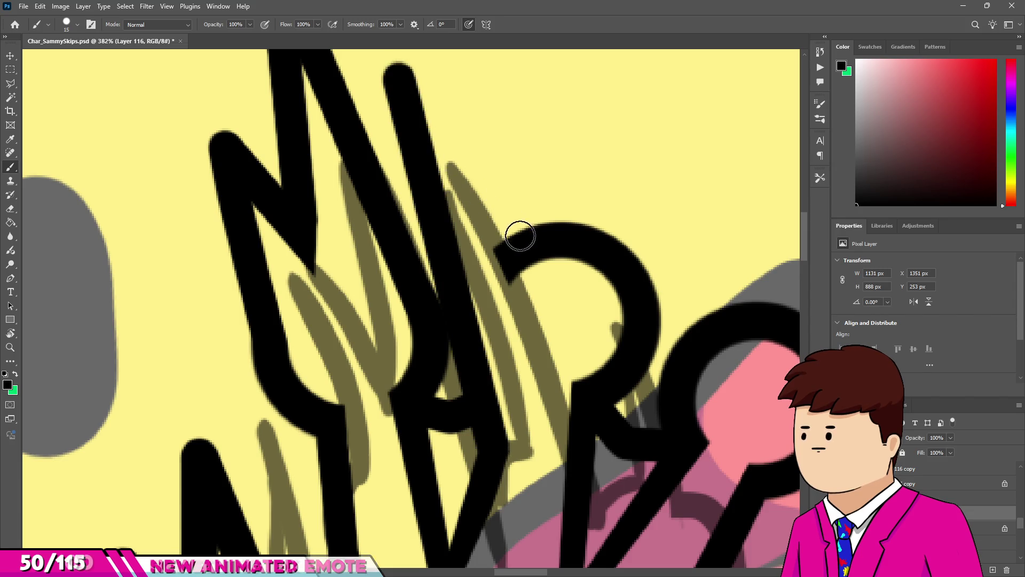
shift+click(548, 247)
shift+click(561, 158)
shift+click(634, 303)
Clear leftover black inside the loop, then thicken the spike and fill the notch below its peak.
key(e)
mouse_move(591, 266)
mouse_down()
mouse_move(566, 229)
mouse_move(602, 313)
mouse_move(496, 235)
mouse_move(556, 287)
mouse_move(520, 290)
mouse_up()
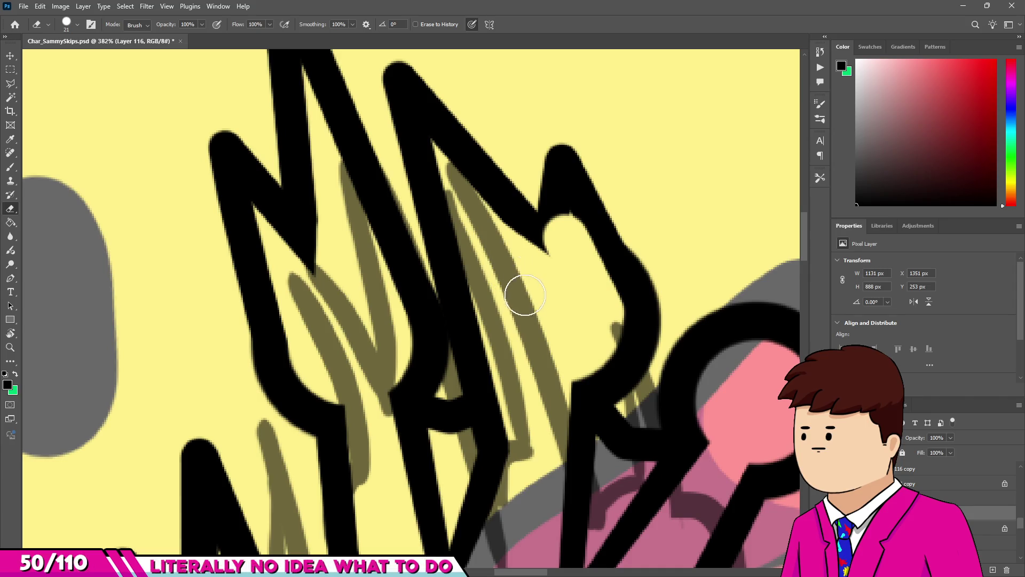
key(b)
drag(555, 255, 552, 243)
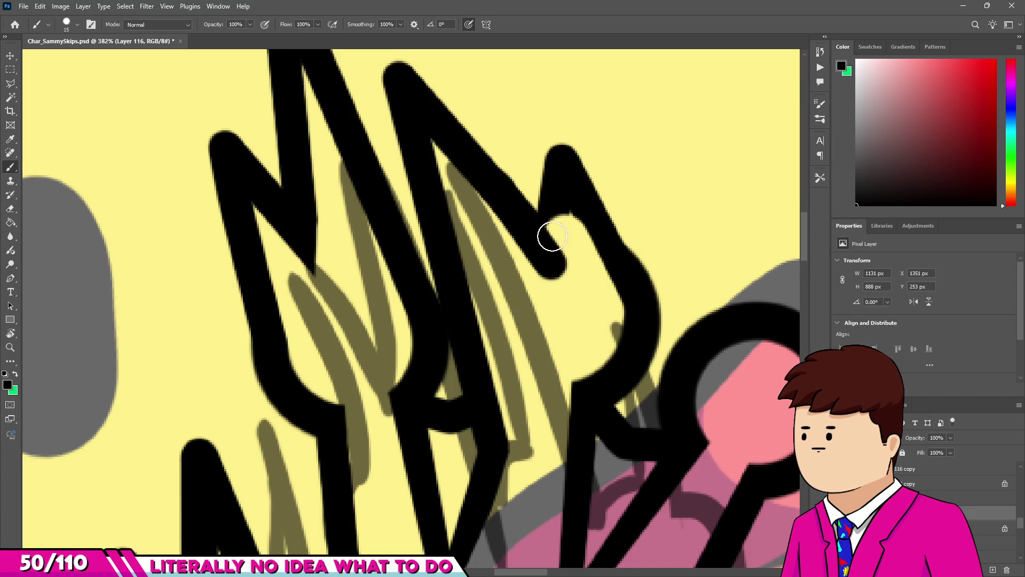
drag(558, 171, 607, 258)
drag(637, 306, 584, 297)
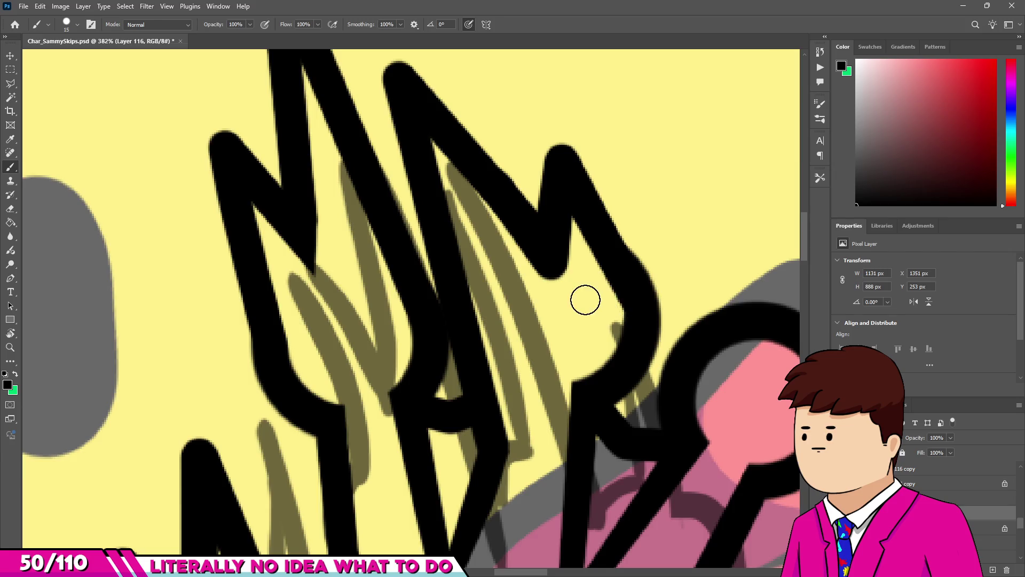
scroll(584, 297, down, 15)
scroll(430, 265, up, 10)
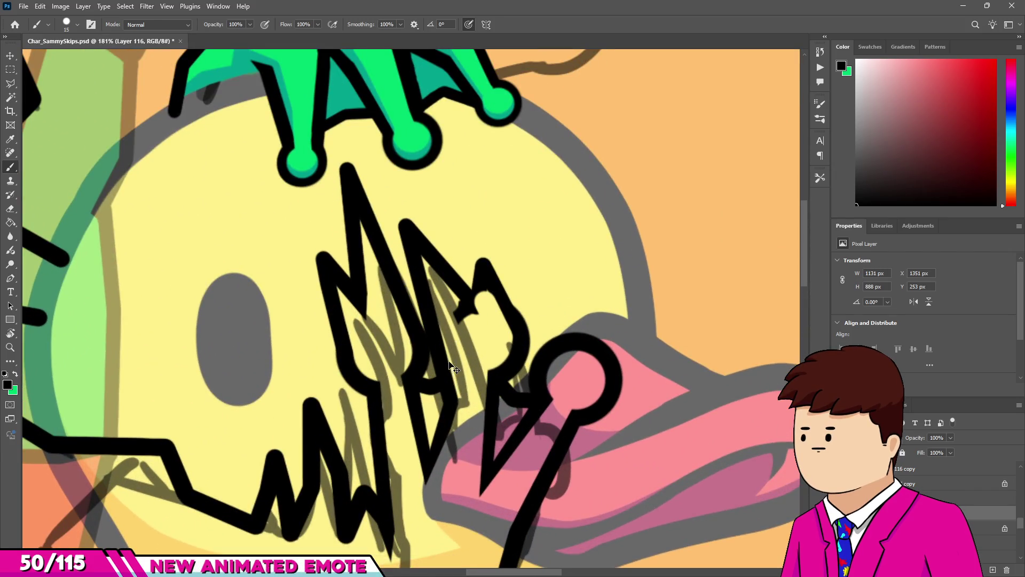
Undo the stray strokes and draw a tall new spike joined to the circle with straight lines.
key(ctrl+z)
key(ctrl+z)
key(ctrl+z)
key(e)
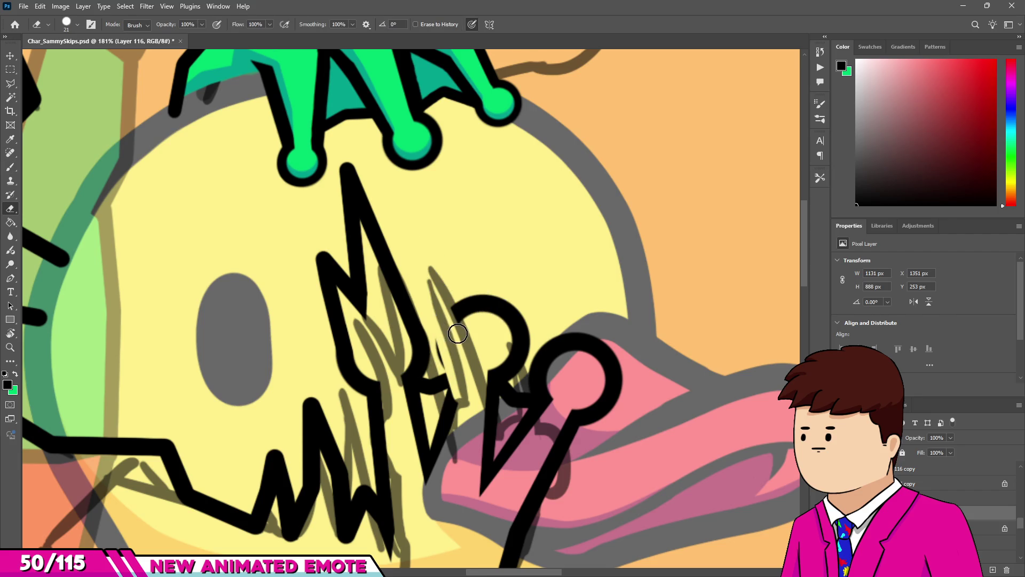
key(b)
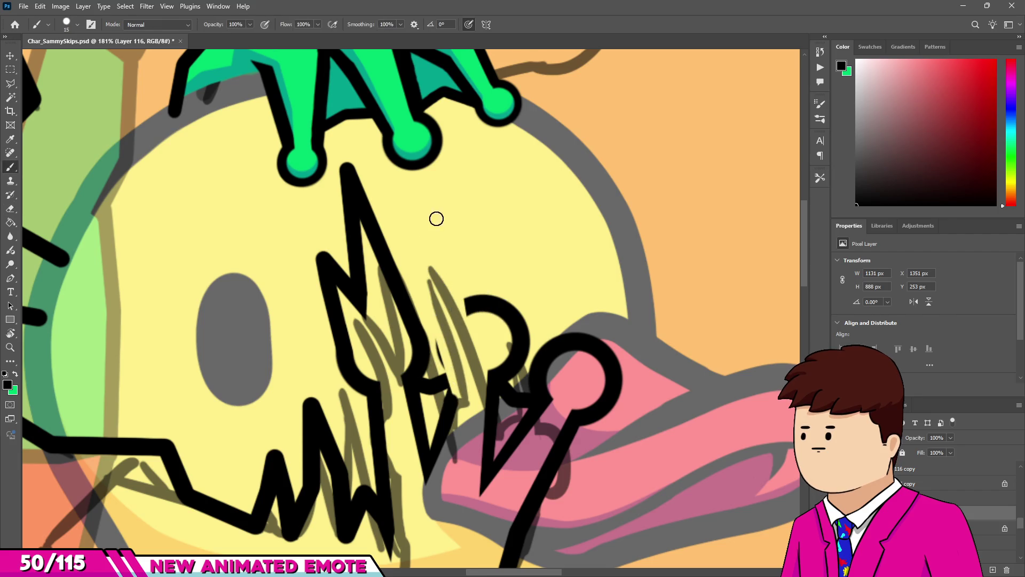
drag(426, 181, 453, 397)
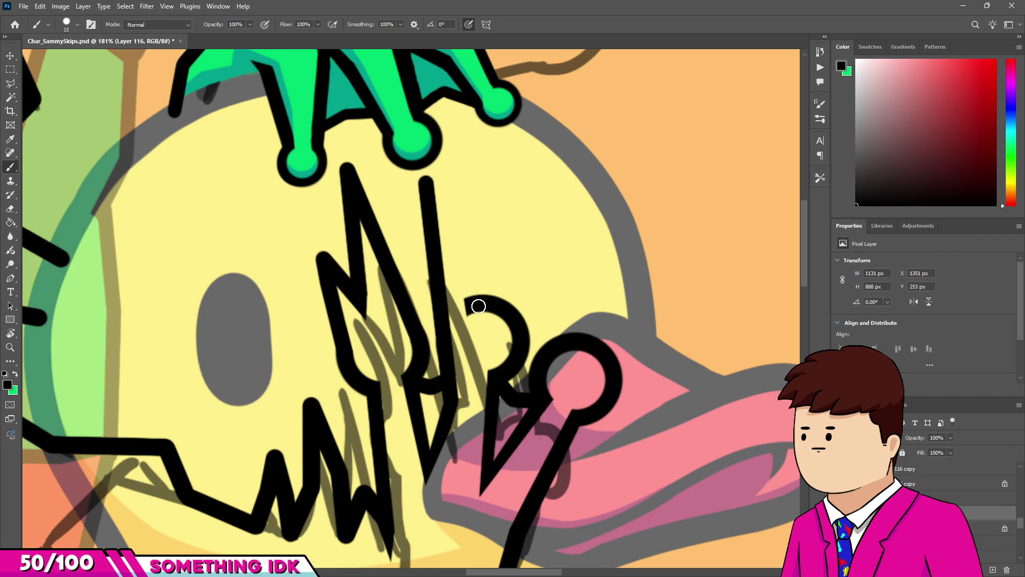
shift+click(475, 299)
key(e)
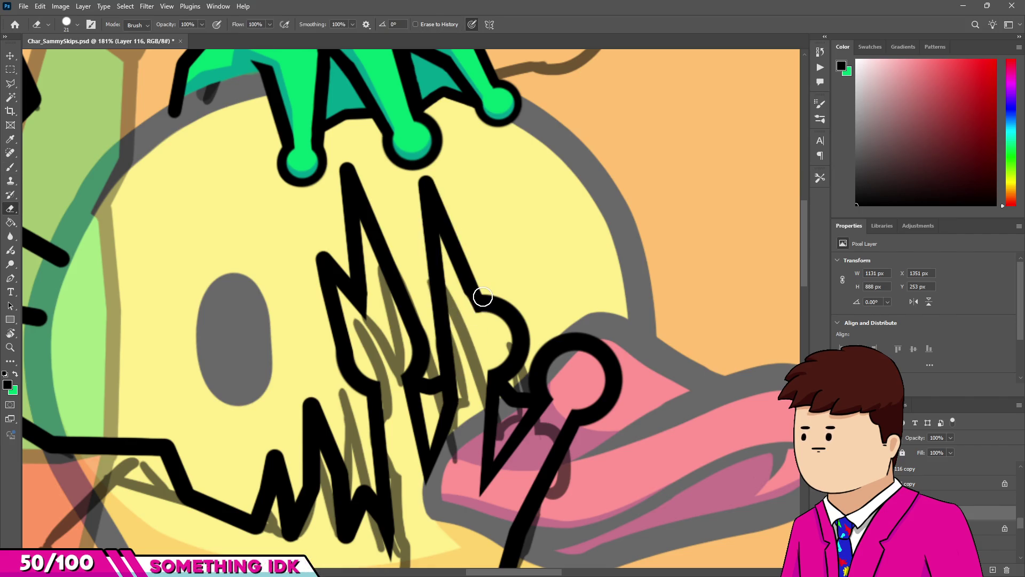
key(b)
drag(480, 235, 477, 294)
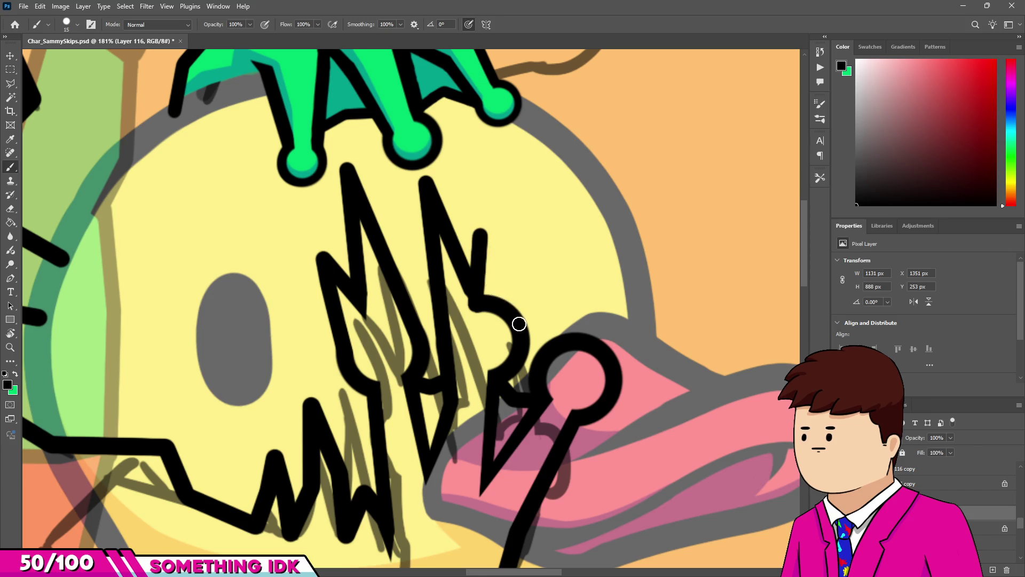
shift+click(519, 323)
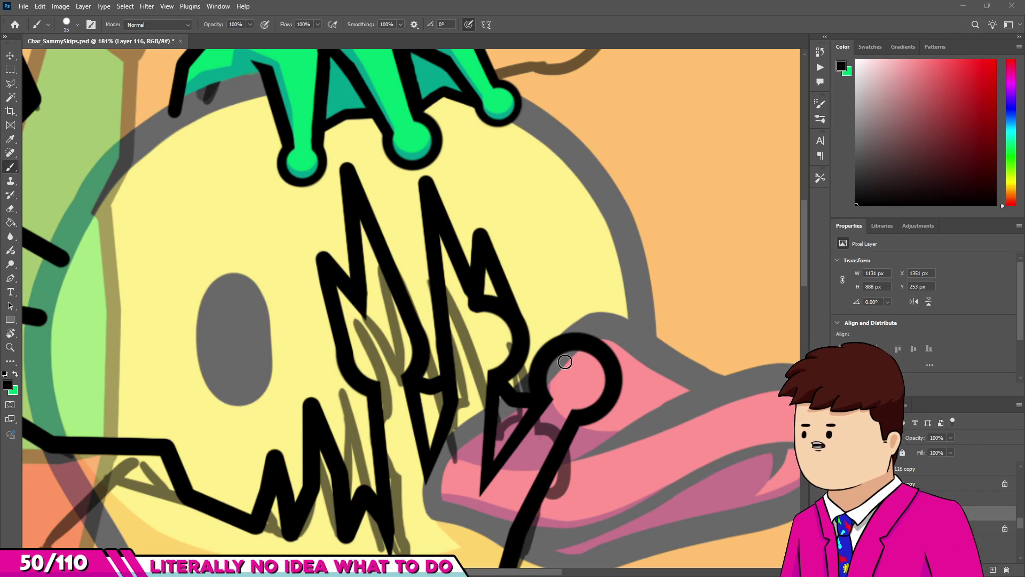
With a 9 px eraser, carve a gap below the triangle and trim the middle blob to a sharp point.
scroll(564, 362, up, 5)
alt+right_click(513, 259)
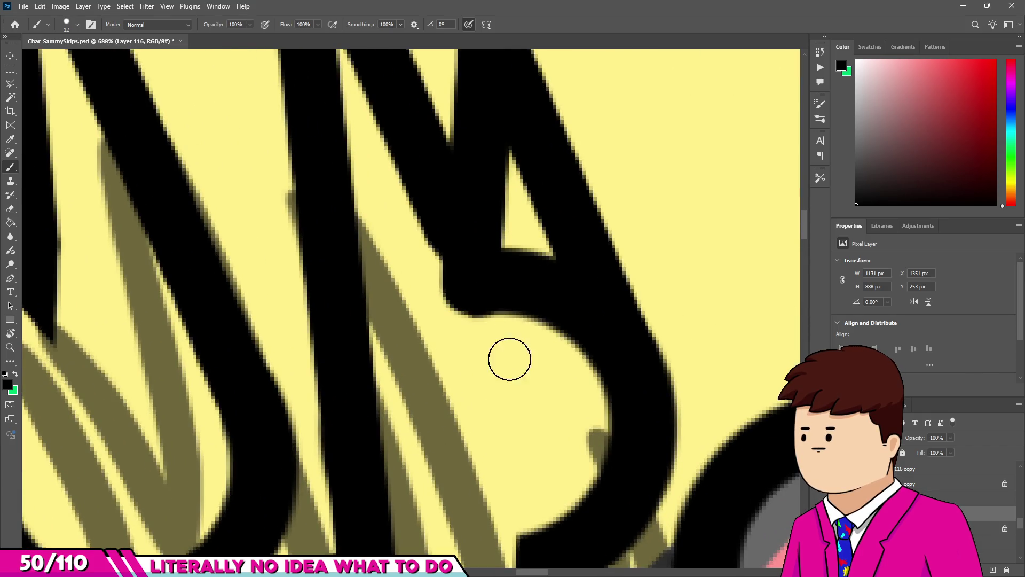
key(e)
mouse_move(517, 257)
mouse_down()
mouse_move(529, 310)
mouse_move(528, 261)
mouse_up()
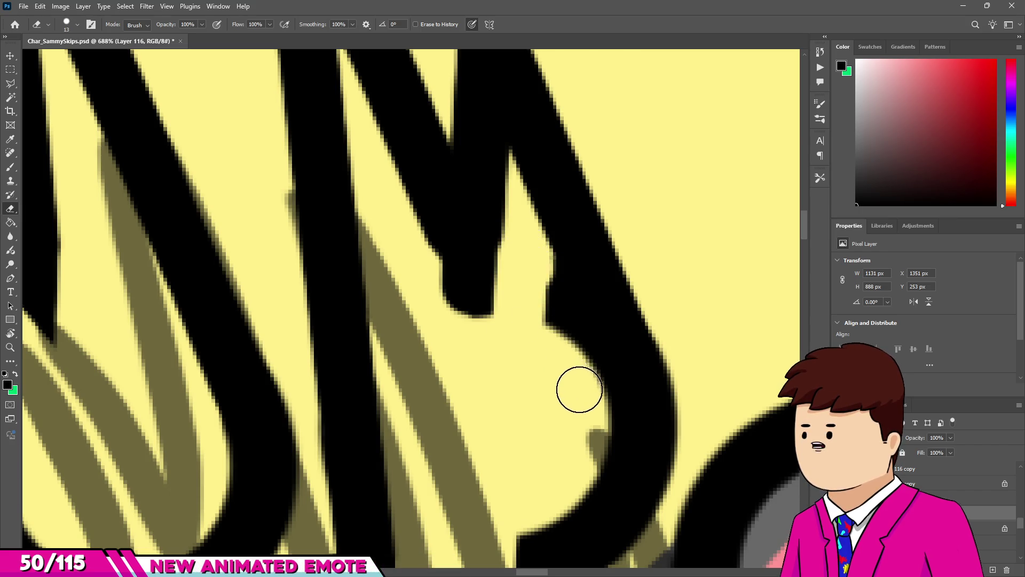
drag(579, 389, 547, 349)
scroll(504, 297, up, 2)
alt+right_click(410, 260)
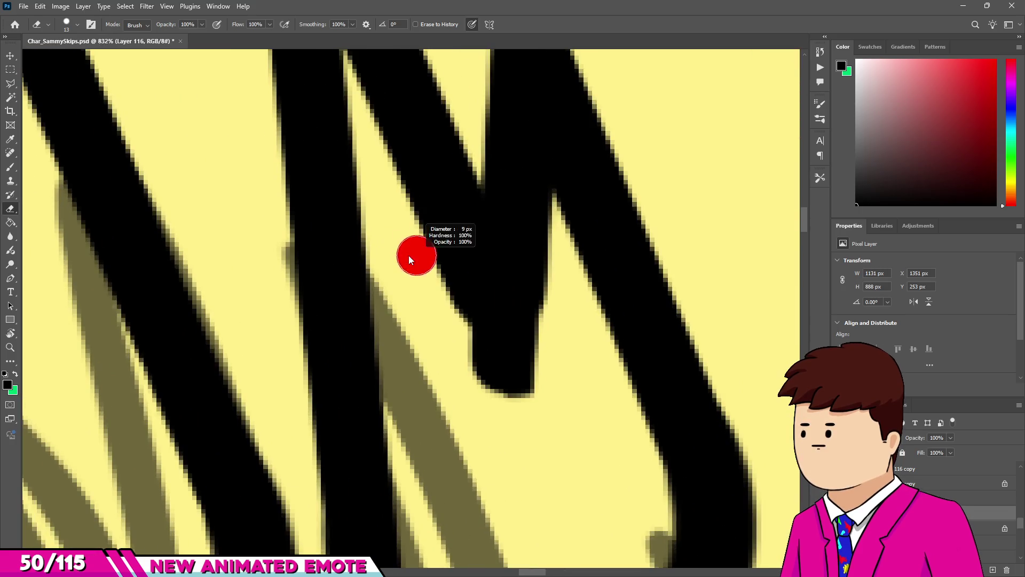
drag(437, 293, 521, 426)
key(bracketleft)
key(bracketleft)
key(bracketleft)
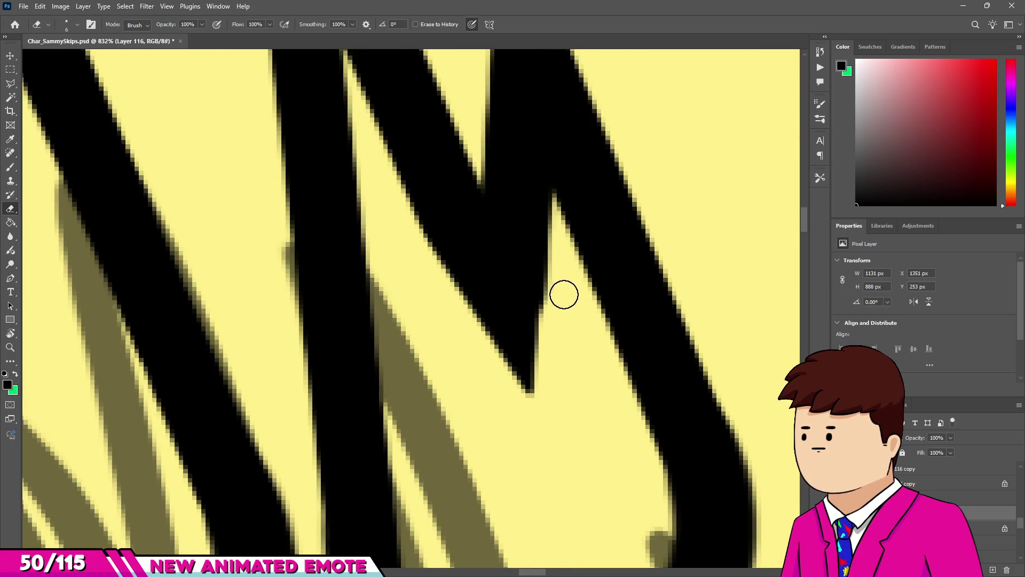
drag(561, 302, 517, 427)
scroll(470, 358, down, 3)
scroll(470, 357, down, 4)
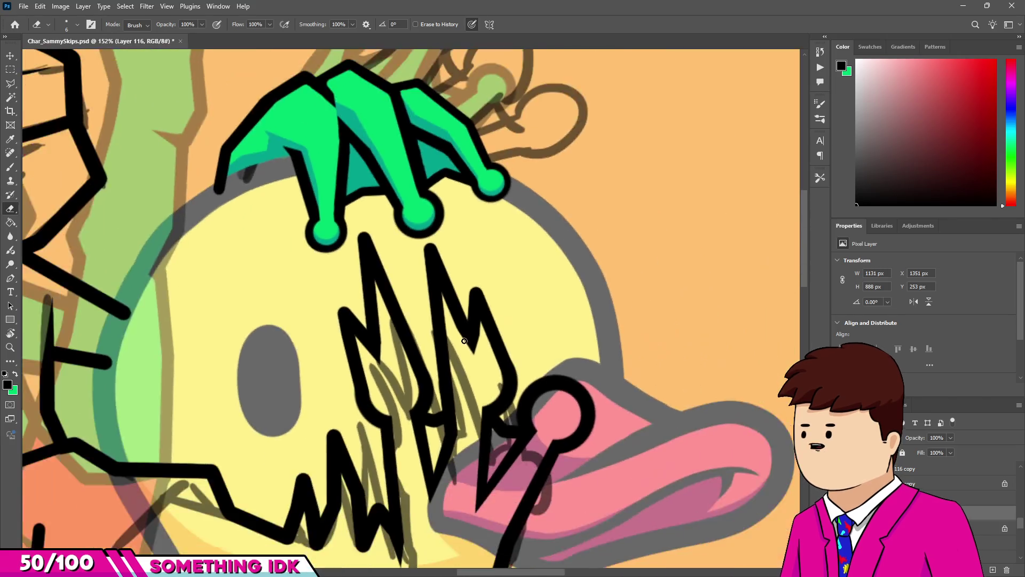
Erase along the middle spike's left edge to narrow it, undoing one accidental erase.
scroll(435, 297, up, 2)
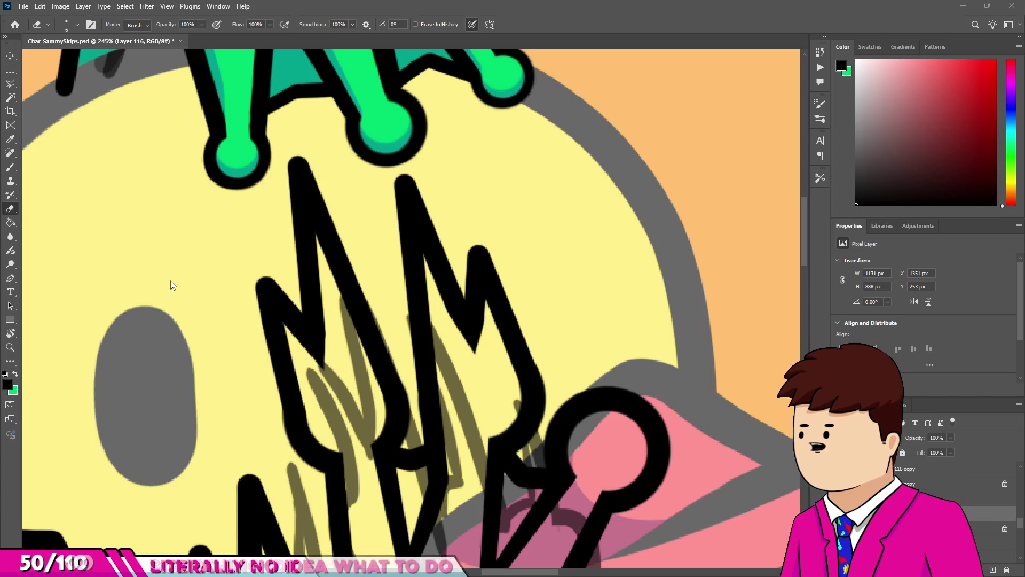
scroll(245, 275, up, 3)
scroll(466, 194, up, 2)
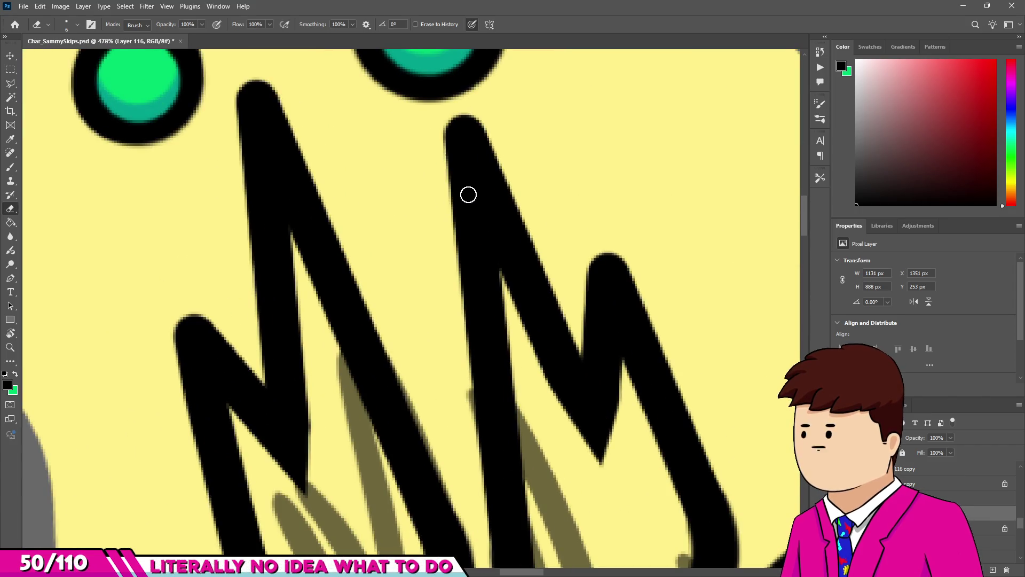
click(441, 101)
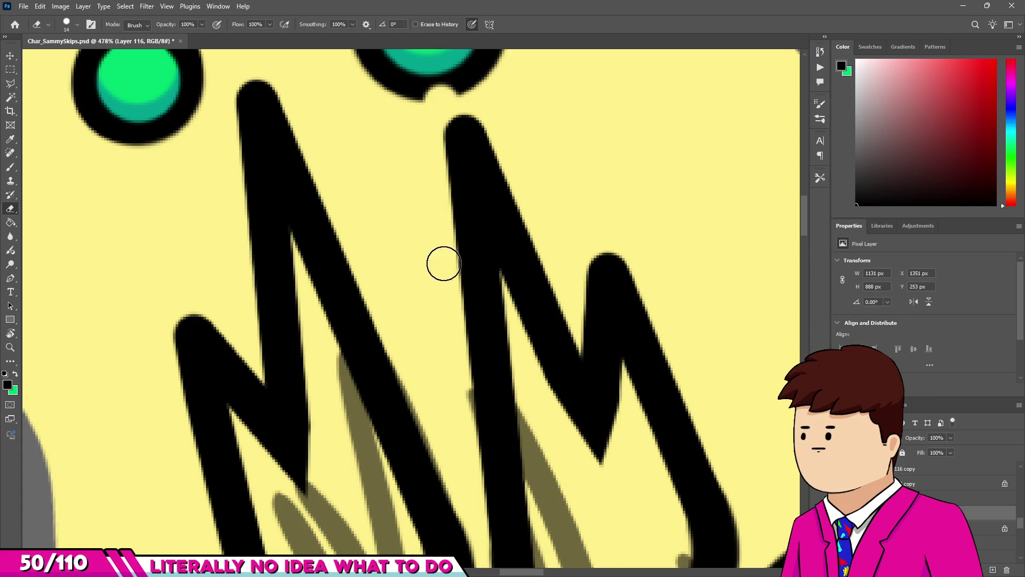
mouse_move(441, 322)
mouse_down()
mouse_move(444, 117)
mouse_move(471, 96)
mouse_up()
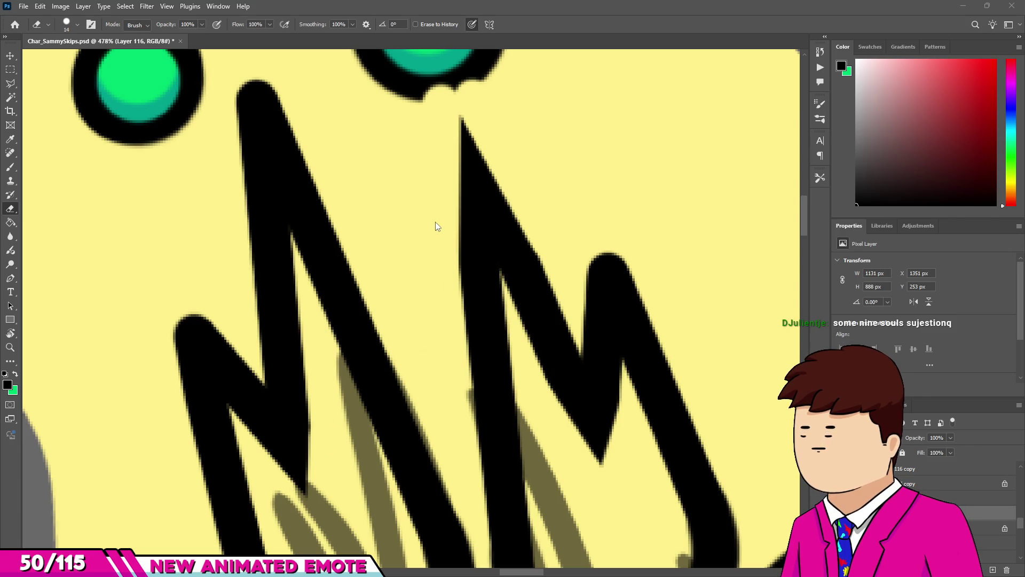
click(474, 268)
key(ctrl+z)
scroll(611, 298, down, 2)
scroll(583, 287, up, 1)
Extend the right spike upward, then trim its top and a rounded stroke tip into sharp points.
key(b)
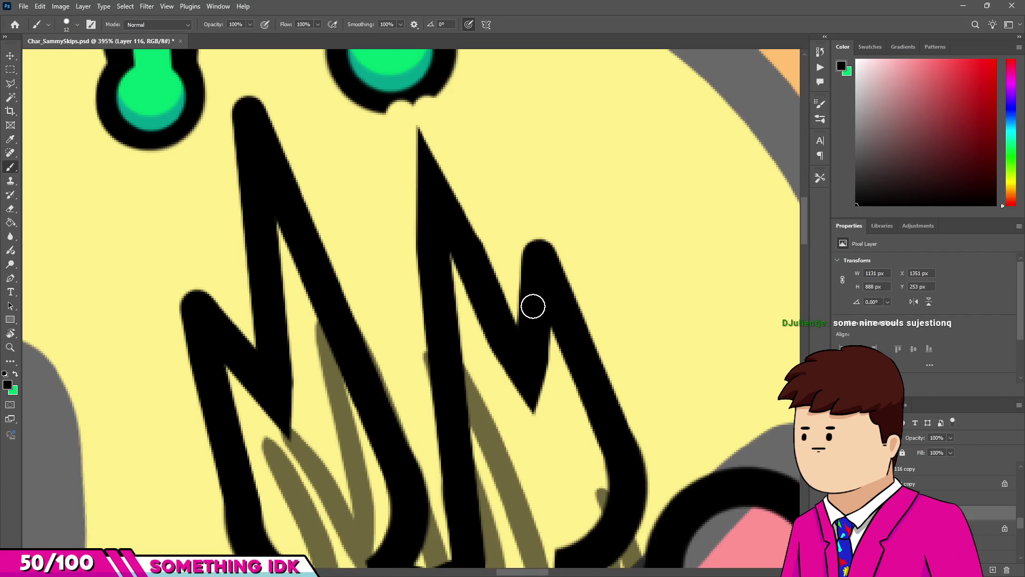
mouse_move(529, 192)
mouse_down()
mouse_move(543, 280)
mouse_move(561, 300)
mouse_up()
key(e)
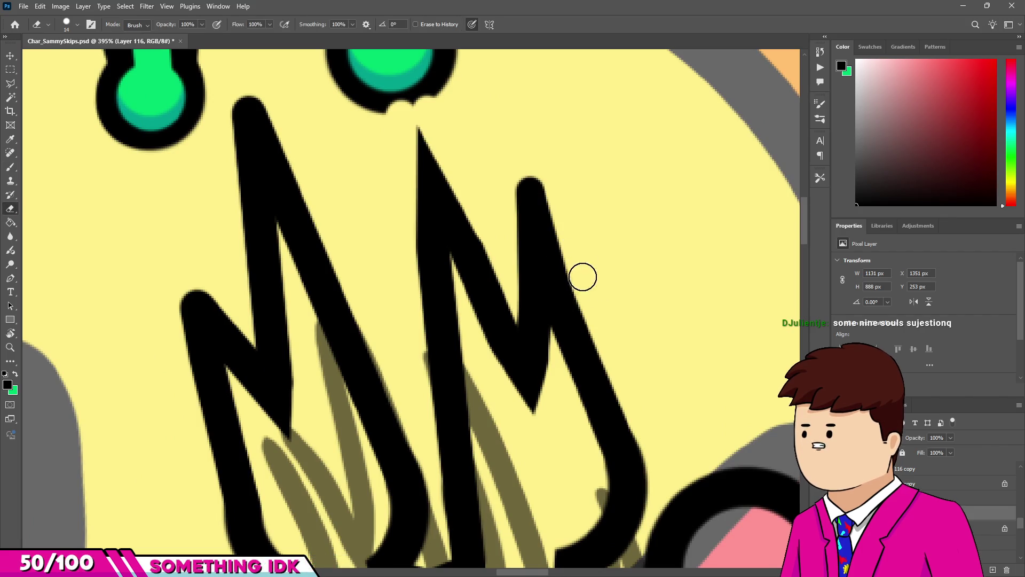
drag(524, 160, 523, 187)
key(bracketleft)
key(bracketleft)
key(bracketleft)
scroll(472, 244, down, 2)
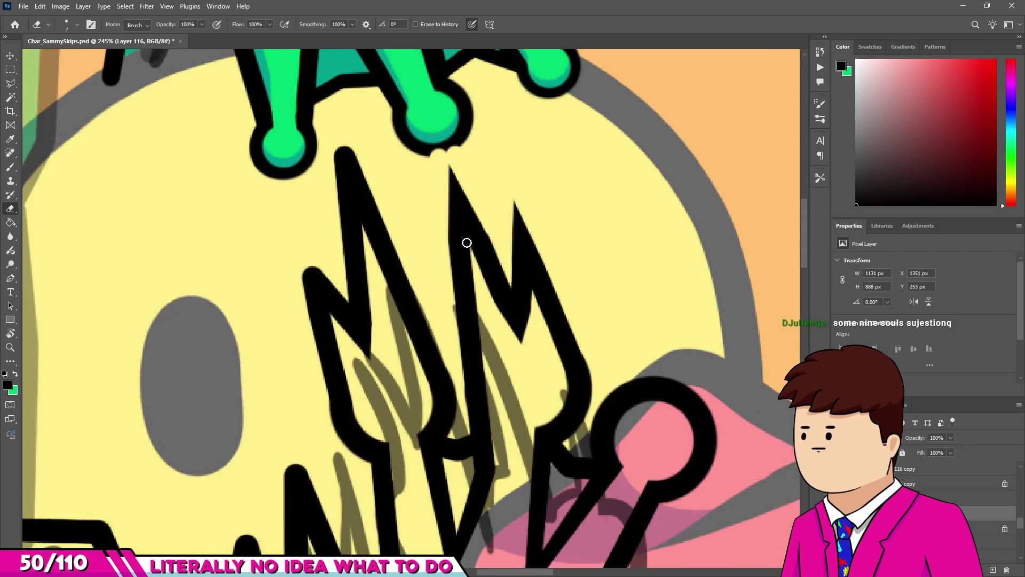
scroll(473, 244, up, 3)
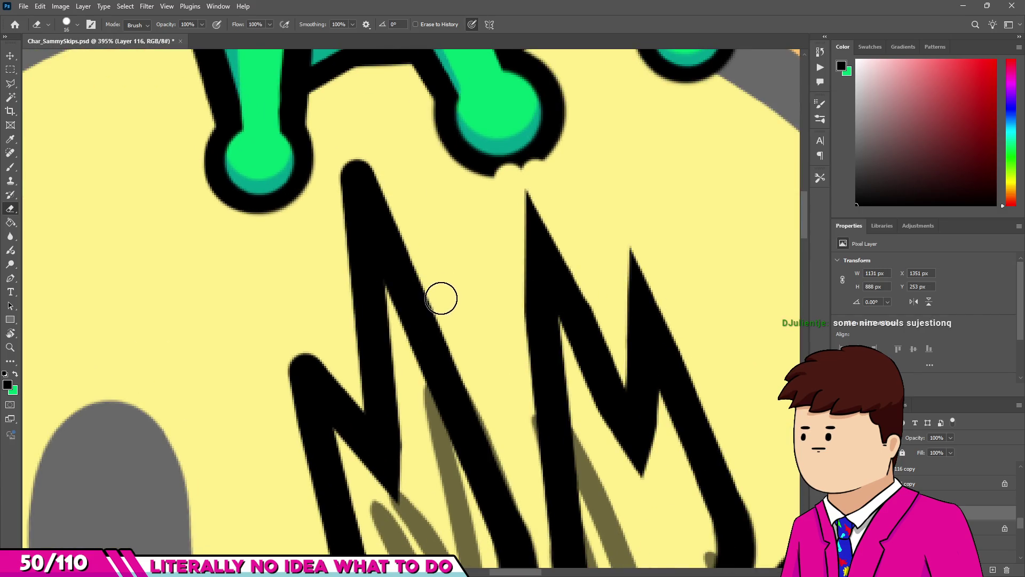
mouse_move(424, 315)
mouse_down()
mouse_move(348, 171)
mouse_move(336, 334)
mouse_up()
scroll(315, 299, up, 4)
scroll(278, 381, down, 5)
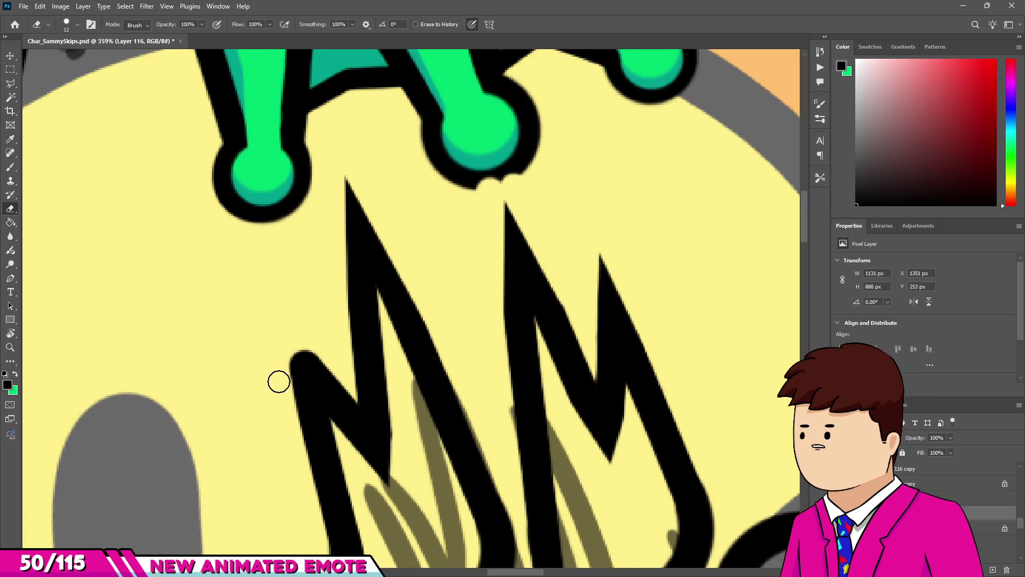
Extend the left zigzag tip upward and cut it into a sharp point.
key(b)
drag(304, 362, 285, 309)
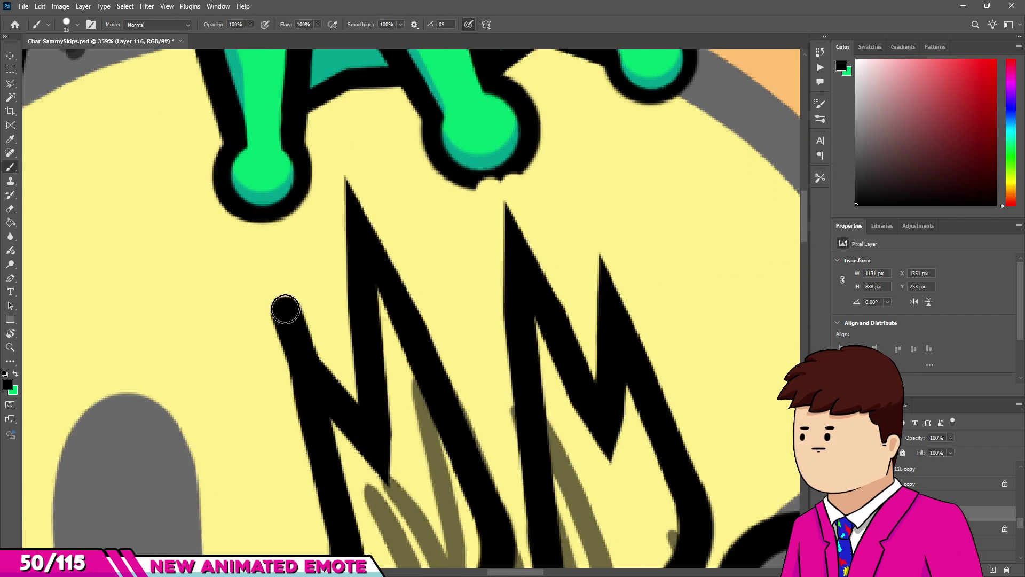
key(e)
scroll(328, 359, up, 3)
drag(310, 352, 239, 248)
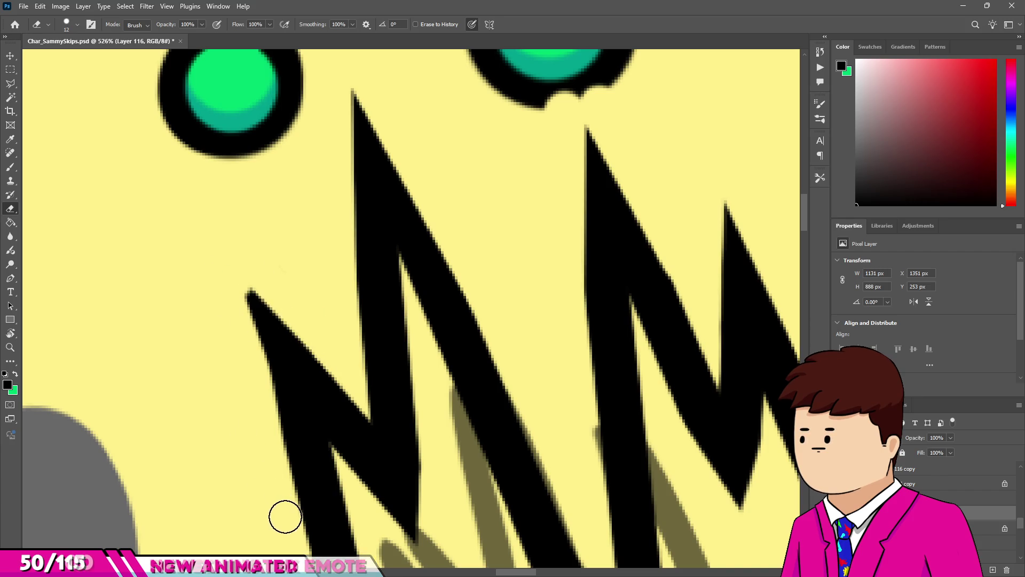
scroll(252, 316, down, 10)
scroll(293, 366, up, 10)
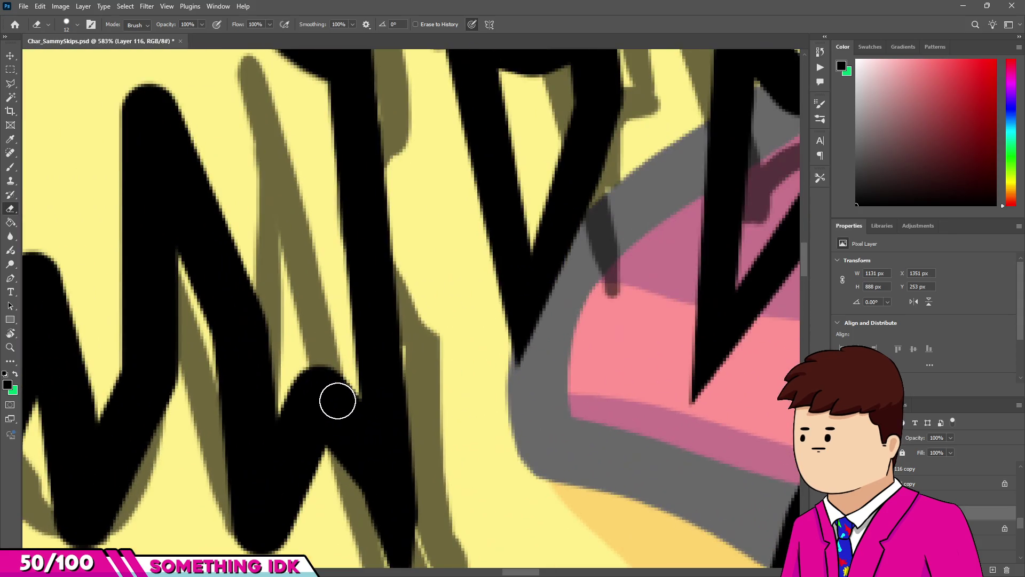
Fill the gap in the teeth outline with black and trim excess ink off the zigzag stroke.
key(b)
mouse_move(314, 356)
mouse_down()
mouse_move(291, 441)
mouse_move(313, 377)
mouse_move(348, 440)
mouse_move(355, 413)
mouse_up()
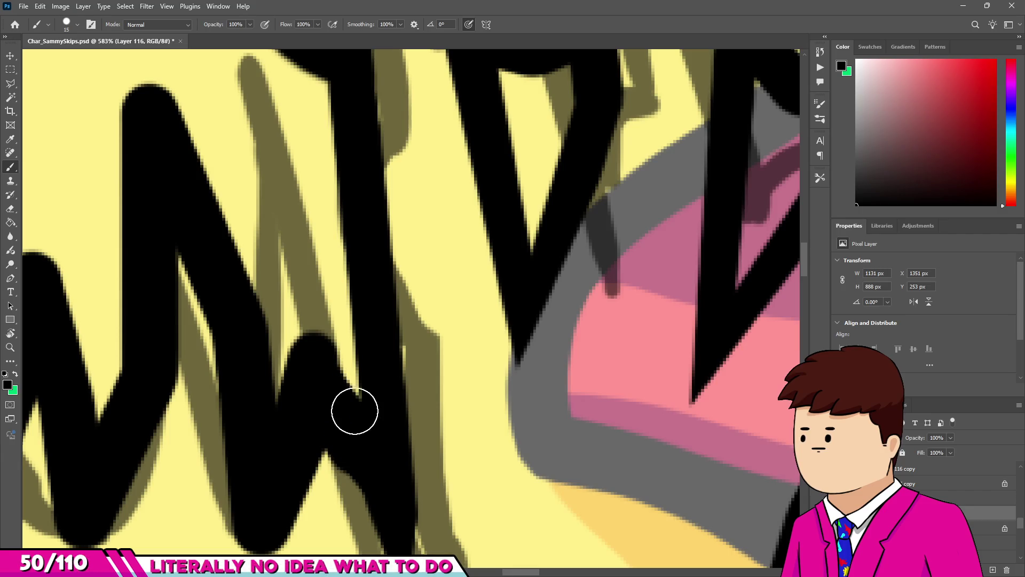
key(e)
scroll(374, 409, up, 2)
click(377, 422)
drag(293, 269, 380, 425)
mouse_move(270, 297)
mouse_down()
mouse_move(203, 433)
mouse_move(211, 446)
mouse_up()
Trim black off the left edge of the V-shaped stroke.
key(b)
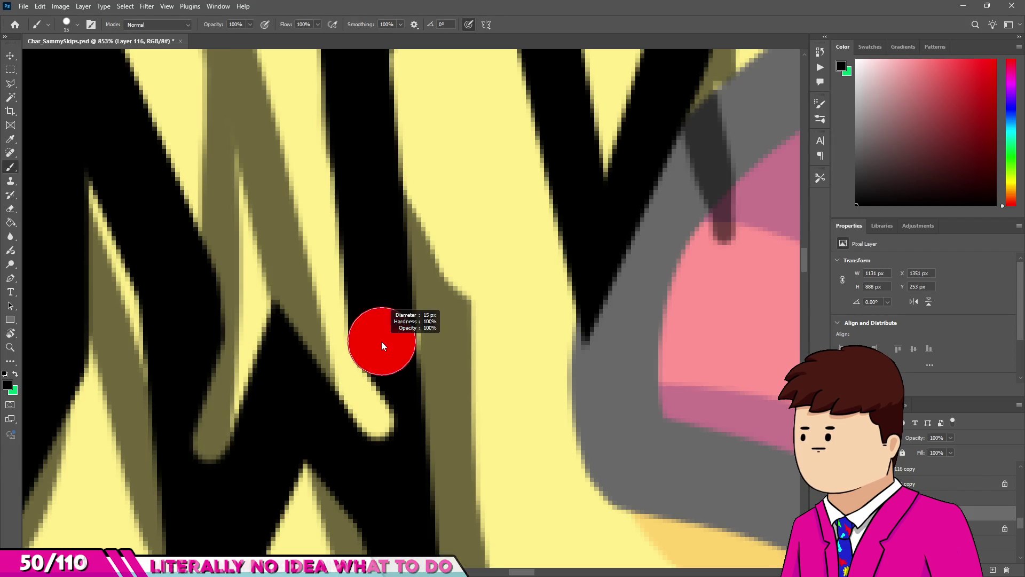
scroll(389, 494, down, 3)
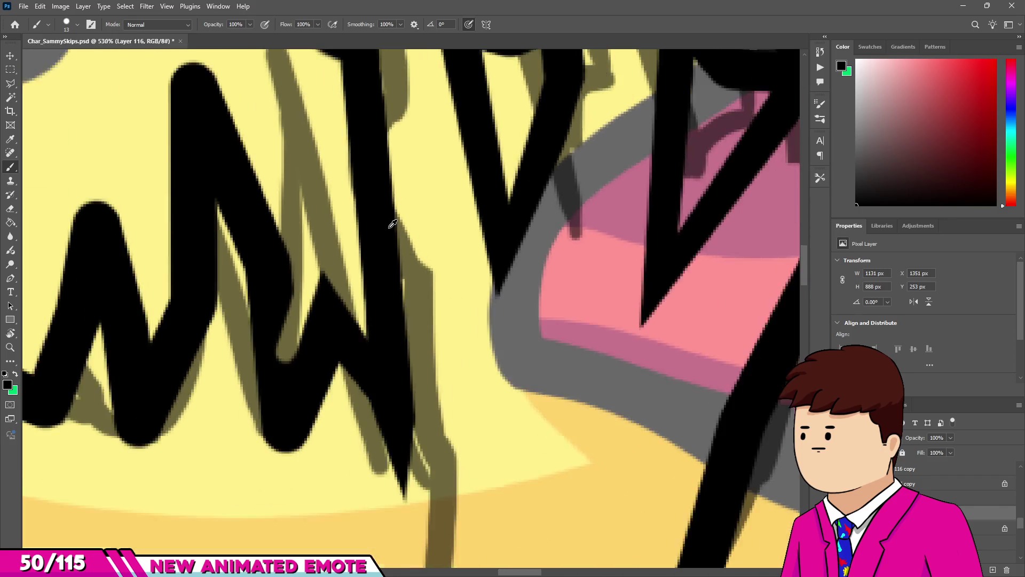
scroll(240, 327, up, 3)
key(e)
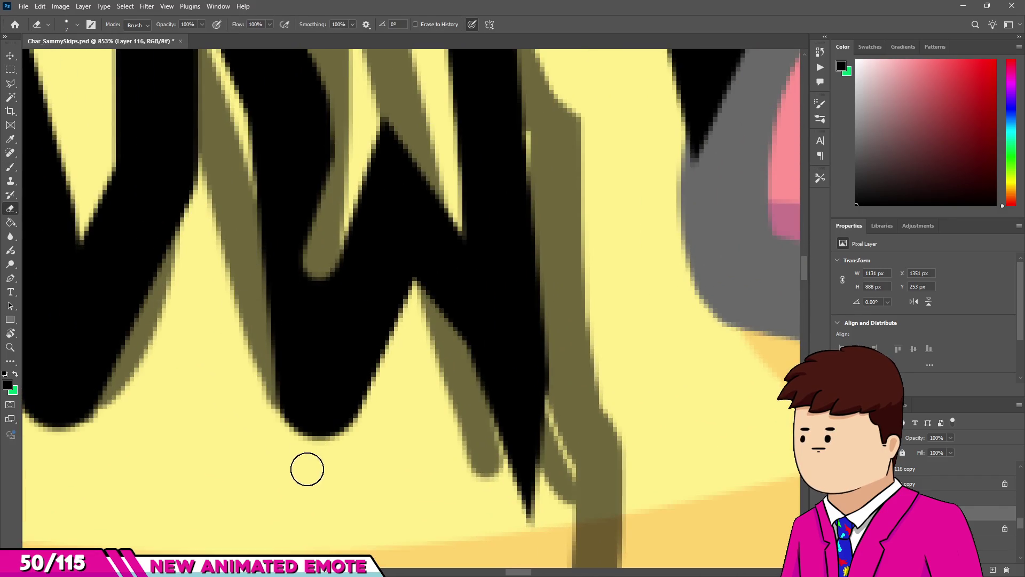
drag(308, 467, 404, 317)
scroll(293, 318, down, 3)
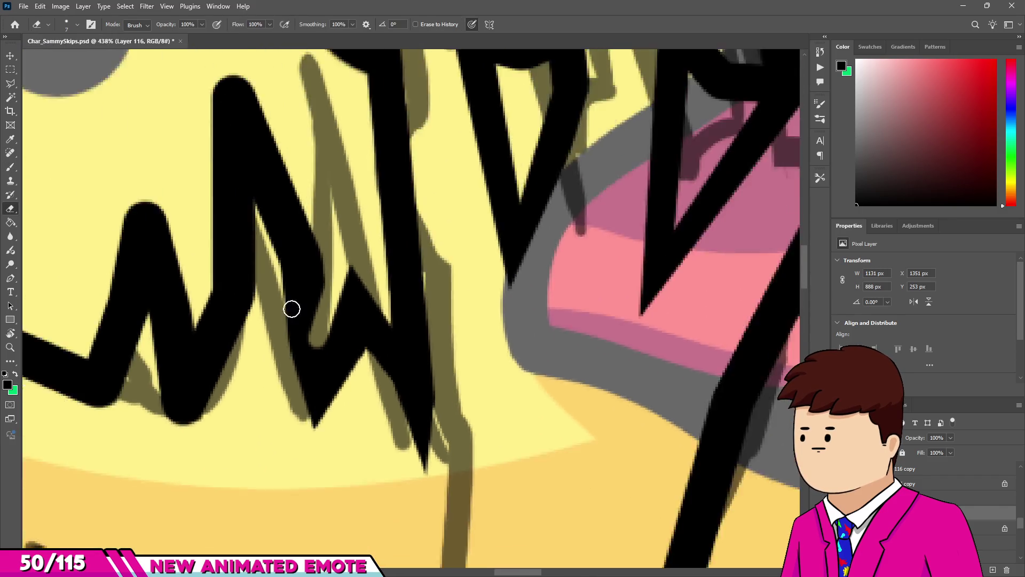
scroll(293, 312, up, 2)
Paint black over the gap in the stroke and begin a straight erase along its edge.
key(b)
mouse_move(315, 254)
mouse_down()
mouse_move(332, 406)
mouse_move(316, 382)
mouse_up()
scroll(316, 382, down, 3)
scroll(274, 258, up, 2)
key(e)
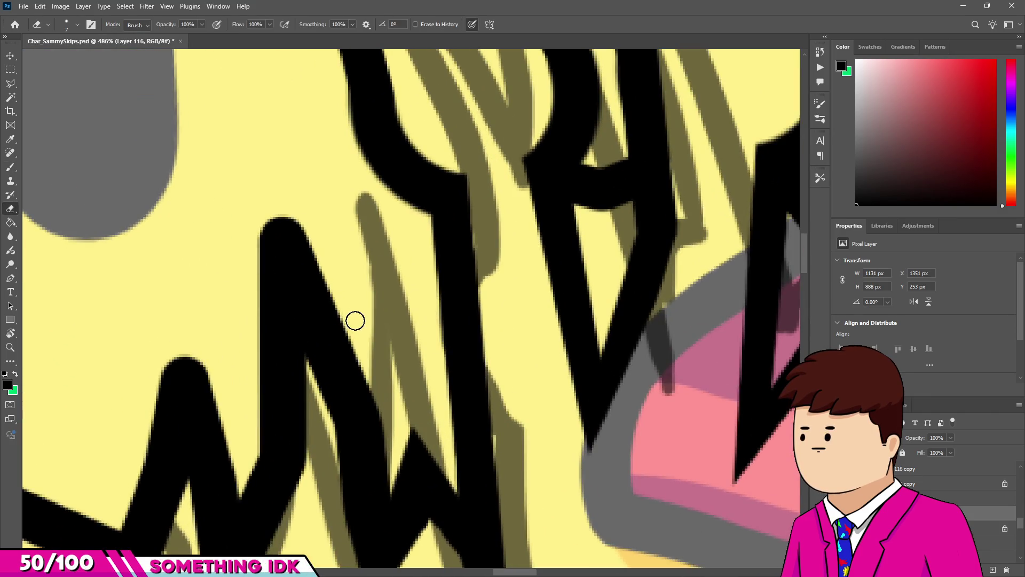
click(256, 227)
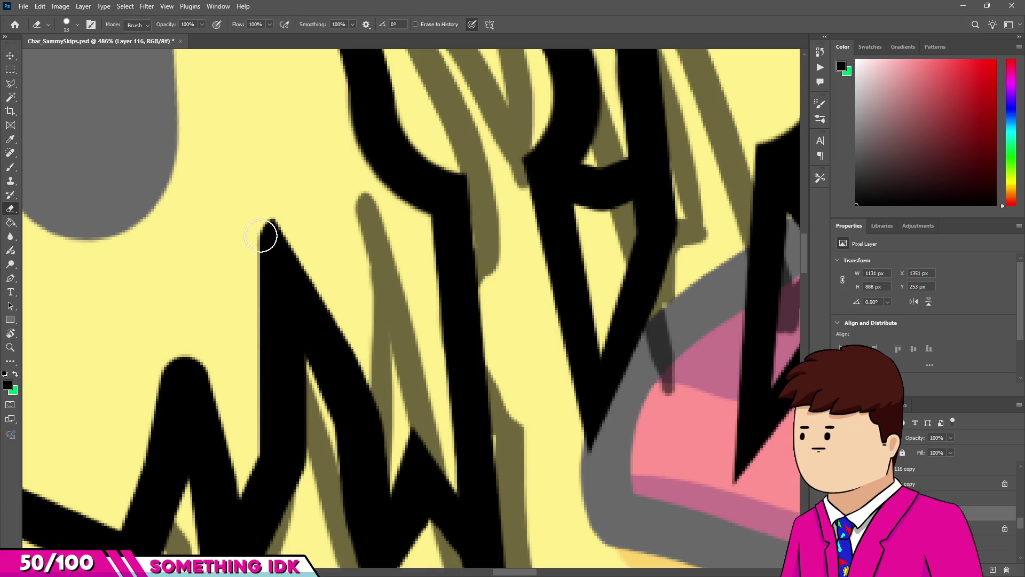
Open a gap in the black loop by the beak and draw a straight line down onto the beak.
shift+click(243, 428)
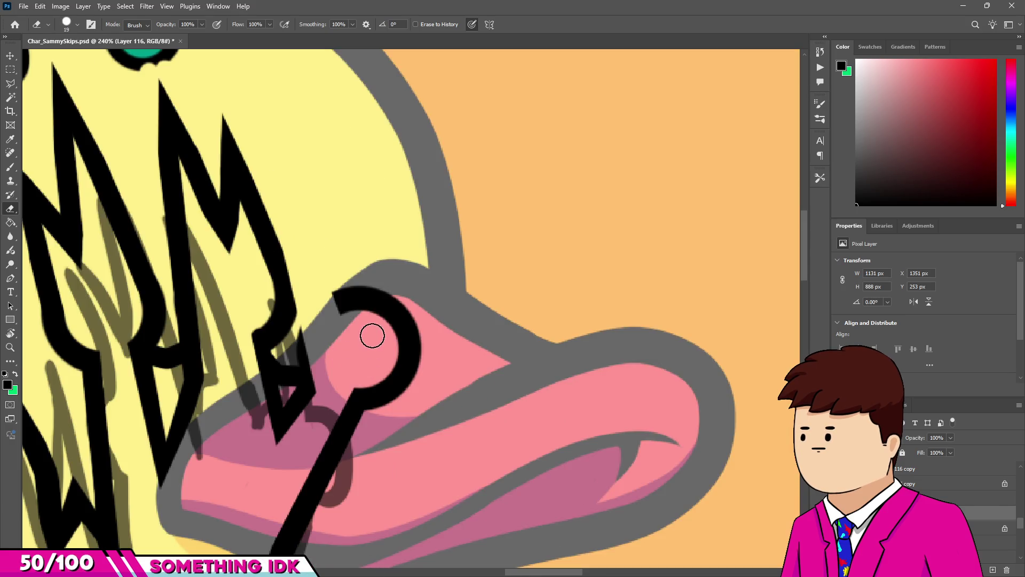
drag(374, 337, 350, 265)
key(b)
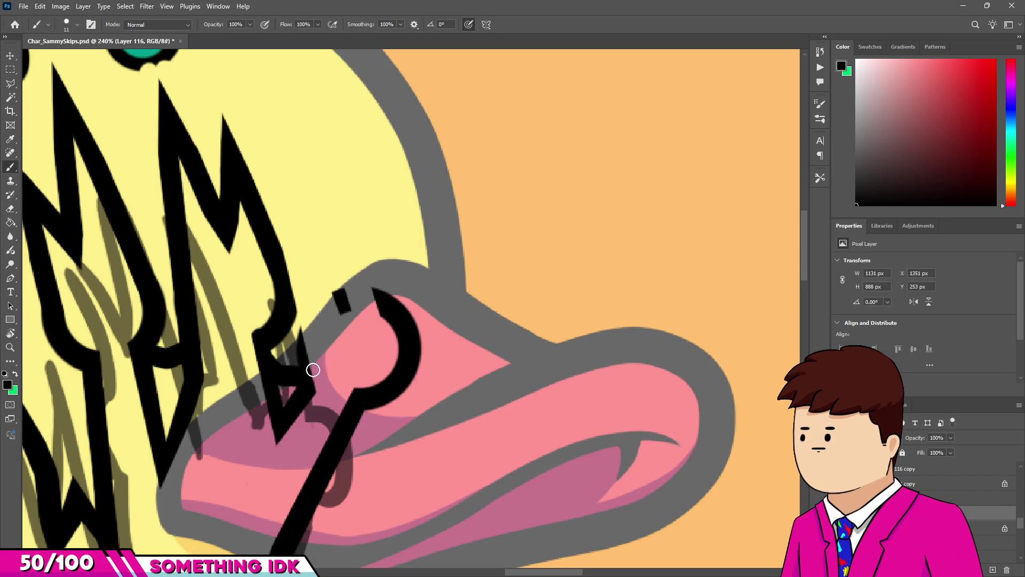
shift+click(281, 275)
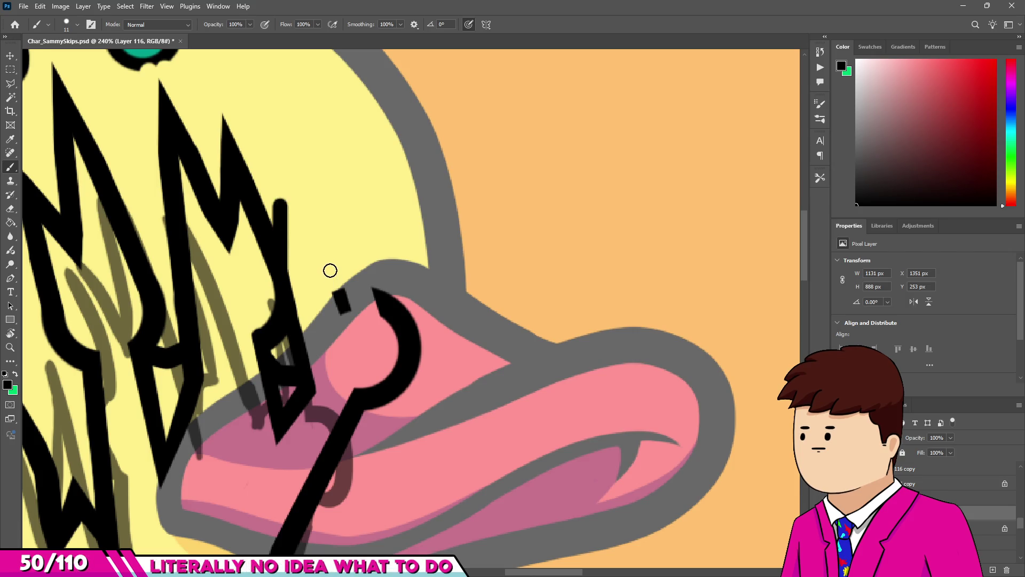
drag(307, 149, 323, 255)
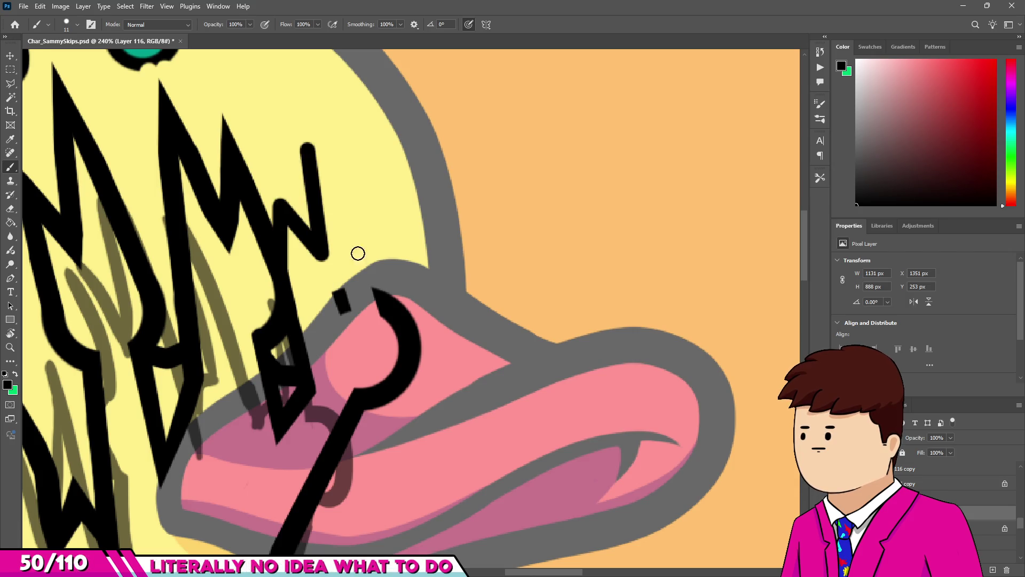
shift+click(390, 308)
key(z)
alt+click(364, 304)
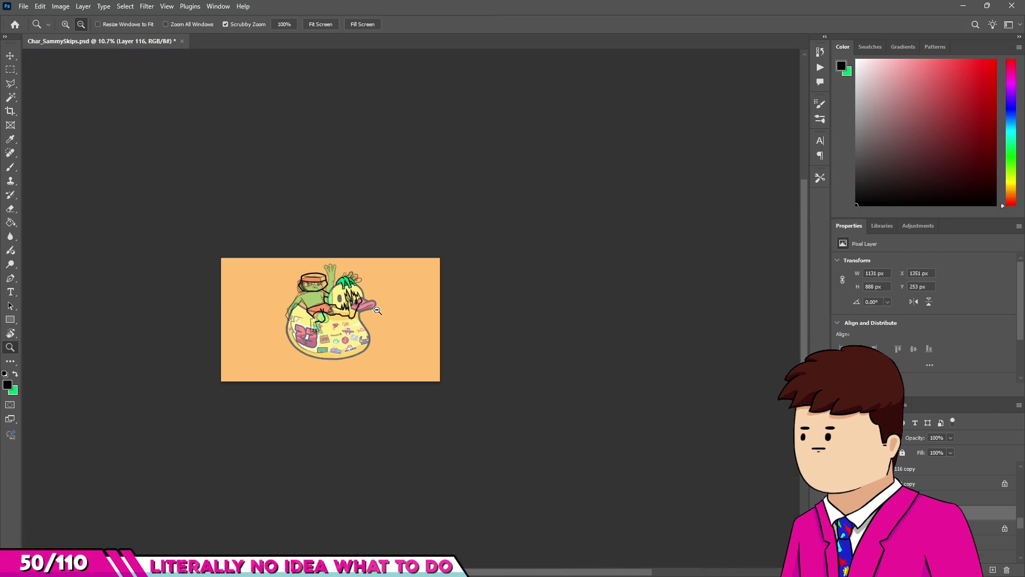
click(378, 310)
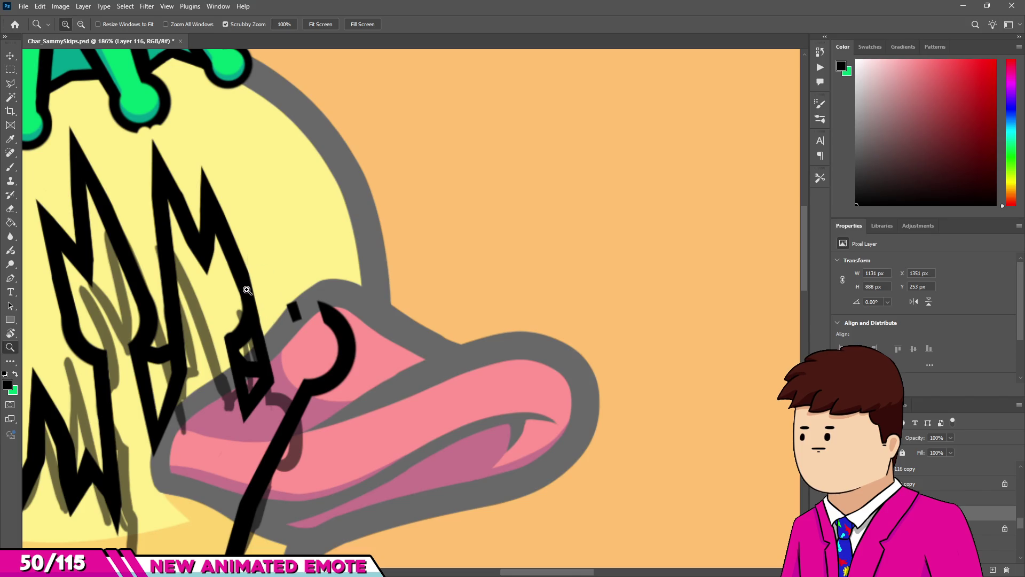
Draw a tall zigzag stroke up the duck's head linked down to the beak, undoing the last strokes.
key(b)
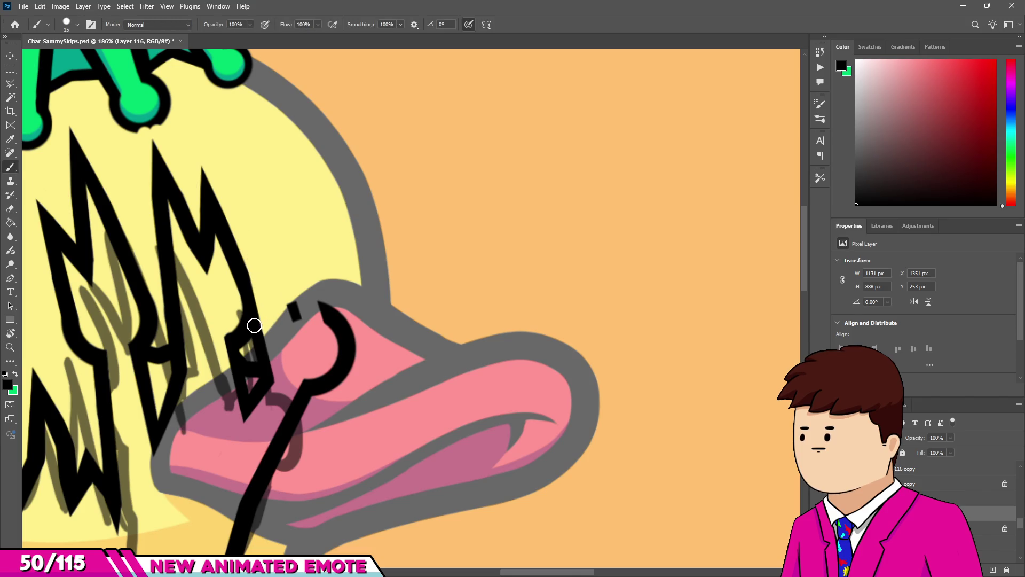
mouse_move(243, 159)
mouse_down()
mouse_move(268, 178)
mouse_move(295, 231)
mouse_up()
scroll(299, 225, down, 3)
scroll(308, 203, up, 2)
mouse_move(297, 332)
mouse_down()
mouse_move(303, 152)
mouse_move(293, 89)
mouse_up()
shift+click(337, 204)
shift+click(346, 414)
scroll(331, 406, down, 5)
scroll(310, 396, up, 2)
scroll(309, 396, up, 1)
key(ctrl+z)
key(ctrl+z)
key(ctrl+z)
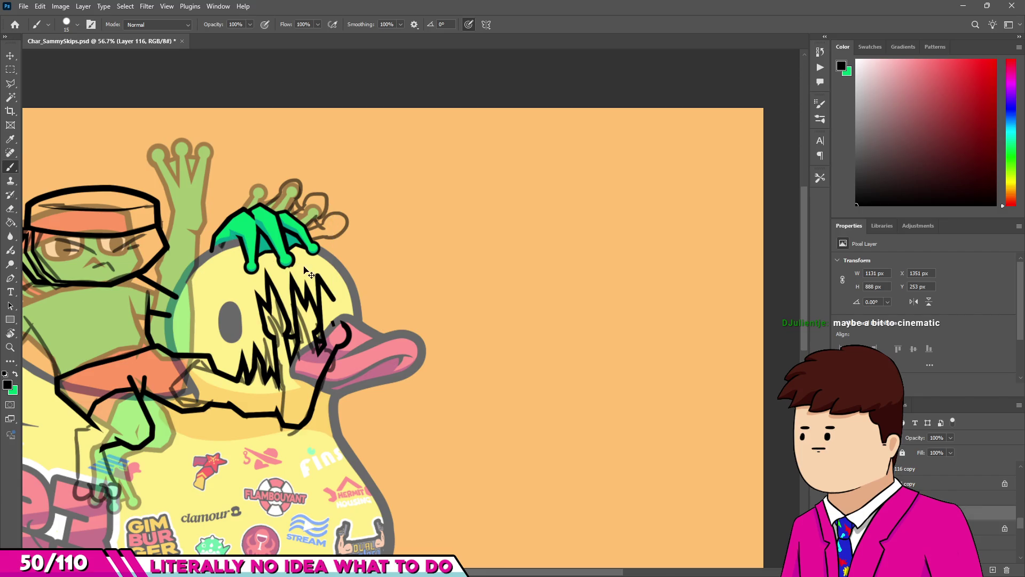
Draw straight lines from the hat's top to the zigzag, plus two strokes from the hat tips toward the beak.
key(ctrl+z)
scroll(315, 283, up, 3)
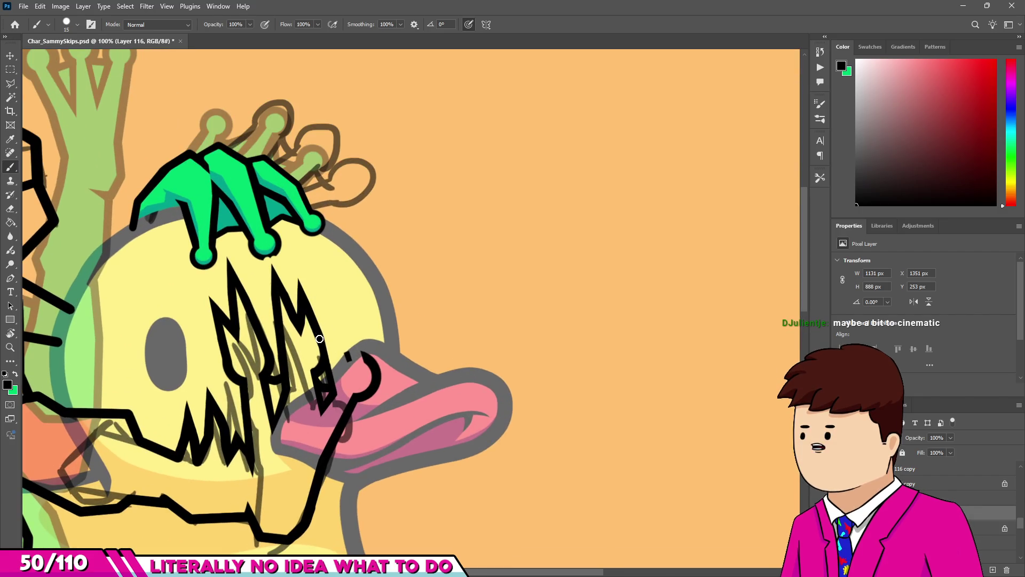
shift+click(309, 259)
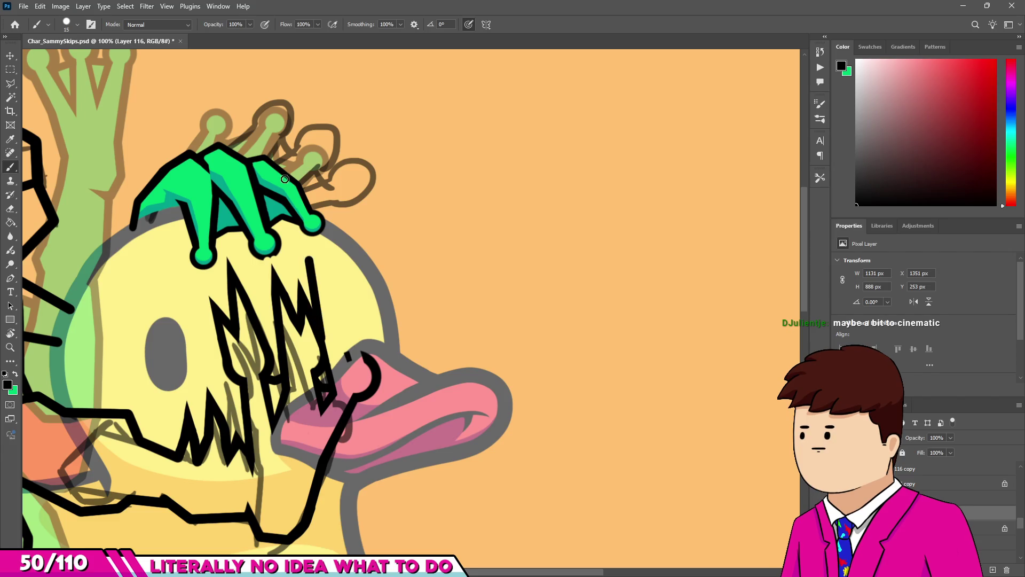
shift+click(273, 148)
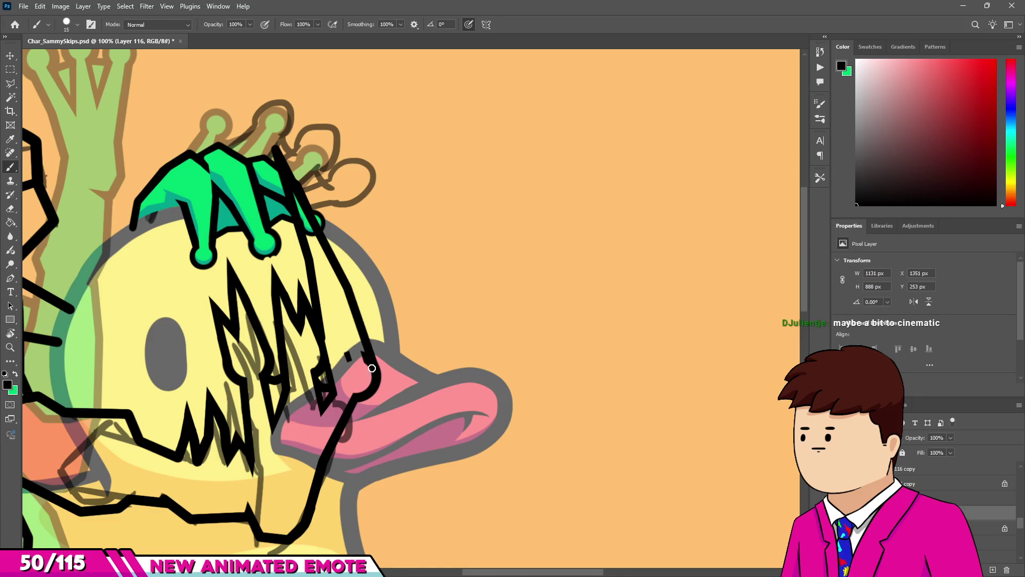
scroll(372, 369, down, 3)
scroll(282, 325, up, 5)
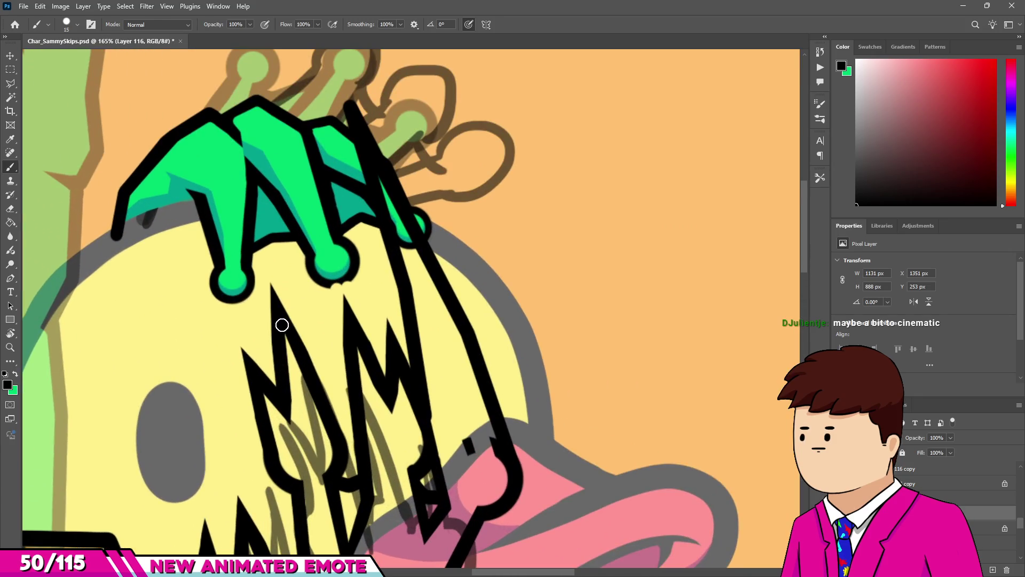
drag(237, 177, 278, 323)
drag(262, 243, 304, 316)
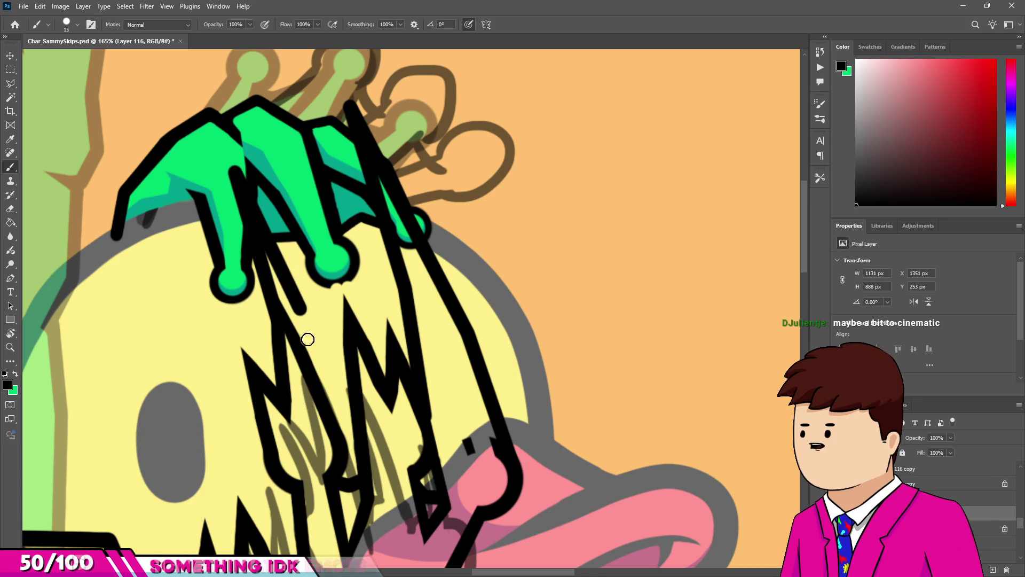
shift+click(335, 430)
key(e)
scroll(291, 323, up, 3)
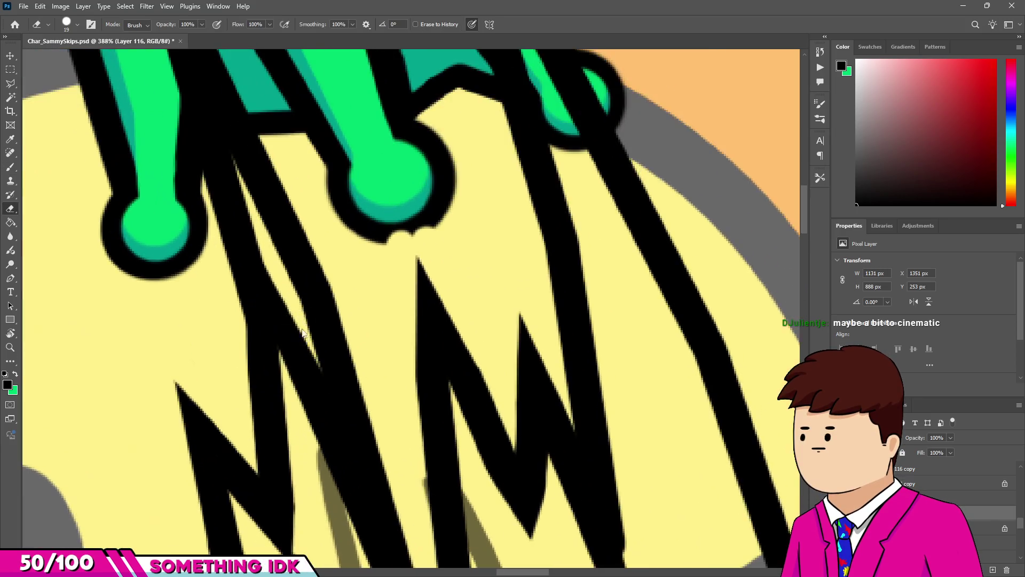
Erase the stray overlapping ink where the hat lines meet the zigzag spikes.
drag(302, 398, 296, 371)
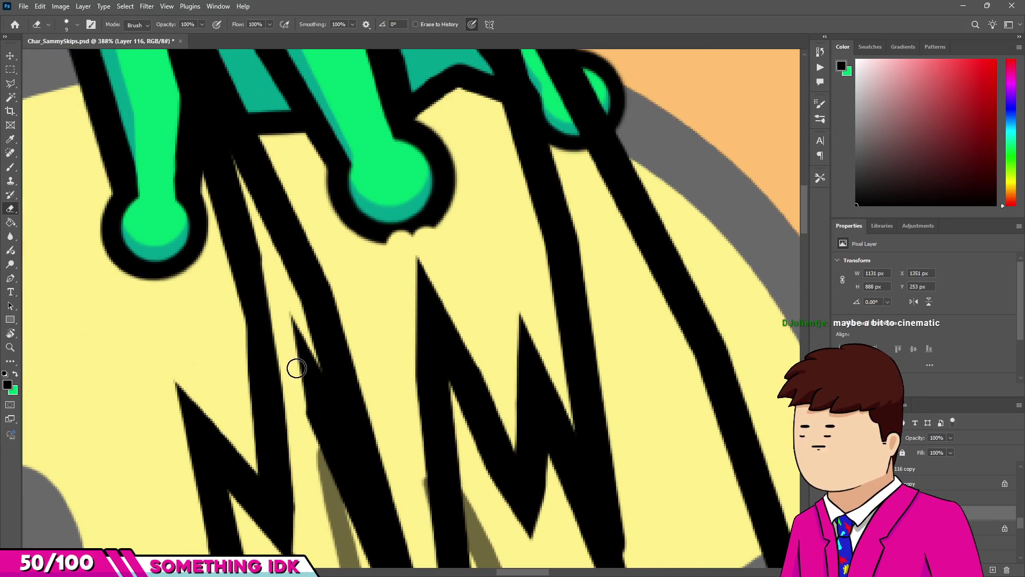
scroll(321, 416, down, 3)
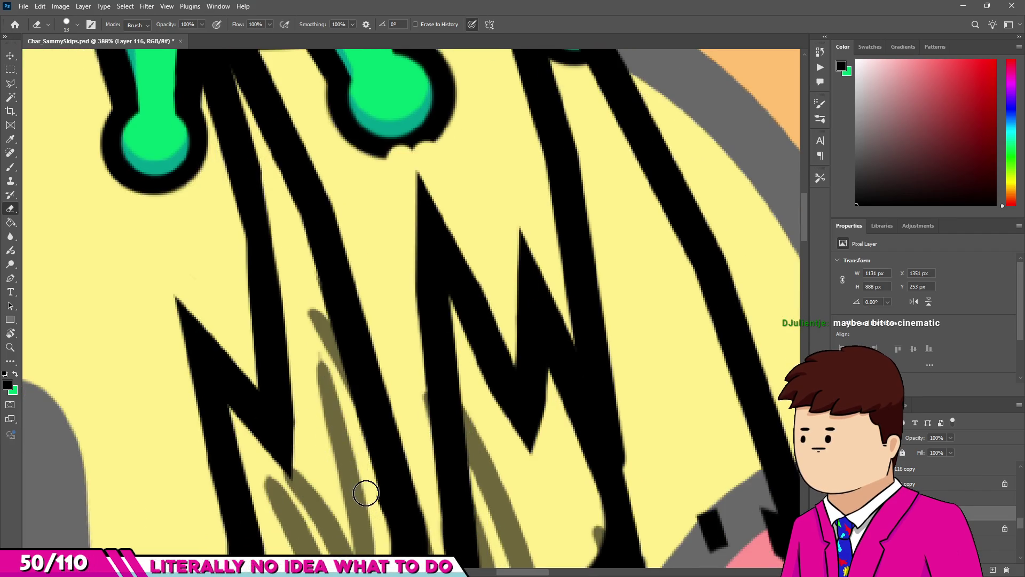
scroll(336, 454, down, 4)
scroll(352, 468, up, 3)
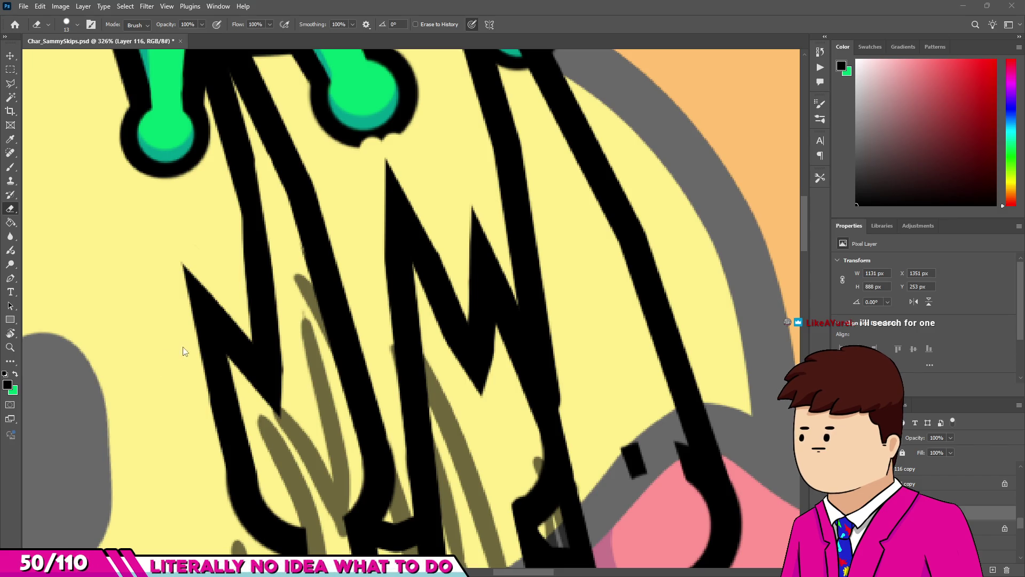
scroll(561, 379, down, 2)
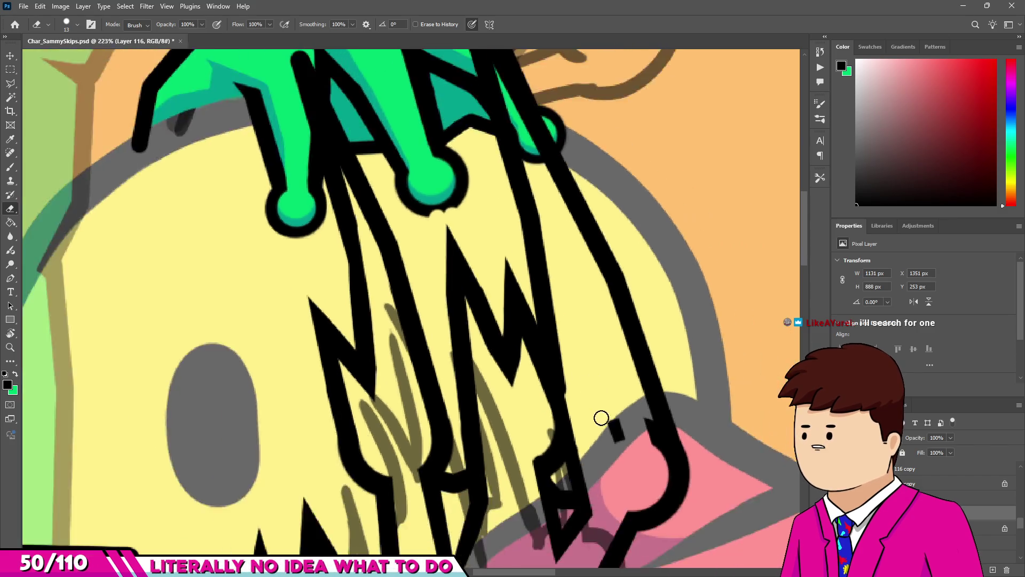
scroll(624, 427, up, 4)
click(624, 415)
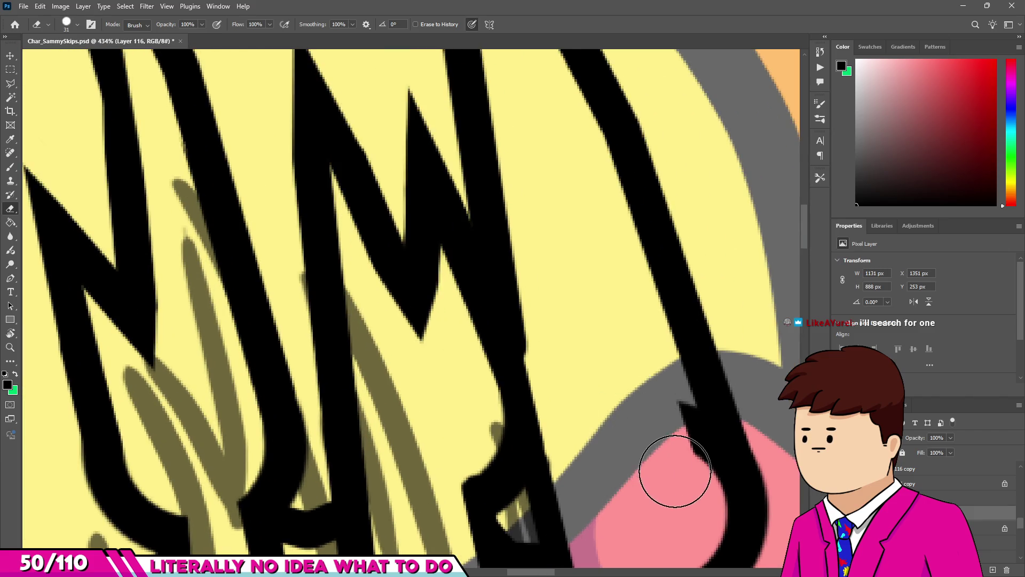
scroll(657, 412, down, 3)
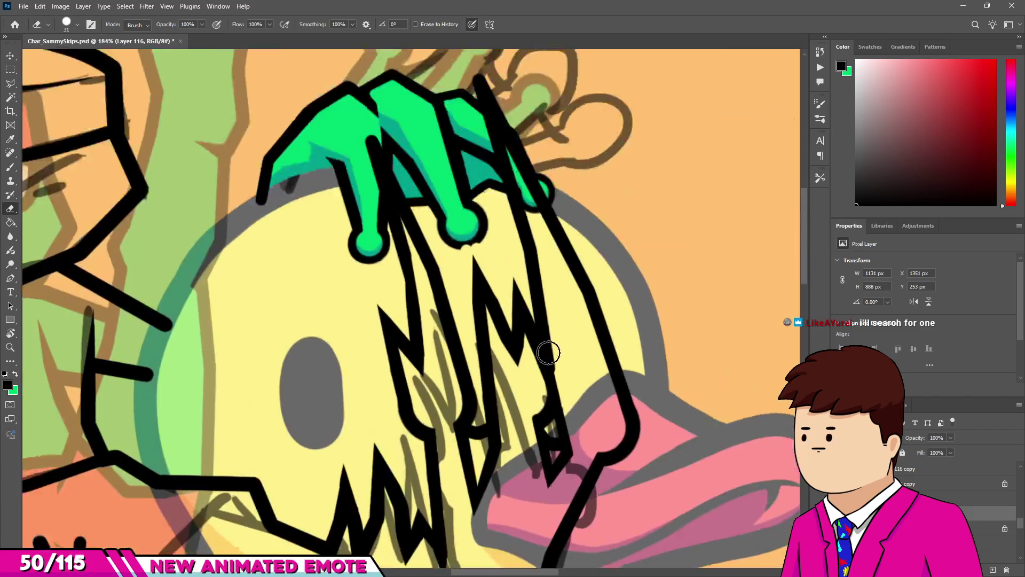
key(b)
scroll(555, 411, up, 3)
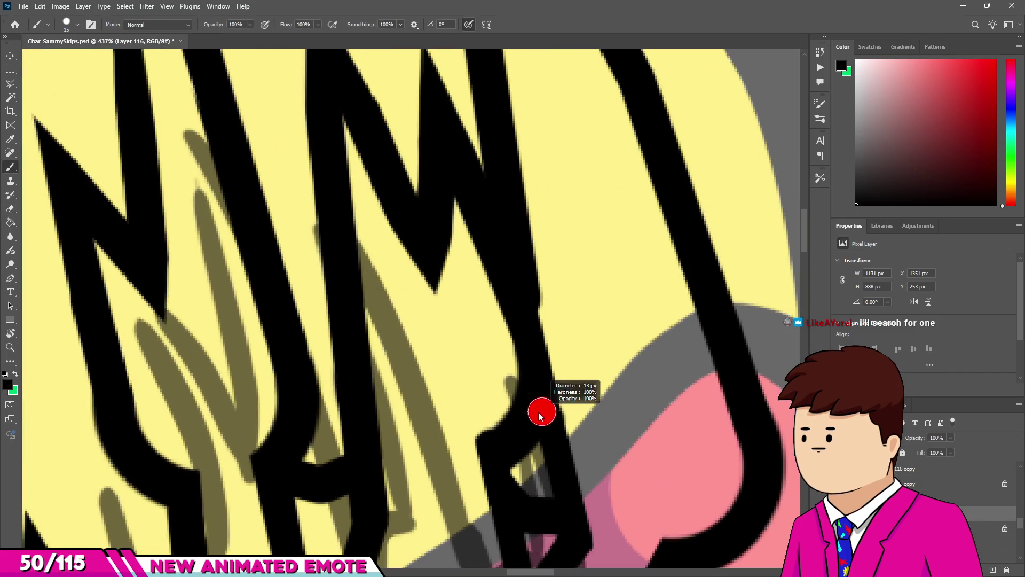
scroll(525, 290, down, 10)
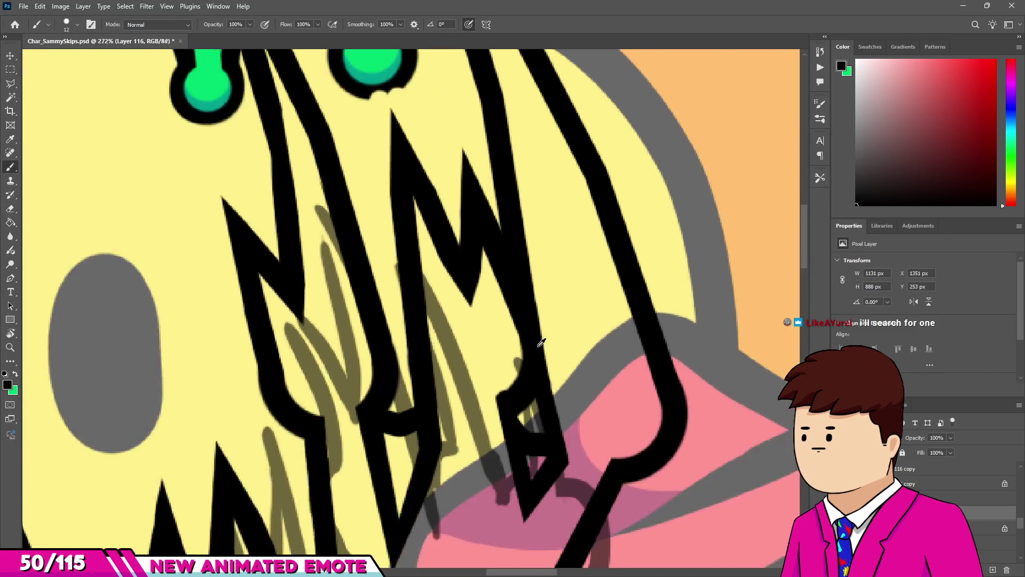
scroll(538, 304, up, 10)
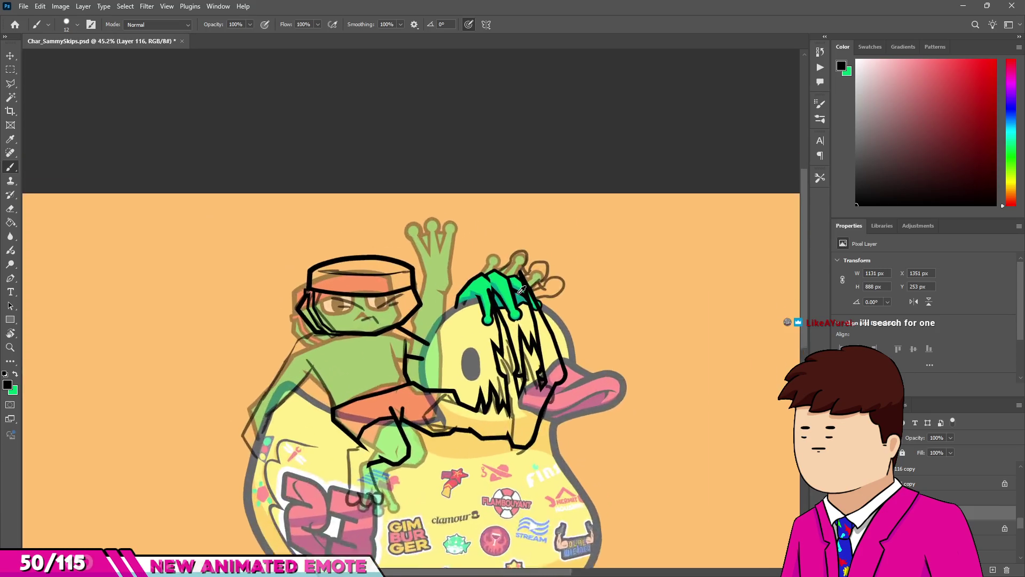
key(e)
scroll(522, 250, down, 2)
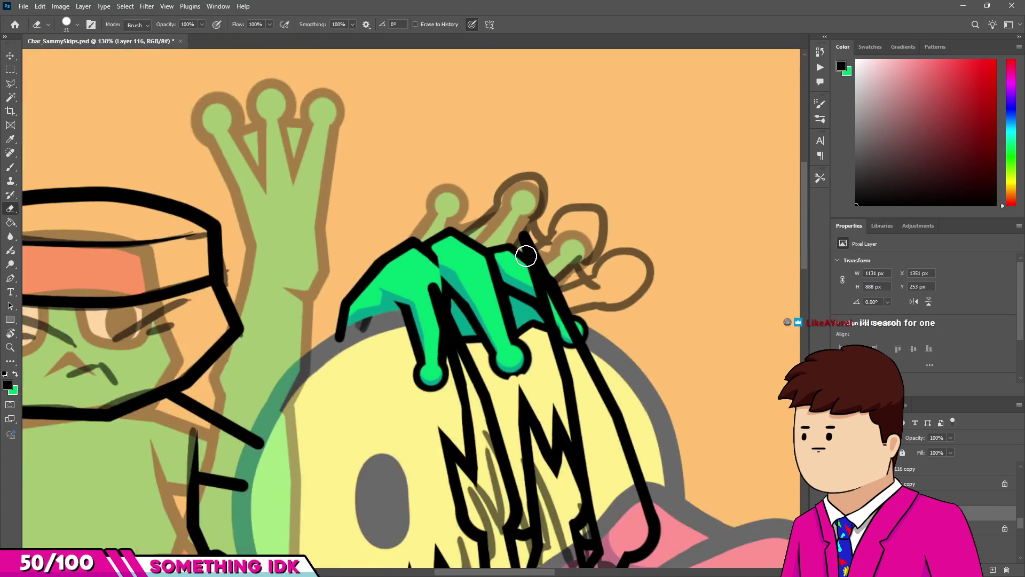
key(b)
scroll(520, 395, up, 3)
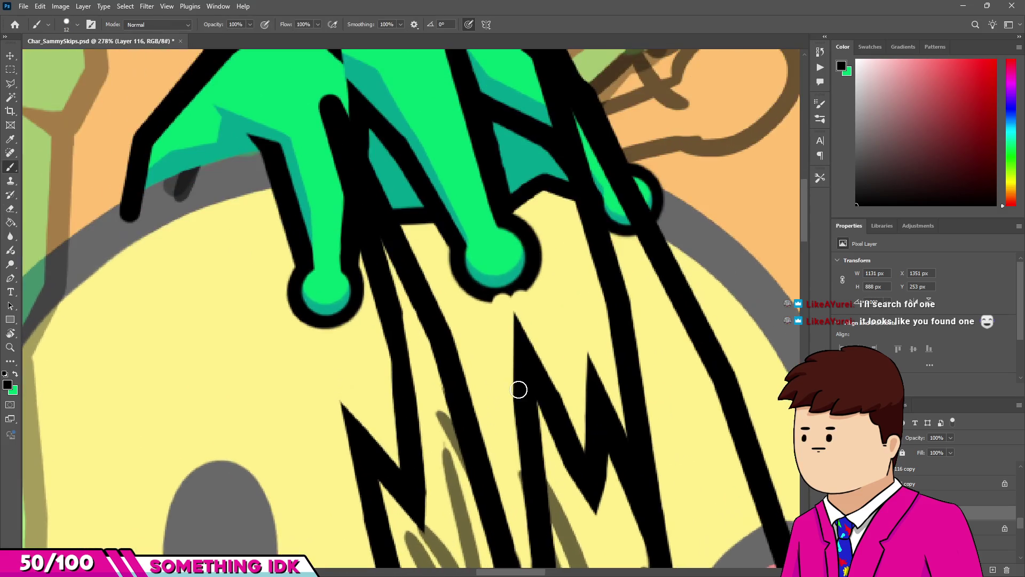
With a slightly bigger brush, connect the frog's claw tip to the black line below.
key(bracketright)
drag(504, 284, 513, 374)
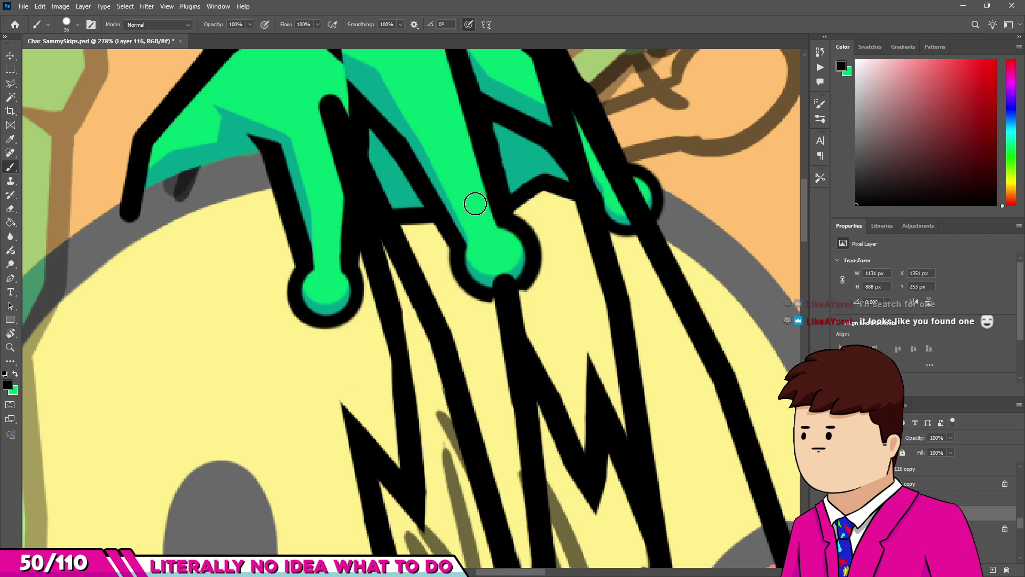
shift+click(474, 158)
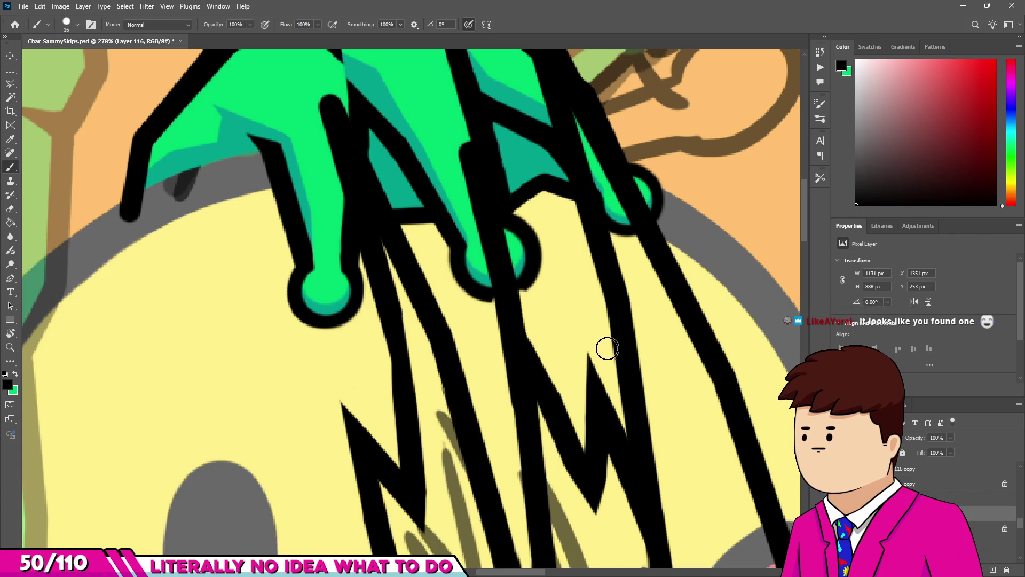
scroll(628, 379, down, 3)
scroll(544, 350, up, 3)
Erase the stray diagonal zigzag lines below the middle spike and shorten its end to one point.
key(e)
scroll(530, 302, up, 2)
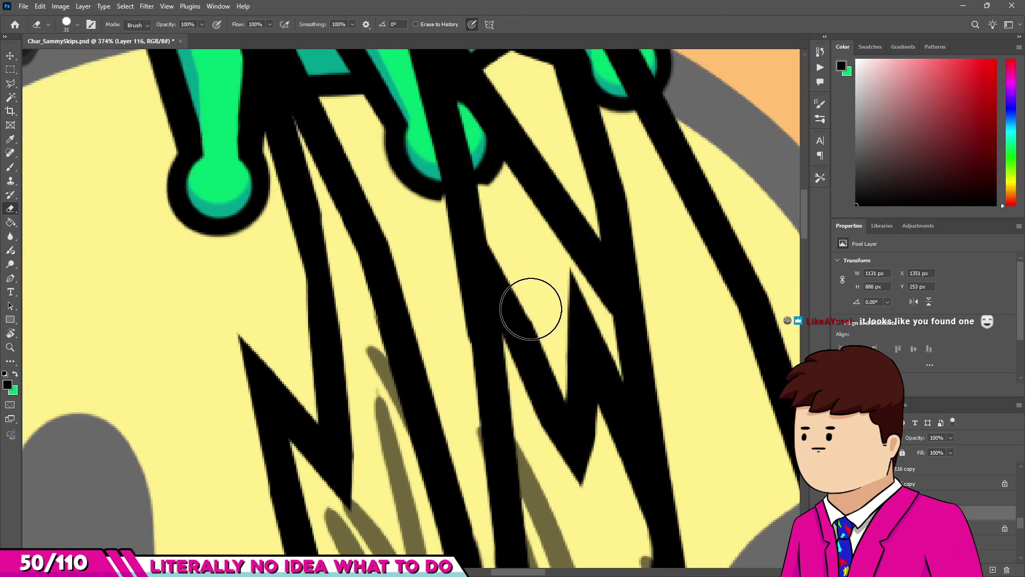
drag(510, 235, 528, 261)
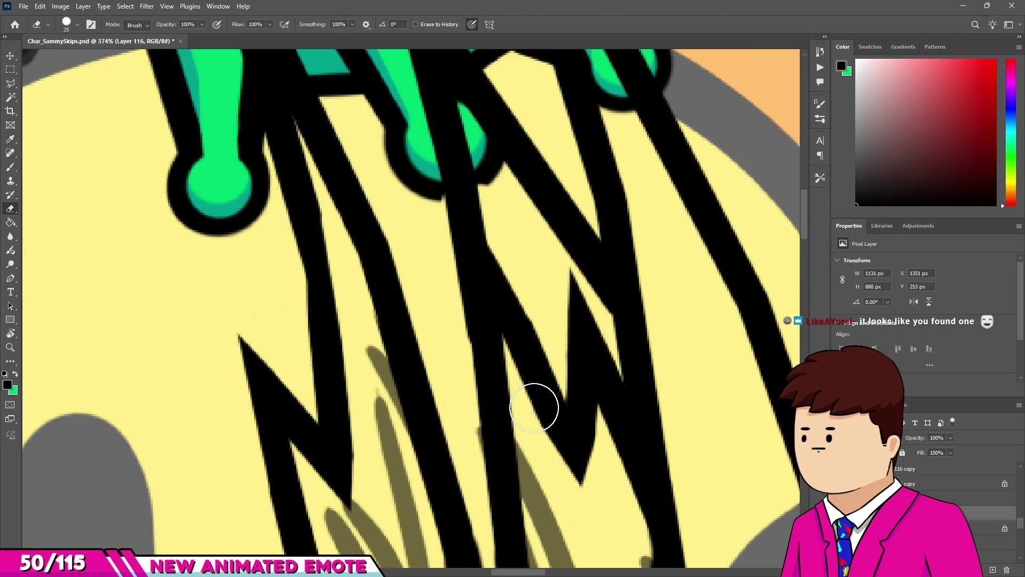
drag(534, 408, 543, 411)
mouse_move(558, 293)
mouse_down()
mouse_move(615, 378)
mouse_move(616, 398)
mouse_move(574, 459)
mouse_move(602, 515)
mouse_move(595, 419)
mouse_move(609, 472)
mouse_up()
scroll(589, 419, down, 3)
scroll(619, 512, down, 1)
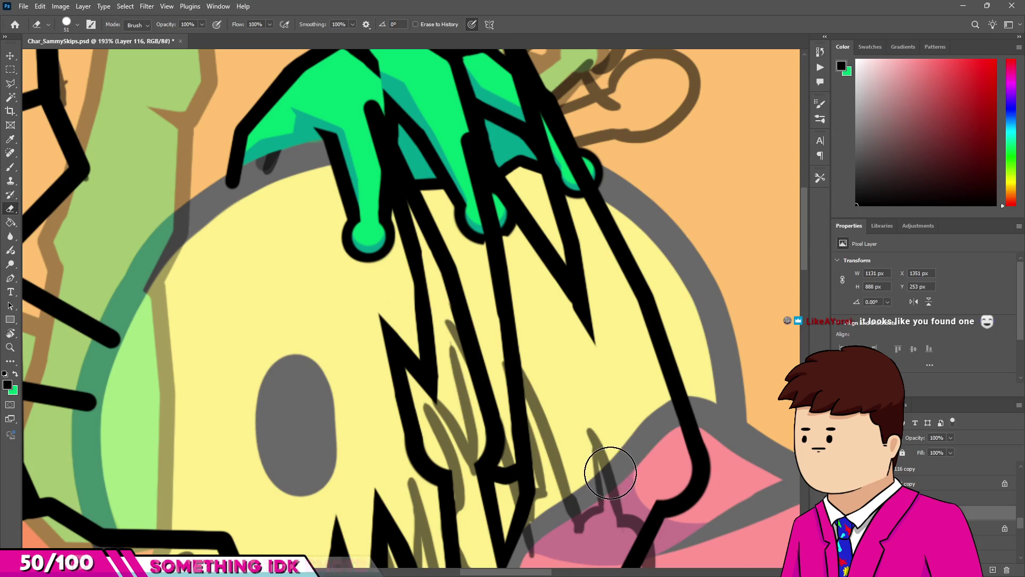
scroll(560, 362, up, 5)
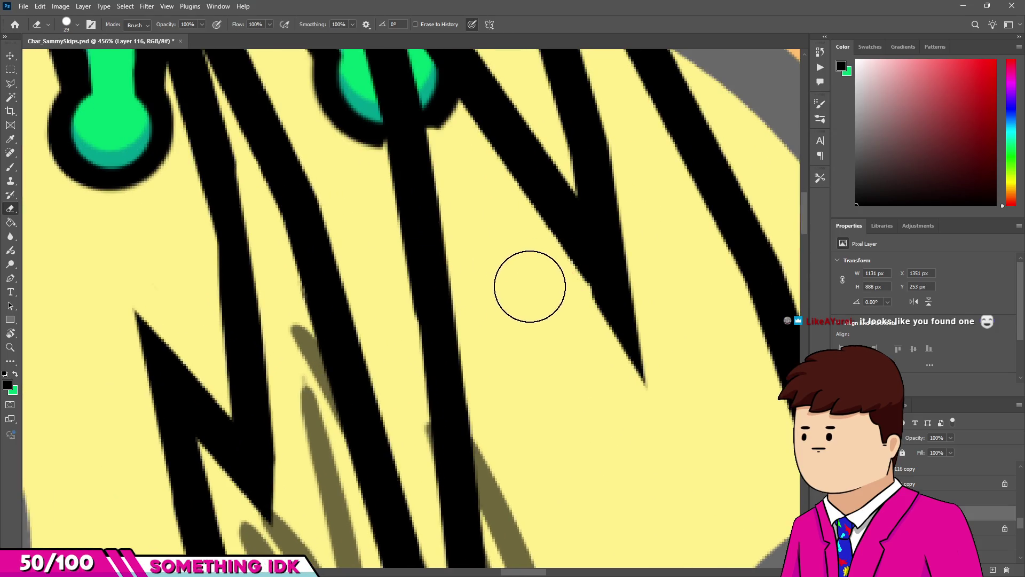
drag(556, 303, 609, 373)
scroll(568, 334, down, 10)
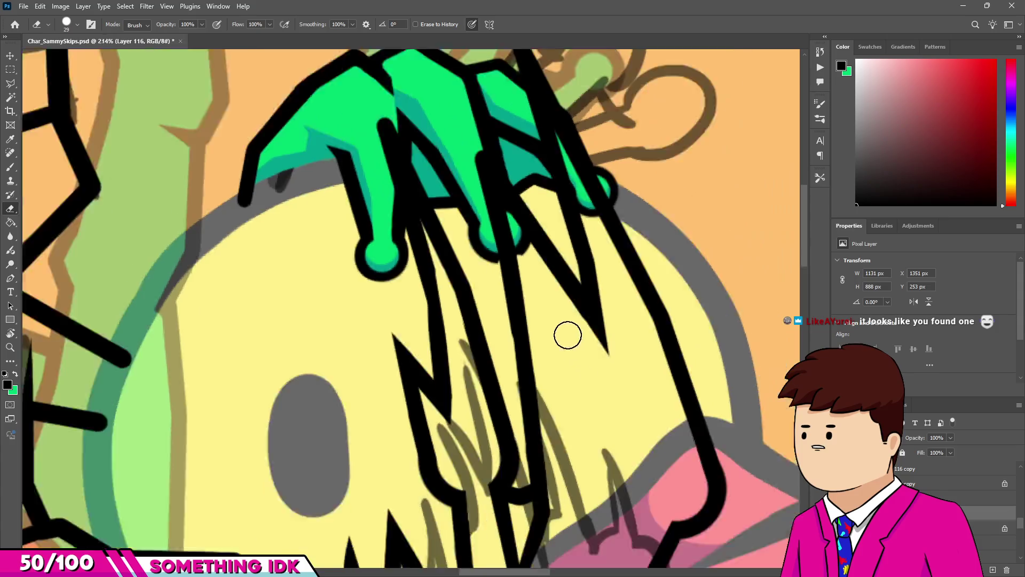
scroll(541, 303, up, 10)
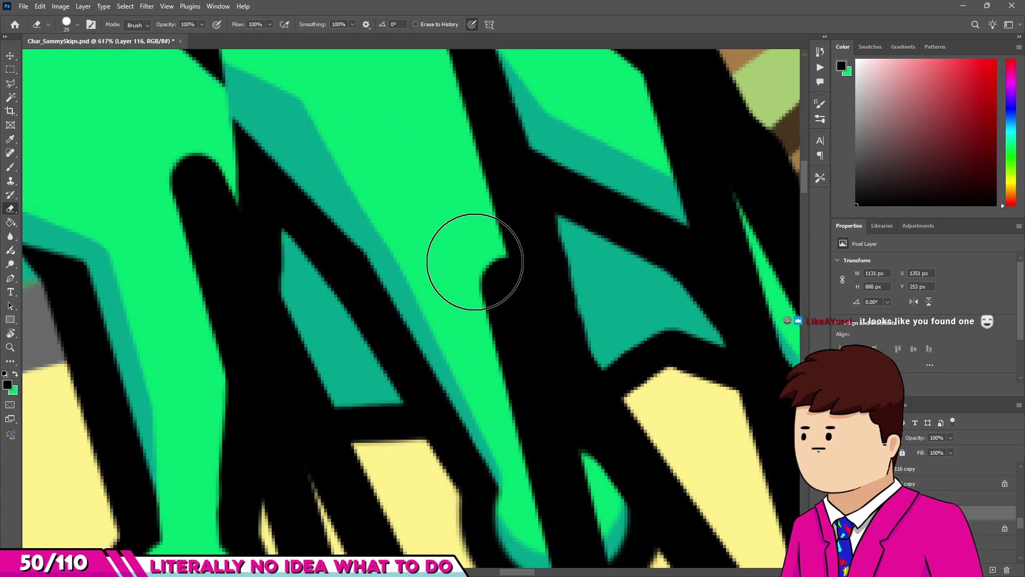
Extend the black claw line's edge up into the green, undoing a stray dab and bump.
key(b)
click(488, 258)
key(ctrl+z)
drag(508, 284, 465, 211)
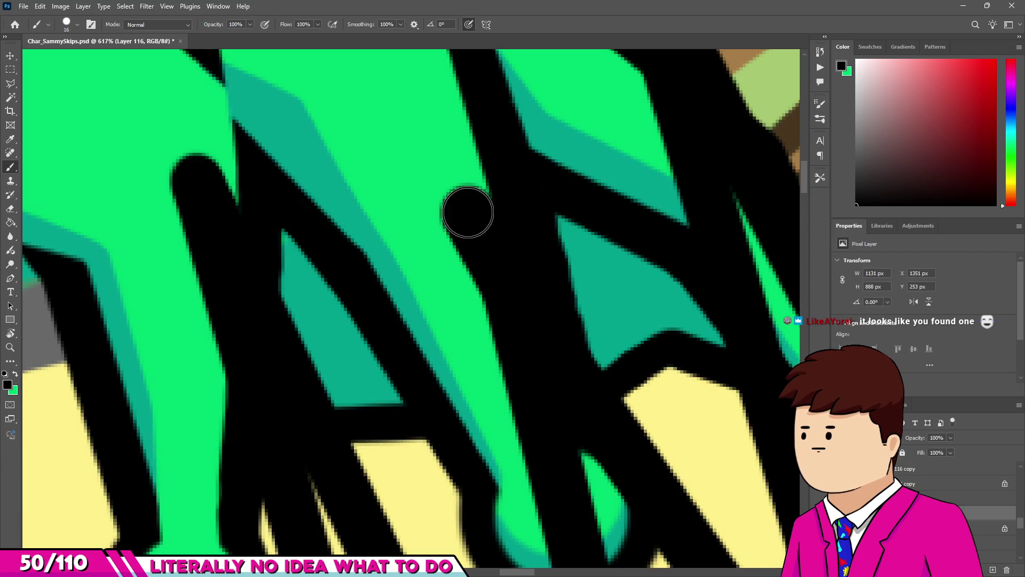
key(e)
drag(458, 337, 451, 337)
key(ctrl+z)
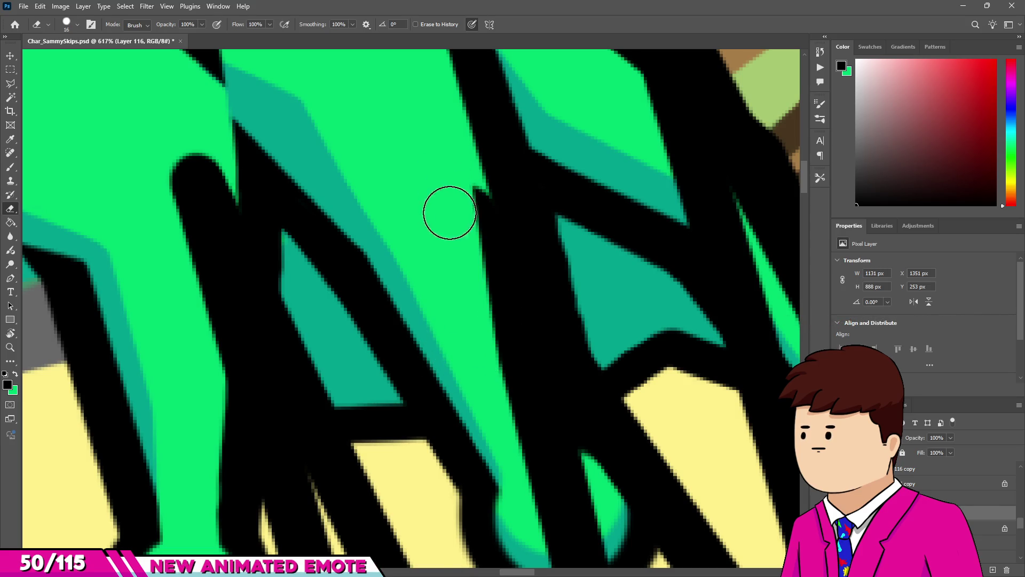
With a smaller eraser, carve a sharper notch into the black spike, then paint over the green sliver.
scroll(449, 209, down, 4)
scroll(373, 316, up, 3)
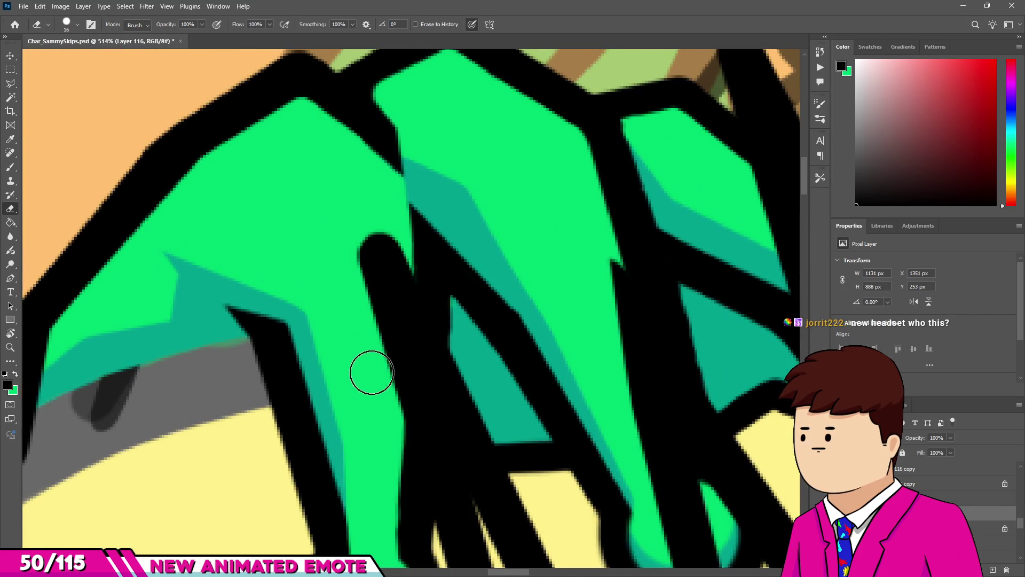
key(bracketleft)
scroll(379, 234, up, 4)
mouse_move(375, 231)
mouse_down()
mouse_move(448, 311)
mouse_move(399, 229)
mouse_up()
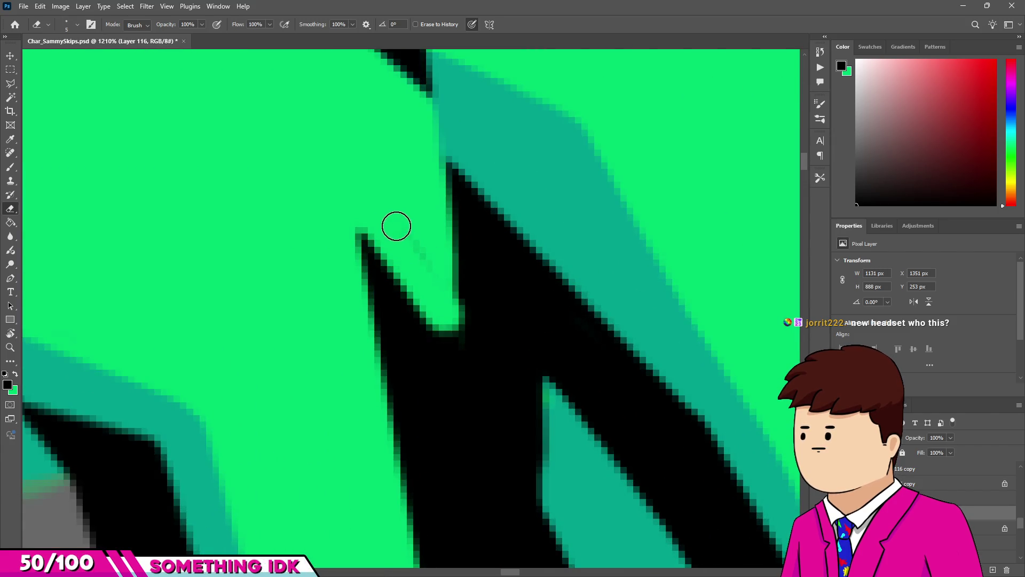
drag(459, 356, 391, 214)
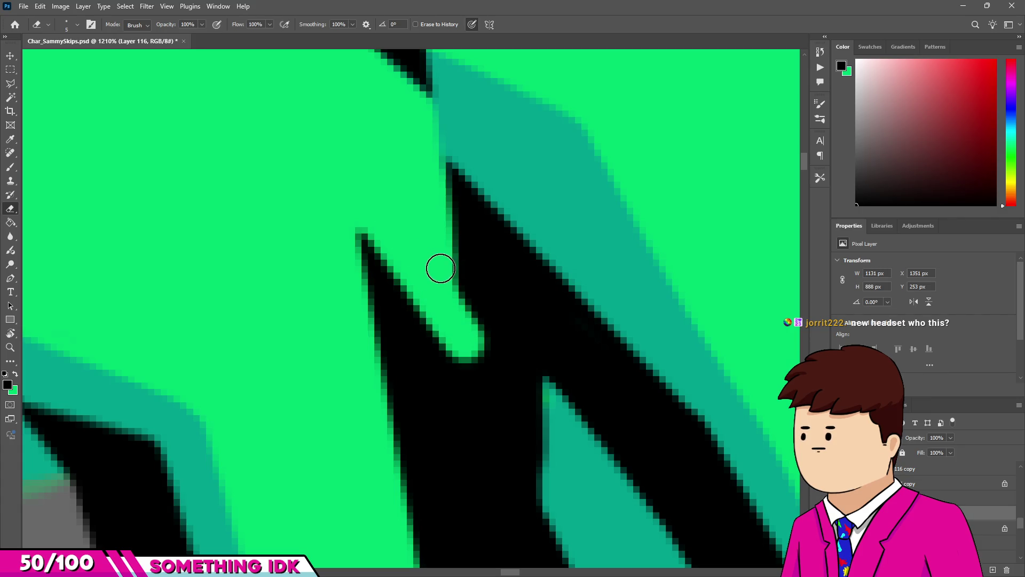
key(b)
drag(473, 305, 461, 357)
scroll(462, 361, down, 2)
scroll(461, 362, down, 4)
scroll(435, 315, up, 2)
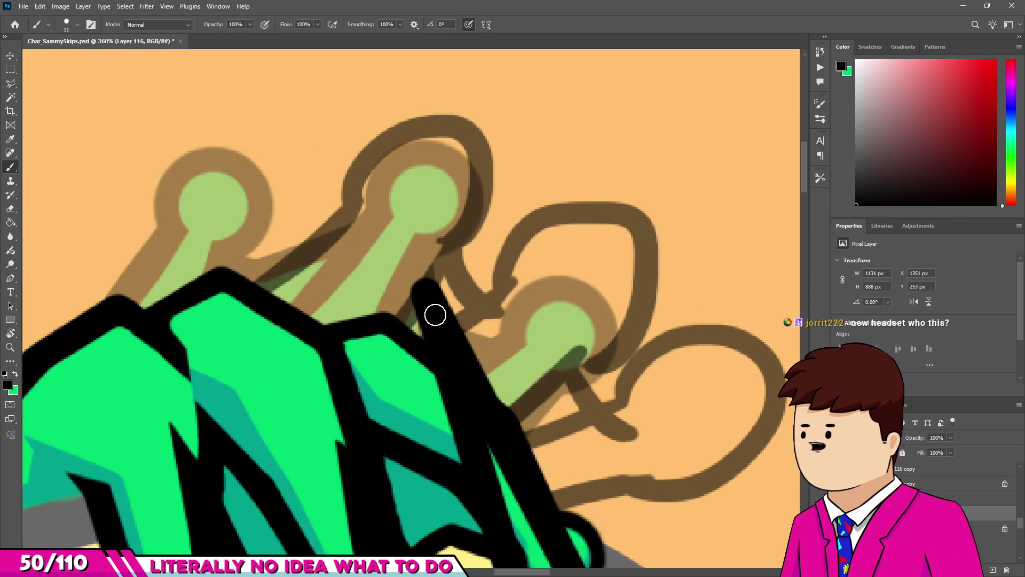
Paint a black line up to the frog's finger bulb and erase its right edge into a sharp tip.
scroll(435, 315, up, 3)
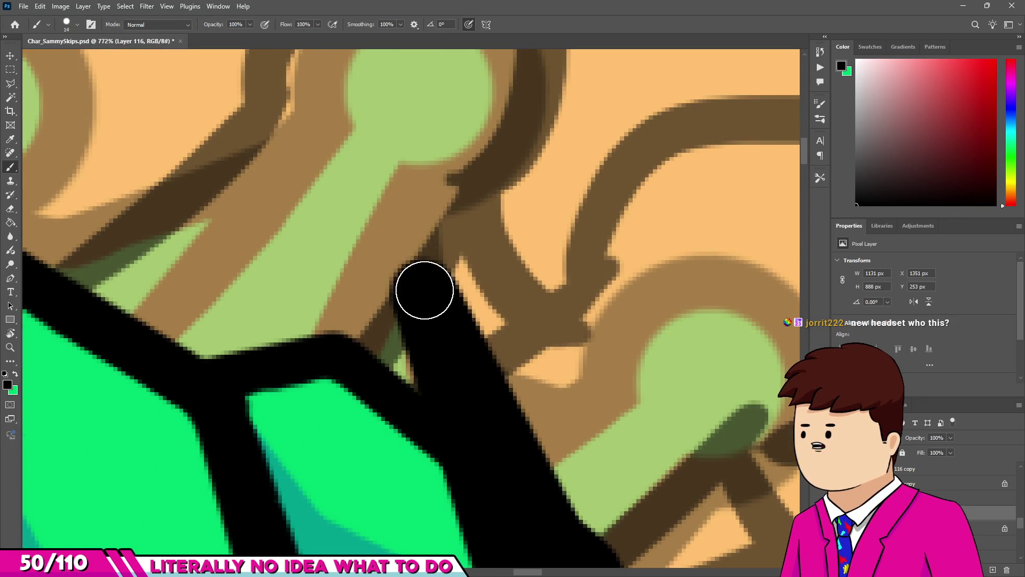
drag(424, 290, 382, 153)
key(e)
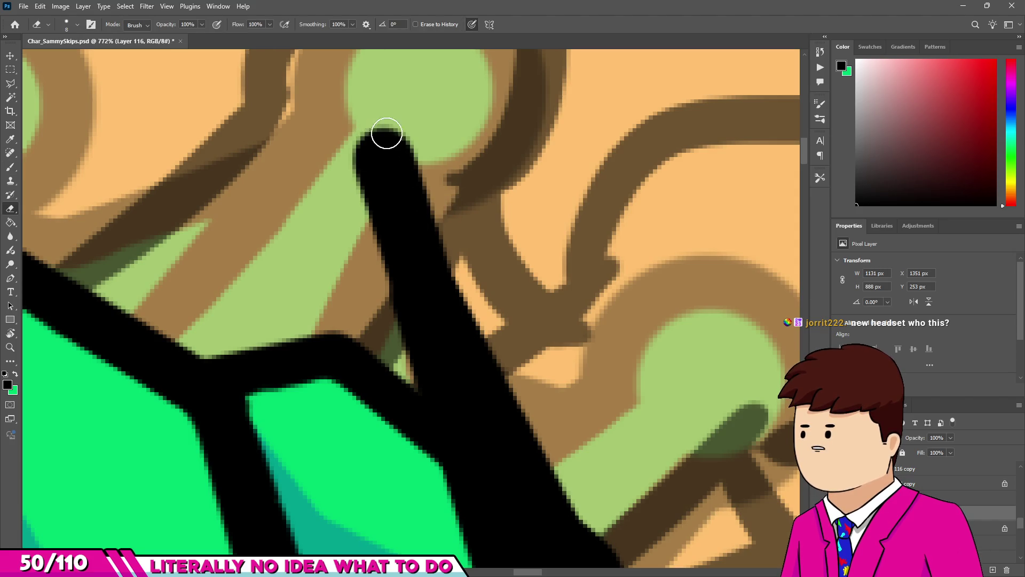
drag(495, 304, 363, 150)
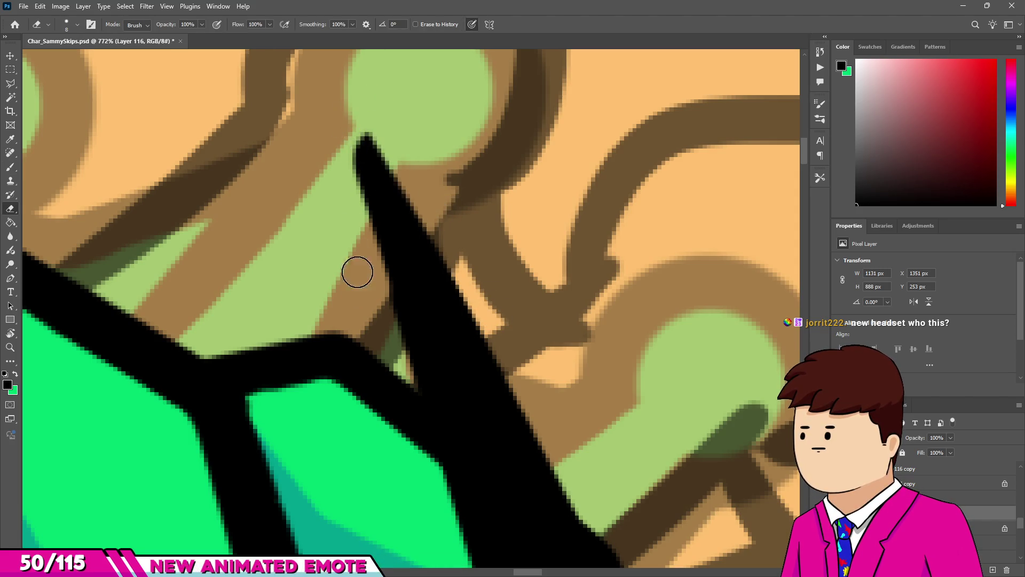
scroll(382, 329, down, 10)
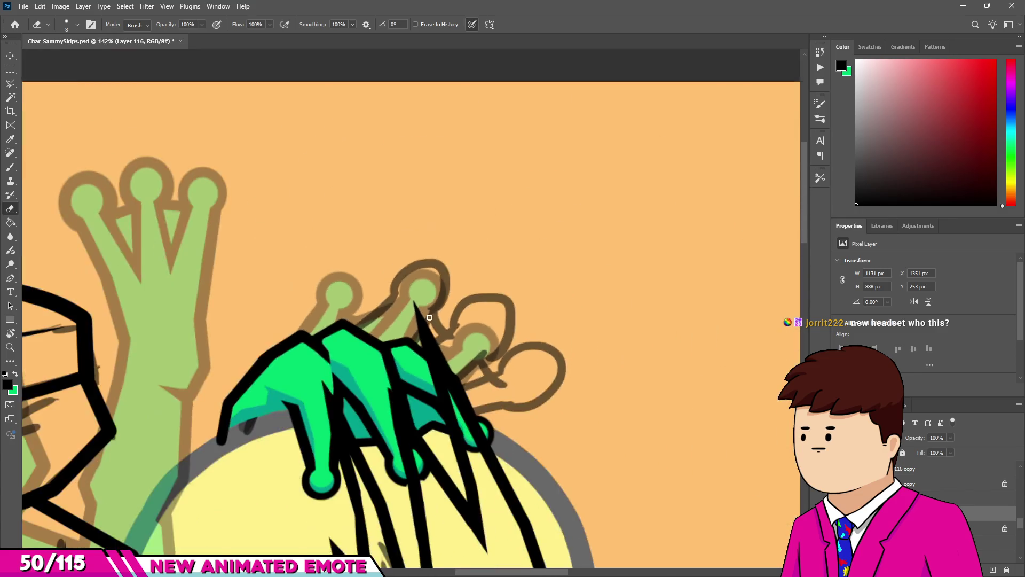
scroll(427, 305, down, 2)
scroll(398, 390, up, 4)
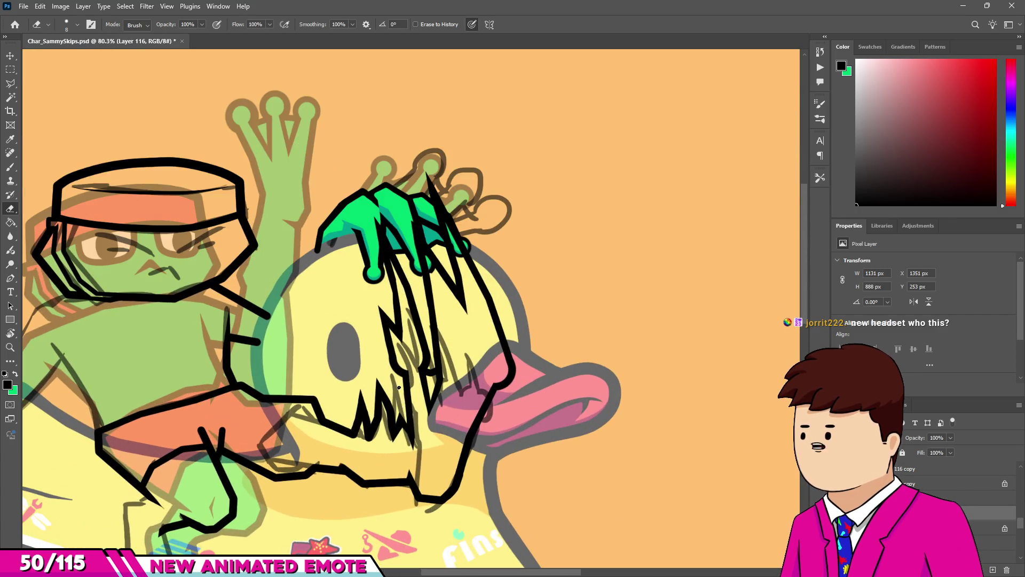
scroll(399, 389, up, 5)
scroll(382, 465, down, 5)
scroll(342, 406, up, 5)
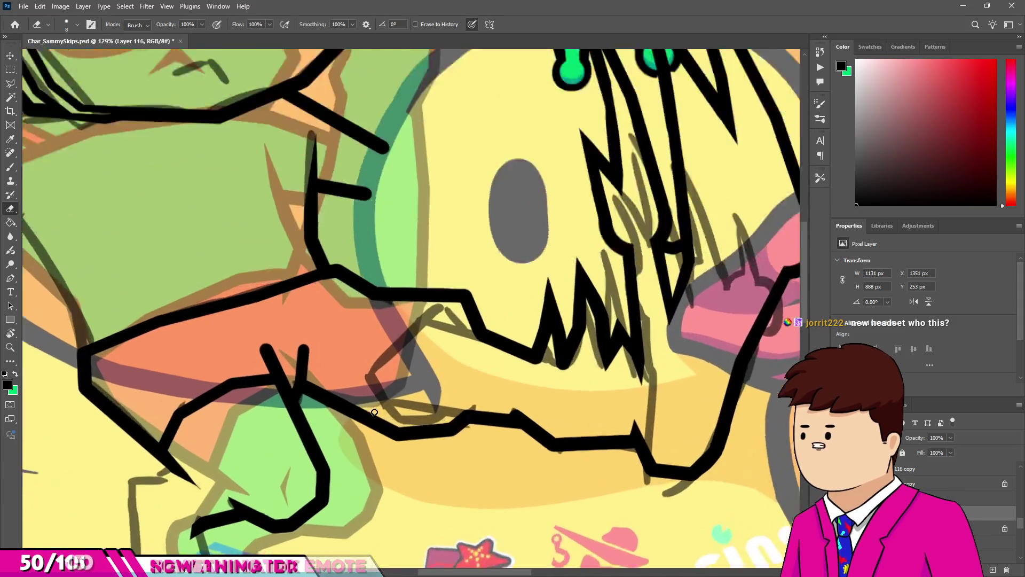
Draw straight connected black segments down and across beneath the duck's jagged mouth.
key(b)
scroll(500, 290, up, 2)
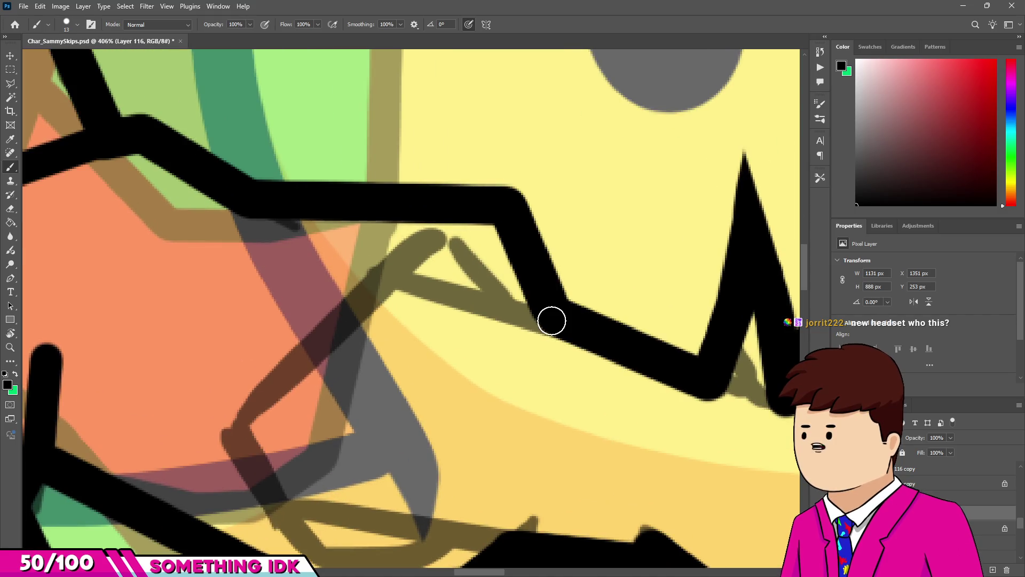
shift+click(393, 277)
scroll(393, 277, down, 3)
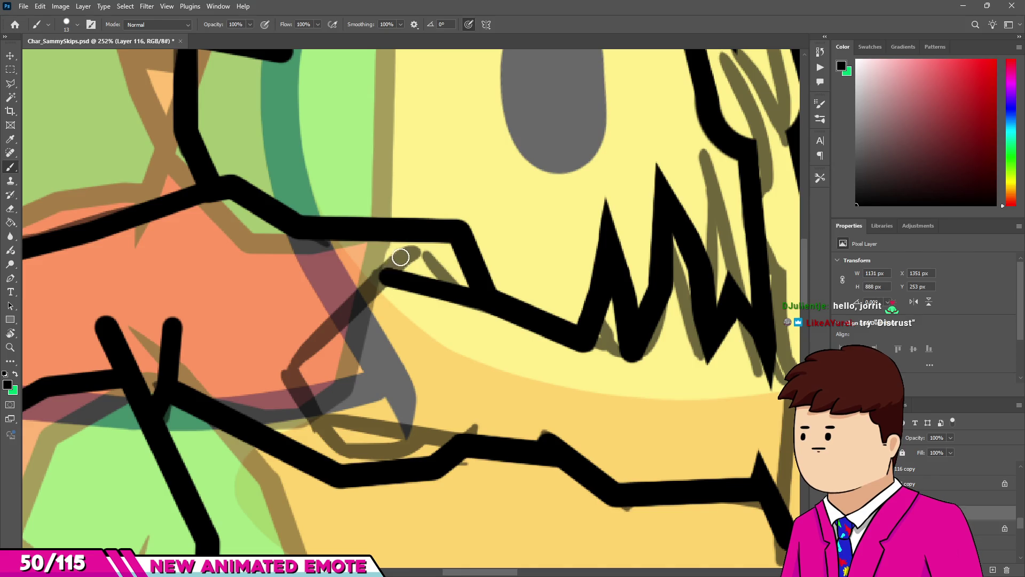
shift+click(295, 365)
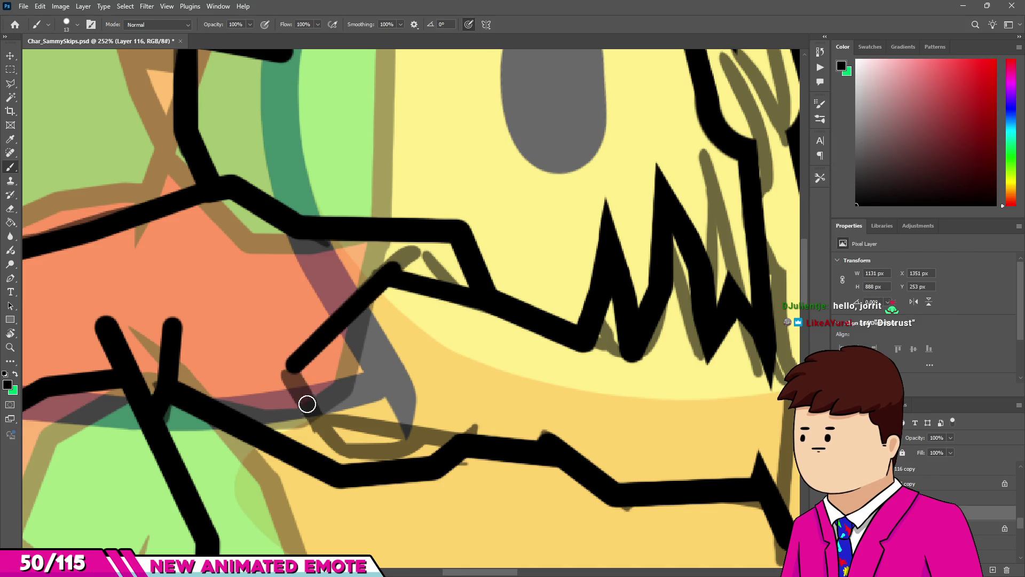
shift+click(340, 452)
shift+click(418, 441)
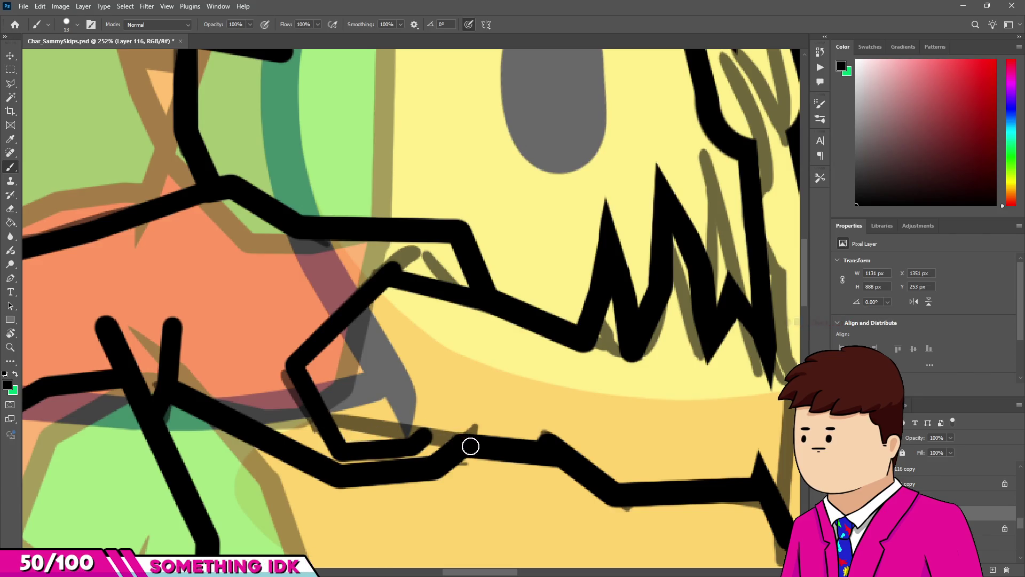
shift+click(469, 445)
Fill the gap where the new angular outline joins the existing stroke.
scroll(478, 446, down, 5)
scroll(384, 367, up, 4)
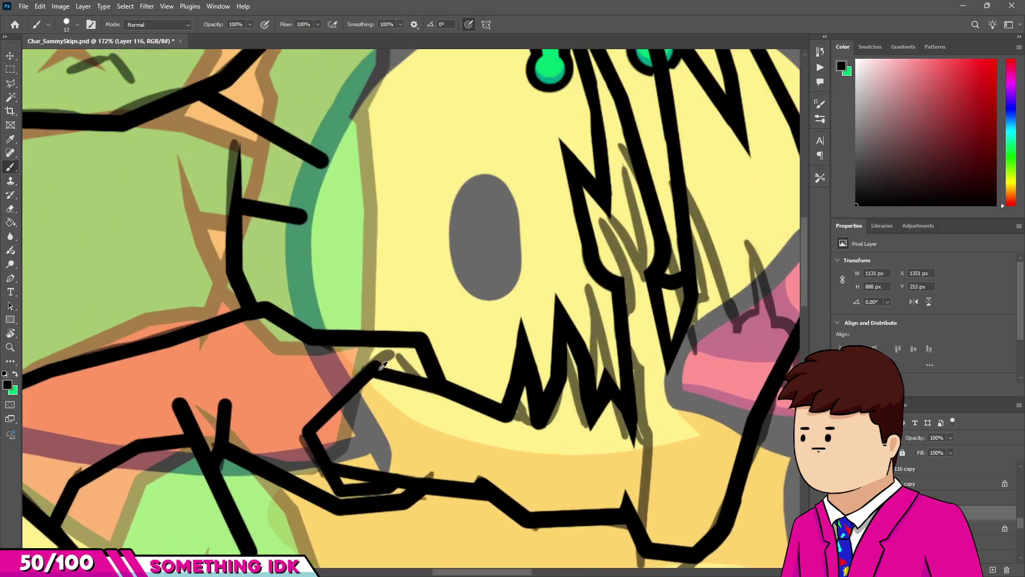
scroll(384, 368, up, 4)
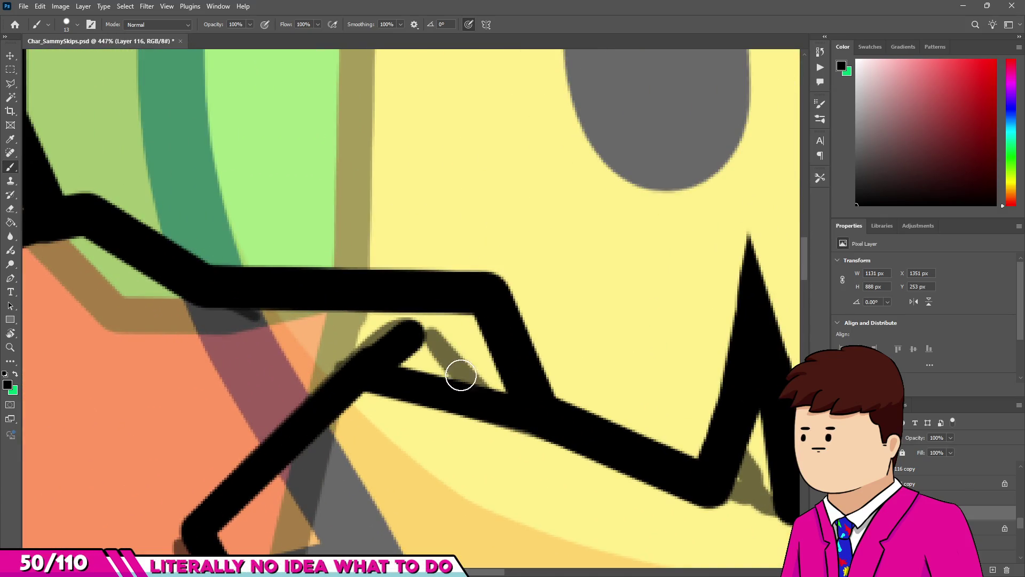
click(460, 374)
scroll(422, 353, down, 3)
scroll(454, 363, up, 2)
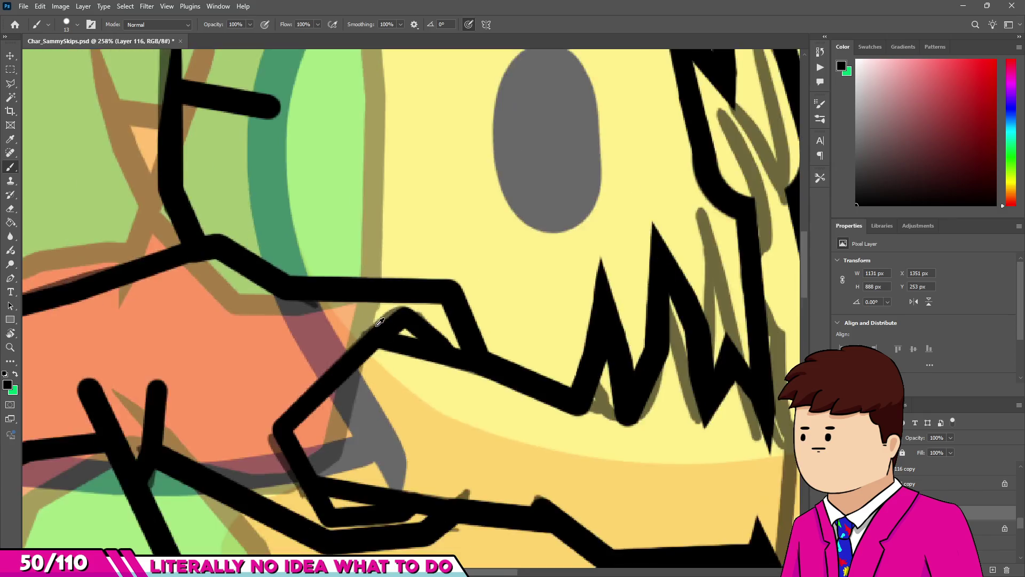
scroll(380, 322, down, 4)
scroll(363, 228, up, 2)
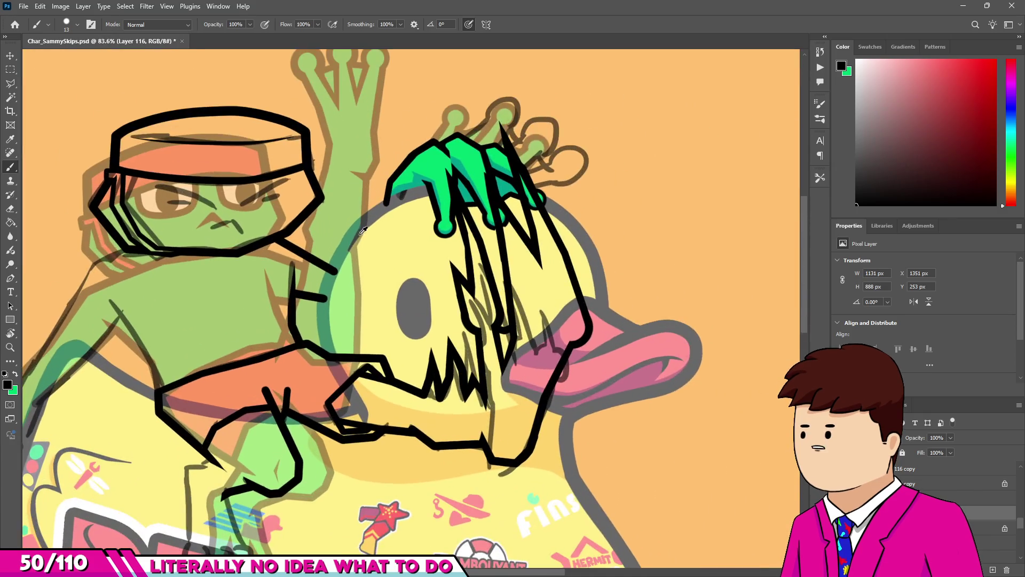
Set the brush to 17 px and ink the frog's outer left arm line from shoulder to lower corner.
scroll(364, 229, down, 3)
scroll(302, 462, up, 4)
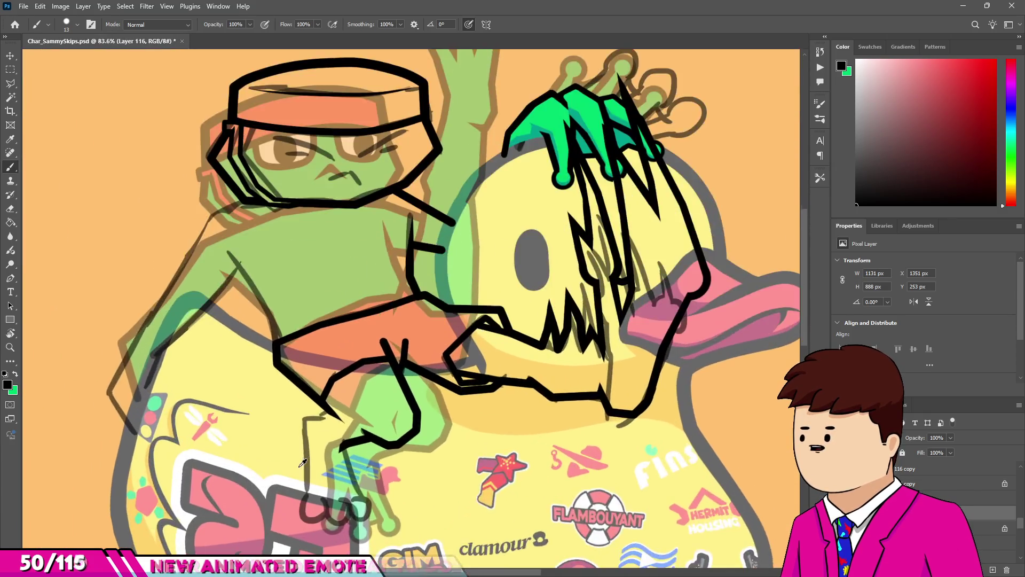
scroll(302, 462, down, 3)
scroll(283, 274, up, 3)
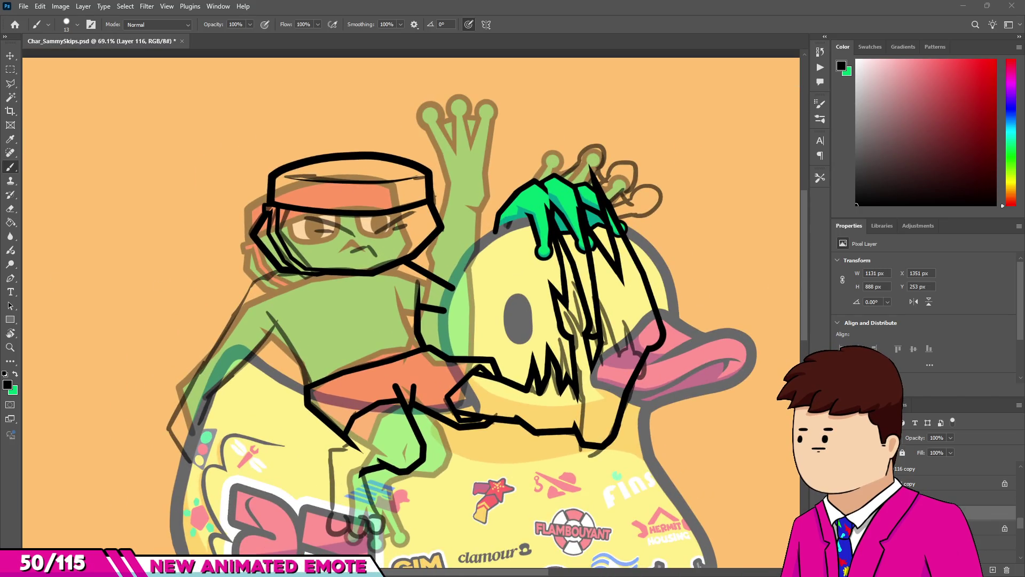
scroll(289, 283, up, 7)
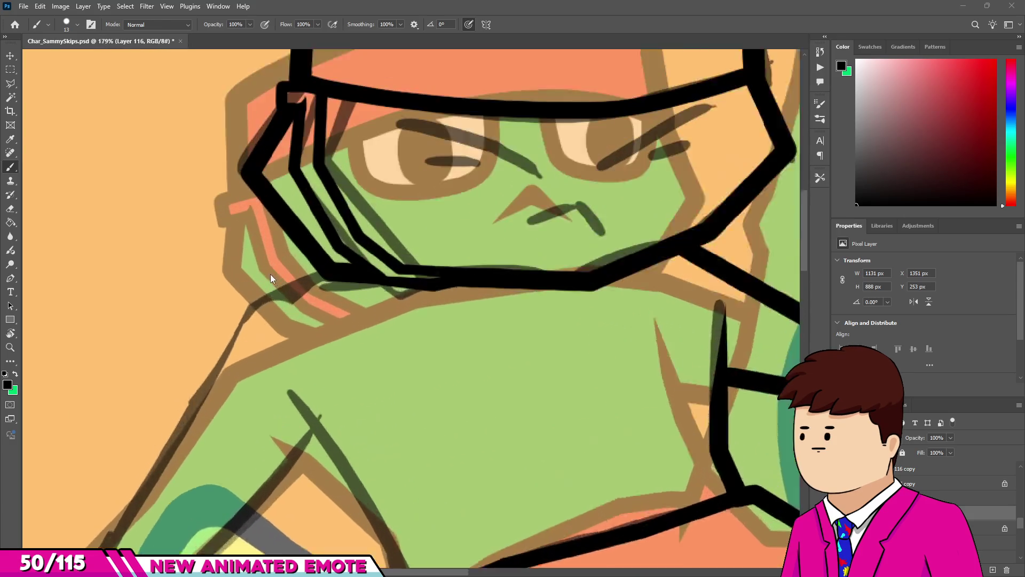
drag(340, 267, 408, 269)
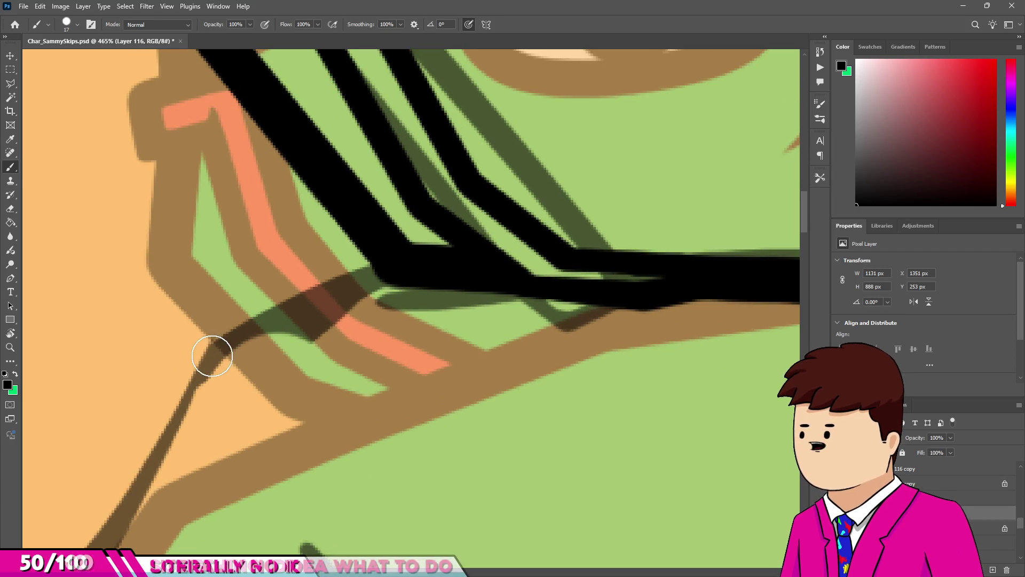
drag(220, 355, 219, 356)
scroll(220, 356, down, 3)
scroll(222, 366, up, 2)
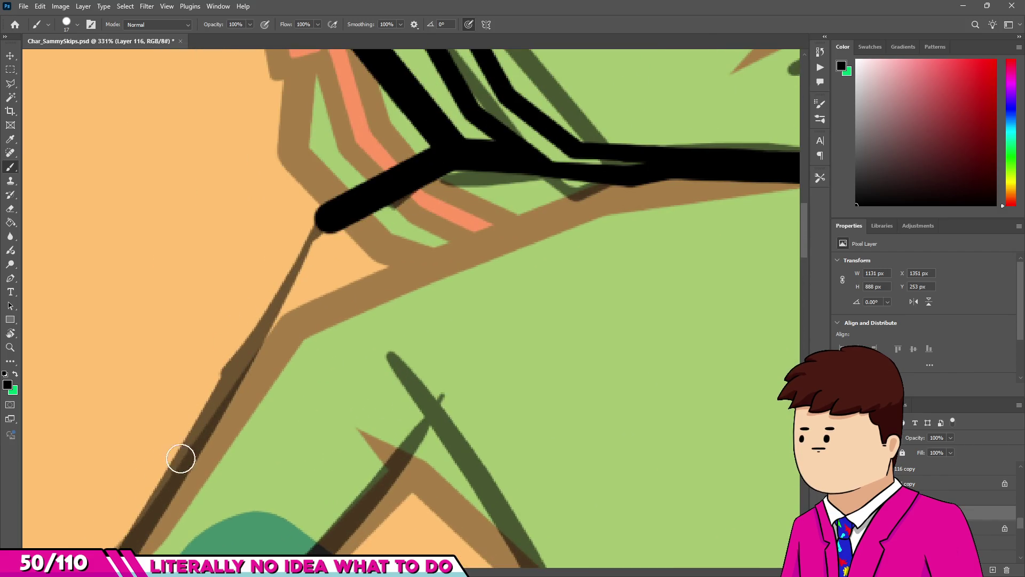
scroll(173, 482, down, 5)
scroll(264, 359, up, 4)
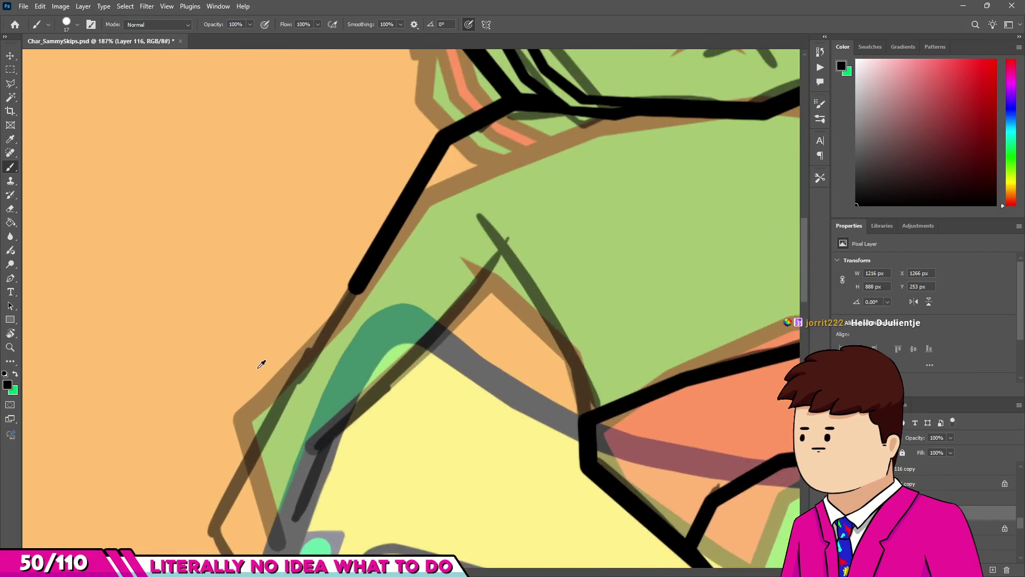
scroll(310, 299, down, 5)
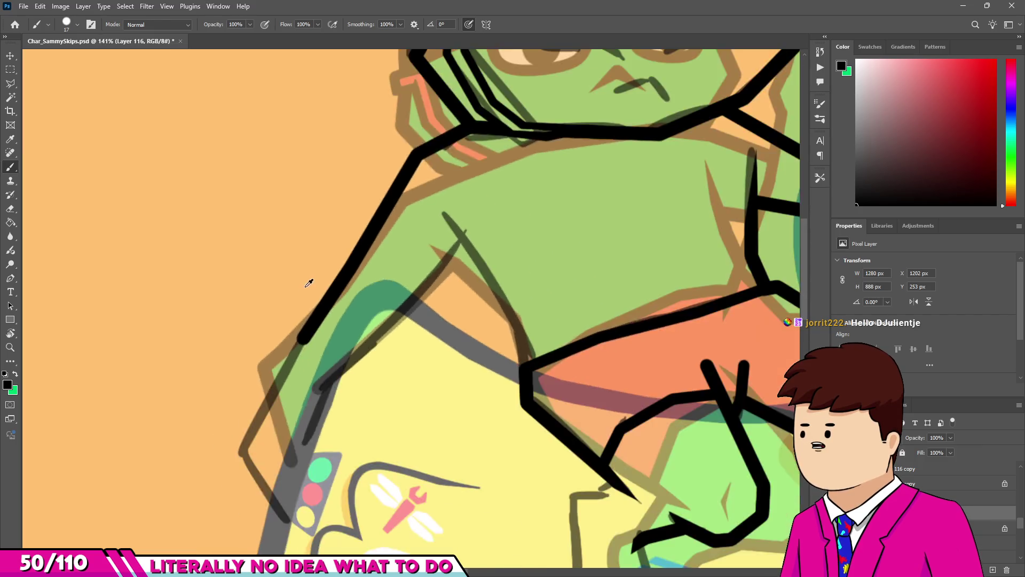
scroll(315, 276, down, 2)
scroll(299, 288, up, 4)
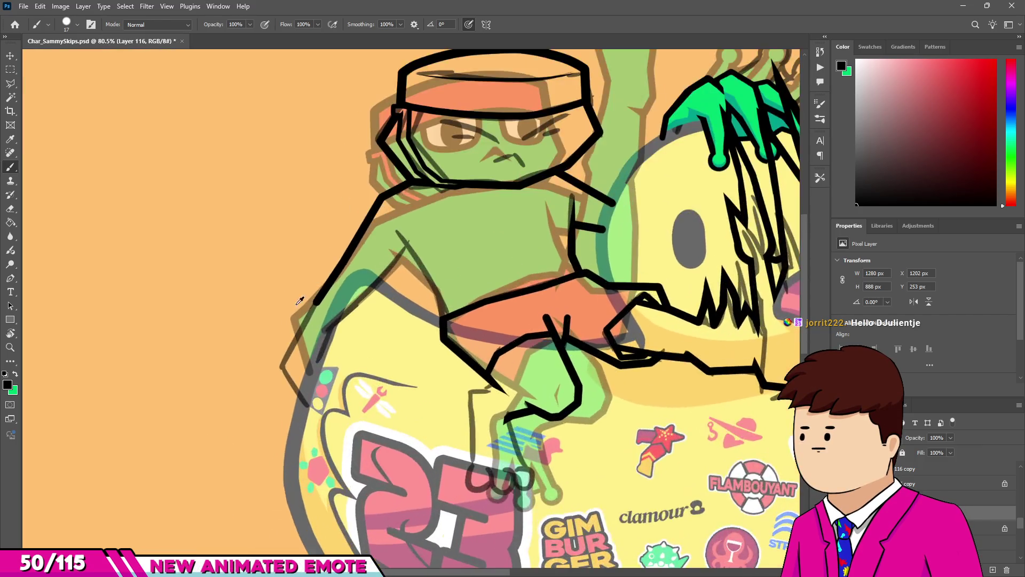
shift+click(277, 420)
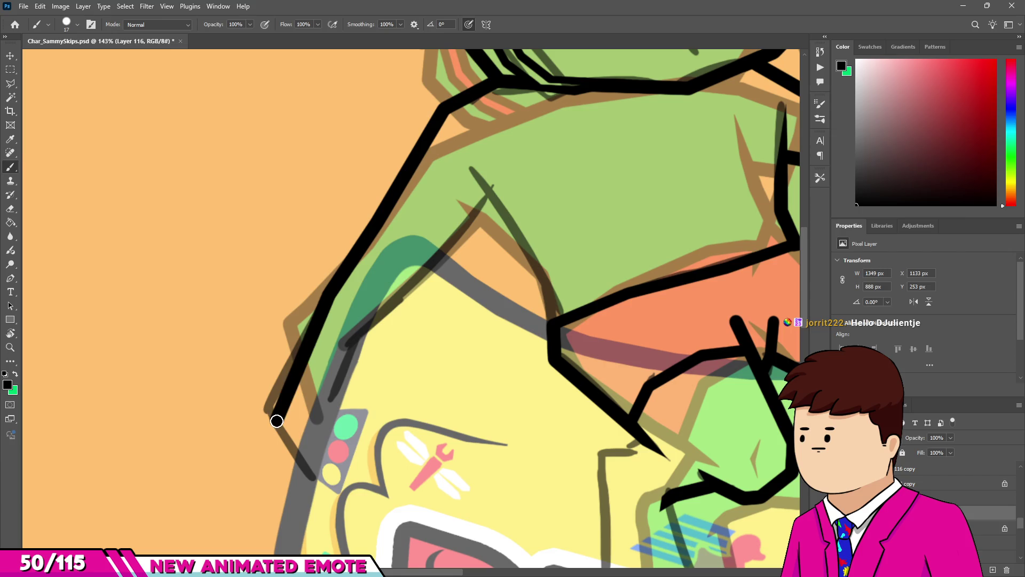
shift+click(307, 470)
Ink the inner arm line with a short joint stroke, then erase its end into a taper.
scroll(321, 406, up, 2)
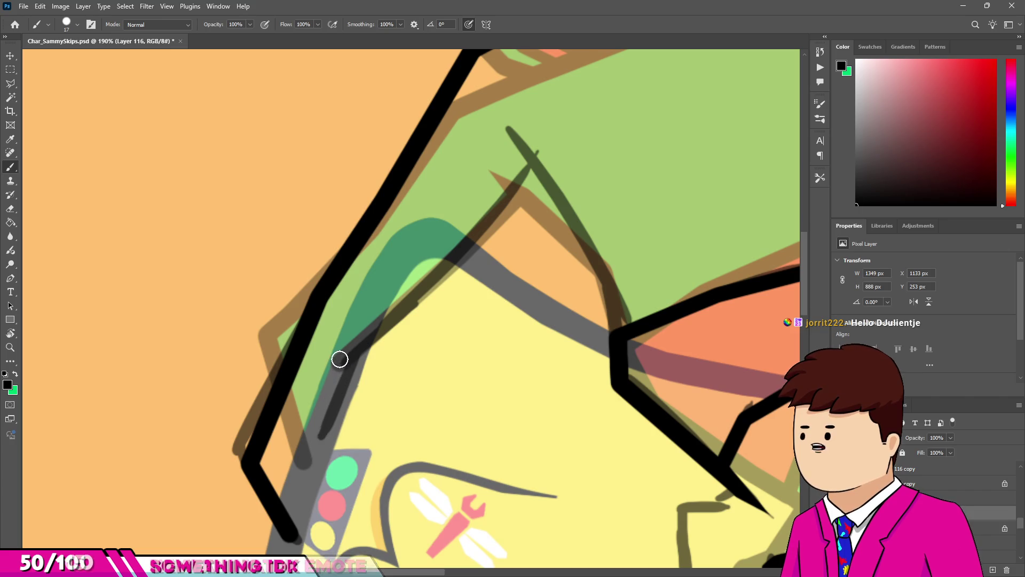
shift+click(521, 184)
click(502, 131)
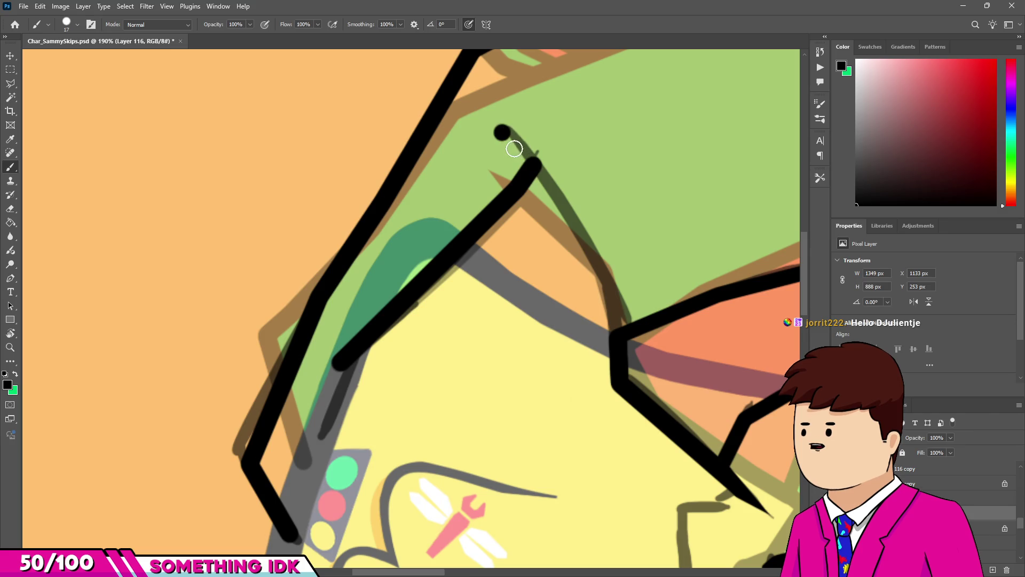
shift+click(547, 174)
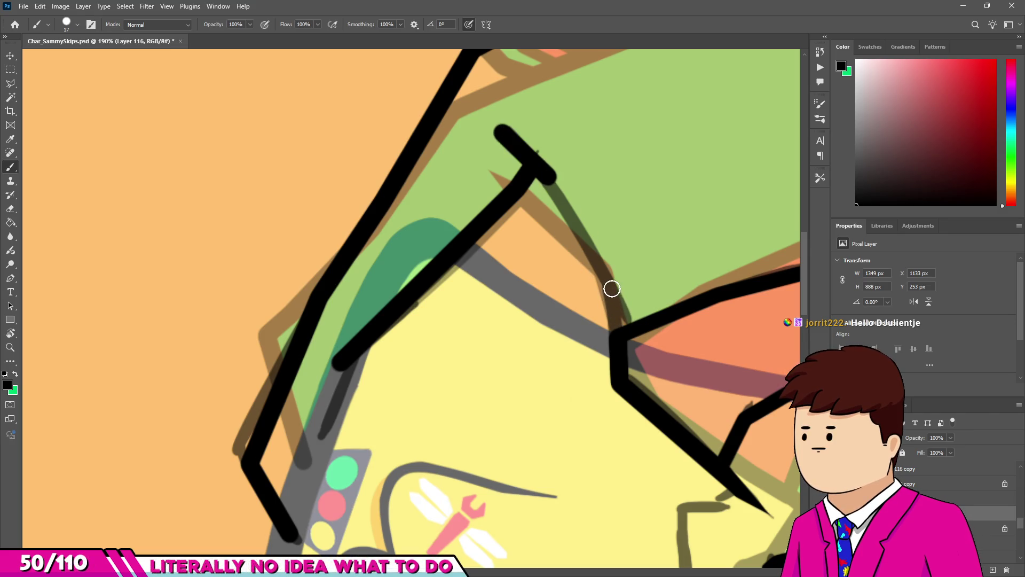
shift+click(612, 289)
scroll(515, 282, down, 5)
scroll(470, 256, up, 6)
key(e)
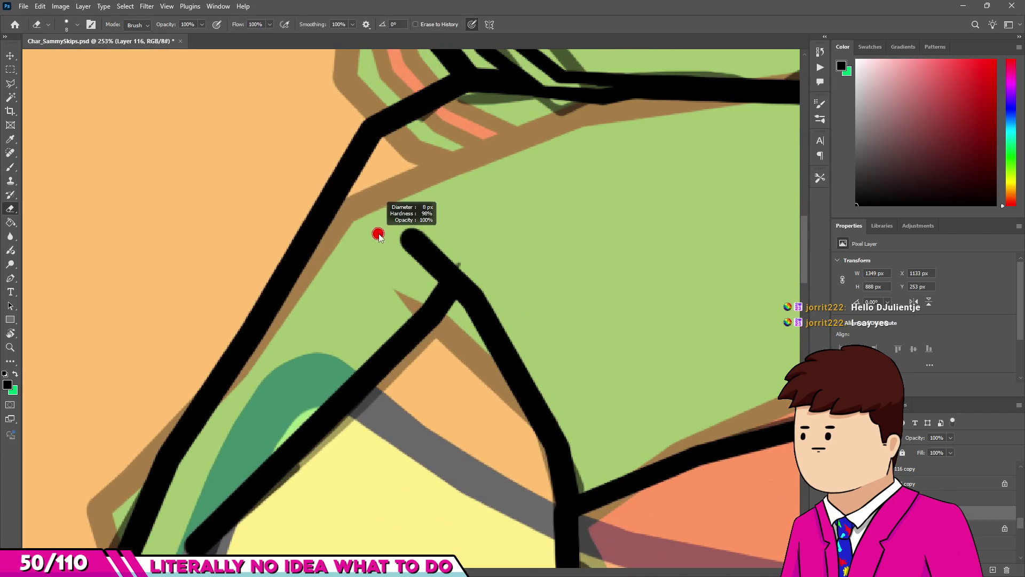
drag(480, 270, 433, 243)
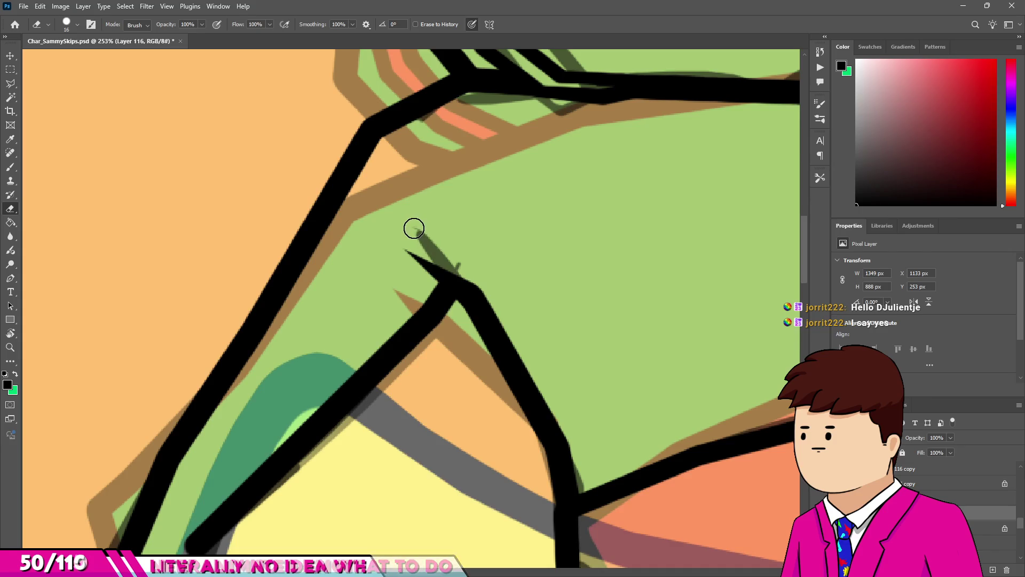
scroll(583, 304, down, 5)
scroll(557, 266, up, 1)
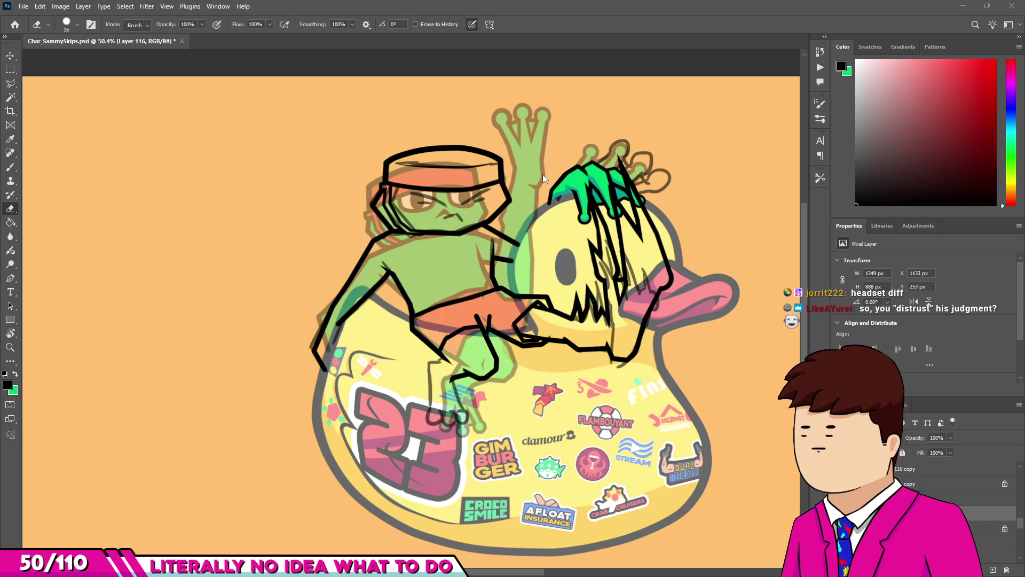
scroll(543, 174, up, 3)
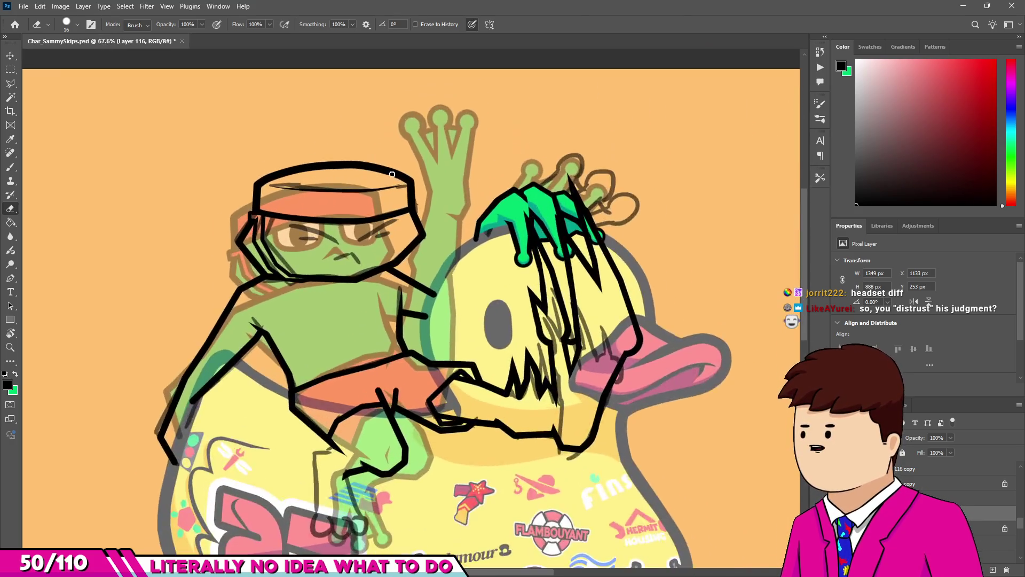
Draw a 6 px crease line across the hat top and erase it into a thin taper.
scroll(296, 253, up, 6)
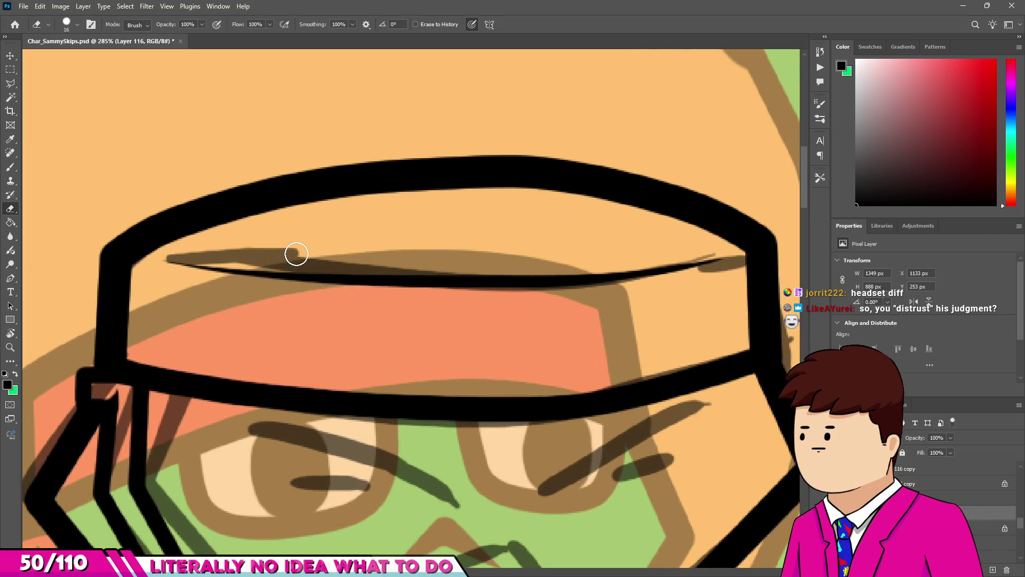
key(b)
scroll(295, 257, up, 2)
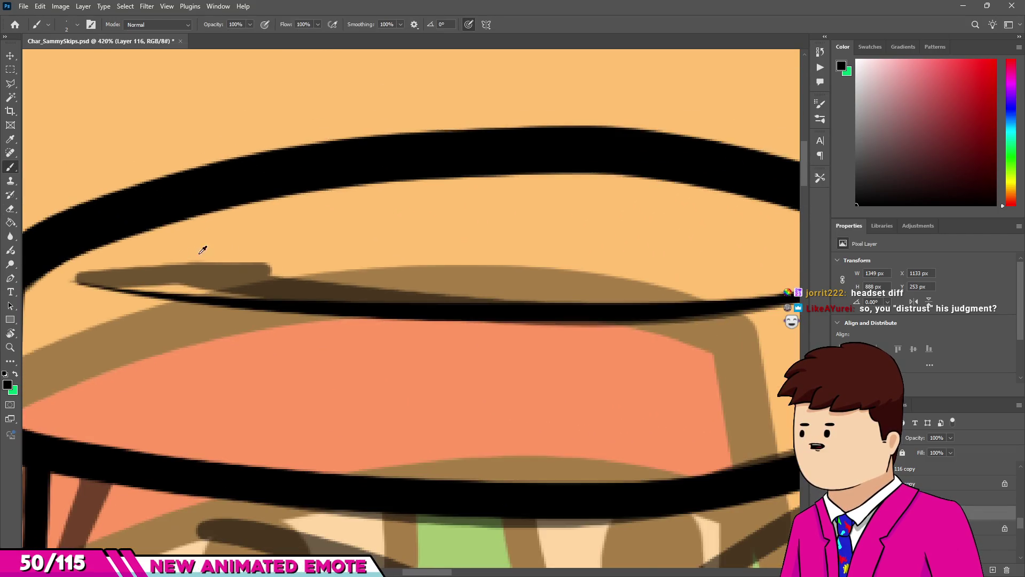
alt+right_click(188, 257)
mouse_move(146, 269)
mouse_down()
mouse_move(288, 224)
mouse_move(492, 222)
mouse_up()
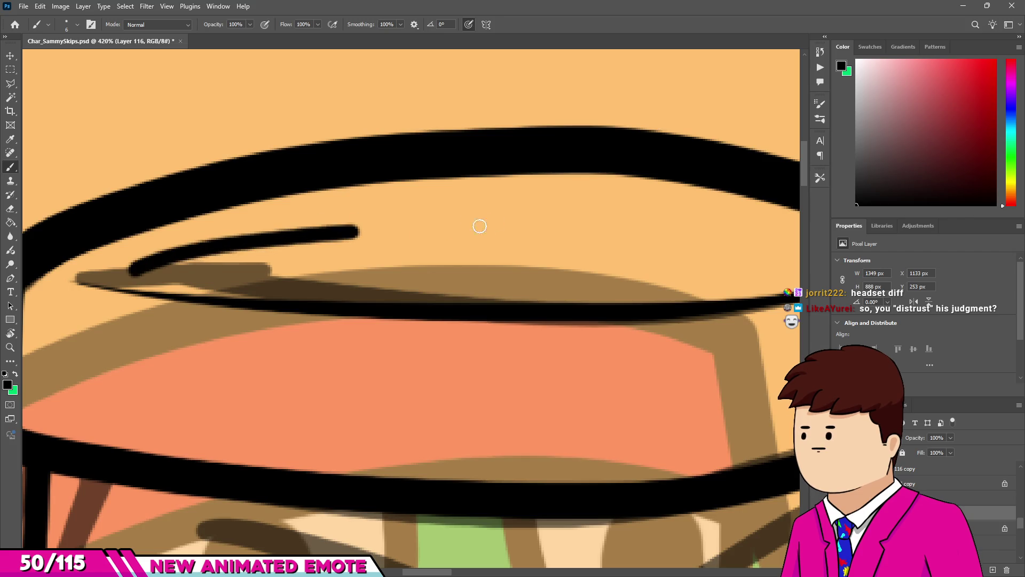
scroll(127, 278, up, 2)
key(e)
alt+right_click(151, 275)
mouse_move(151, 275)
mouse_down()
mouse_move(107, 284)
mouse_move(499, 215)
mouse_up()
scroll(252, 238, down, 5)
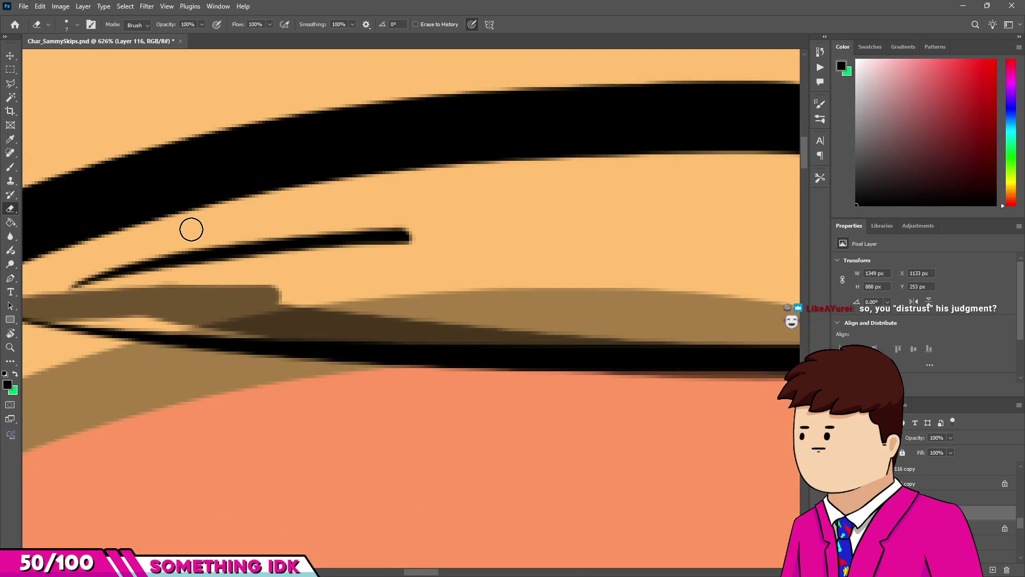
scroll(234, 243, up, 4)
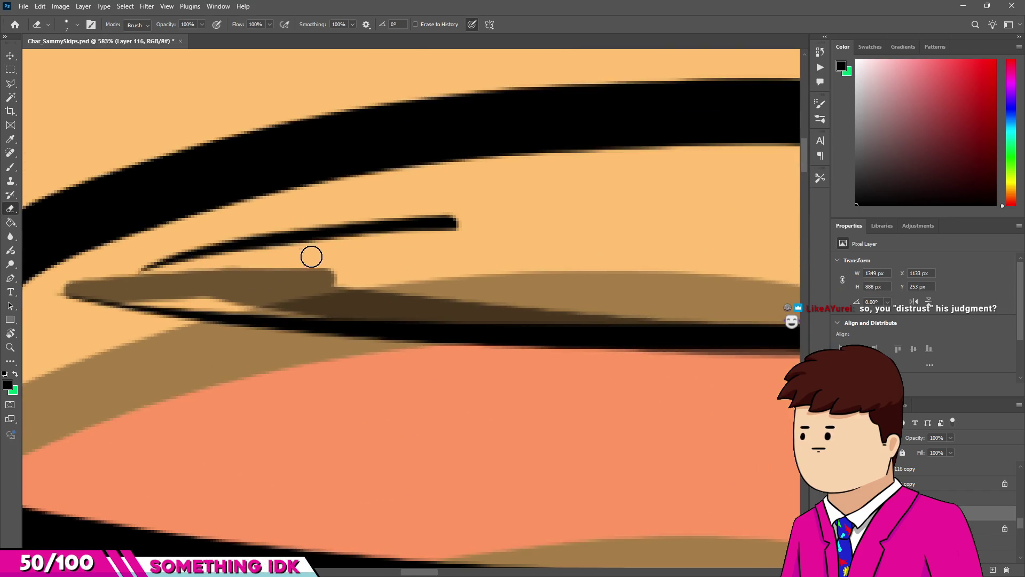
mouse_move(352, 229)
mouse_down()
mouse_move(579, 211)
mouse_move(619, 217)
mouse_up()
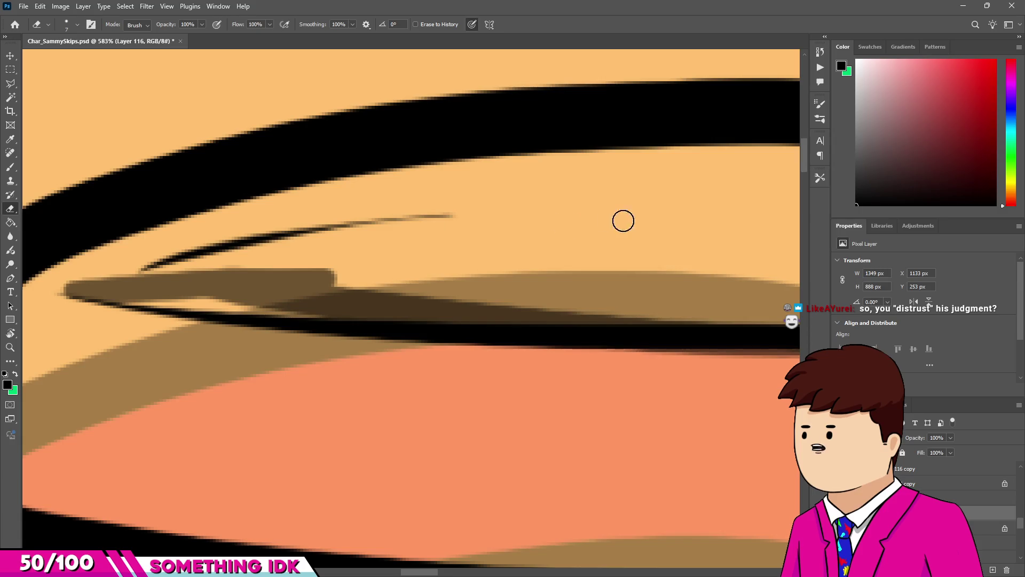
scroll(182, 247, down, 7)
scroll(237, 235, up, 8)
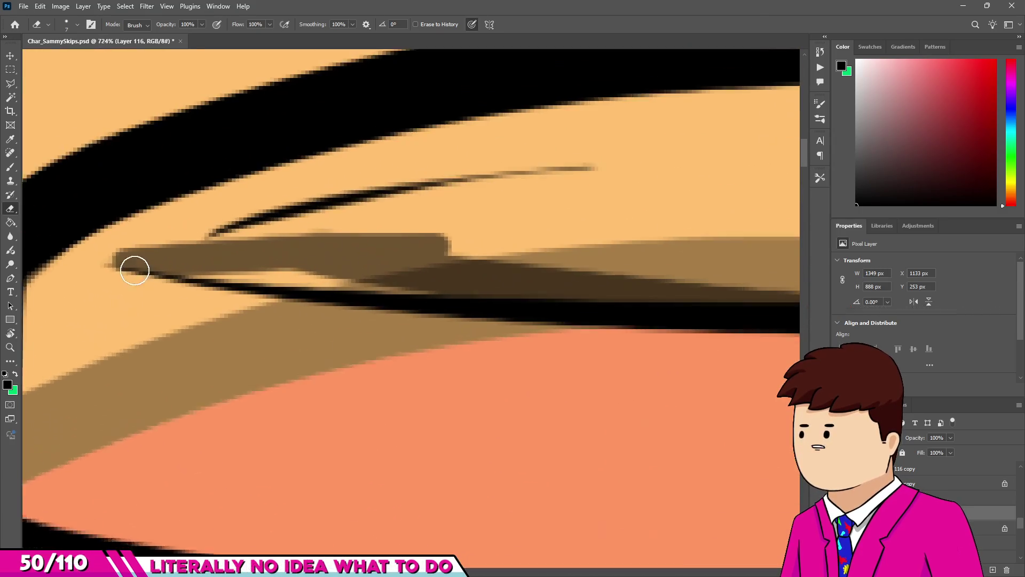
scroll(183, 304, down, 3)
scroll(439, 242, down, 1)
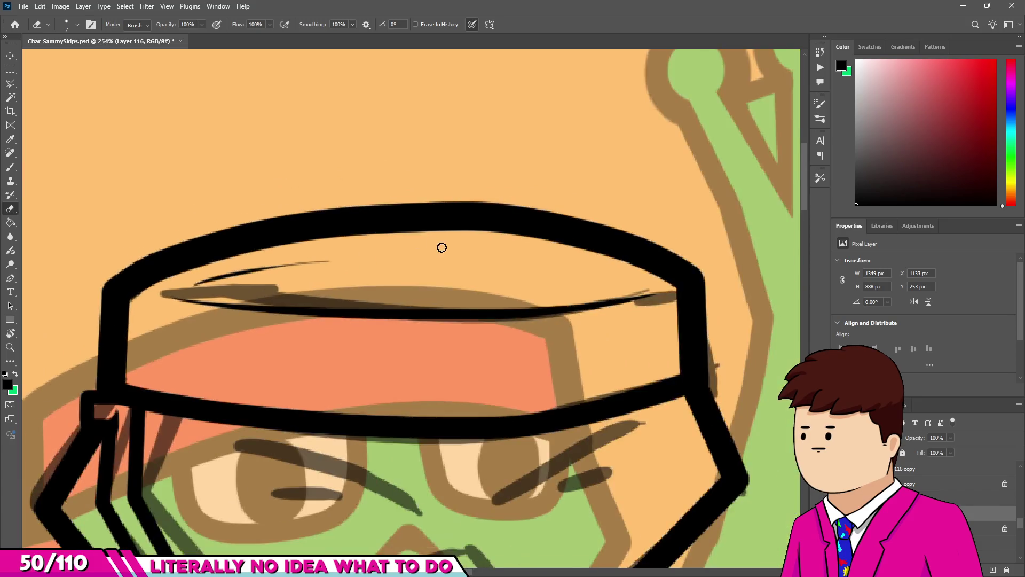
scroll(529, 295, up, 1)
Discard two stray crease strokes on the hat's right side and taper the right crease.
key(b)
mouse_move(745, 302)
mouse_down()
mouse_move(691, 277)
mouse_move(471, 247)
mouse_up()
key(ctrl+z)
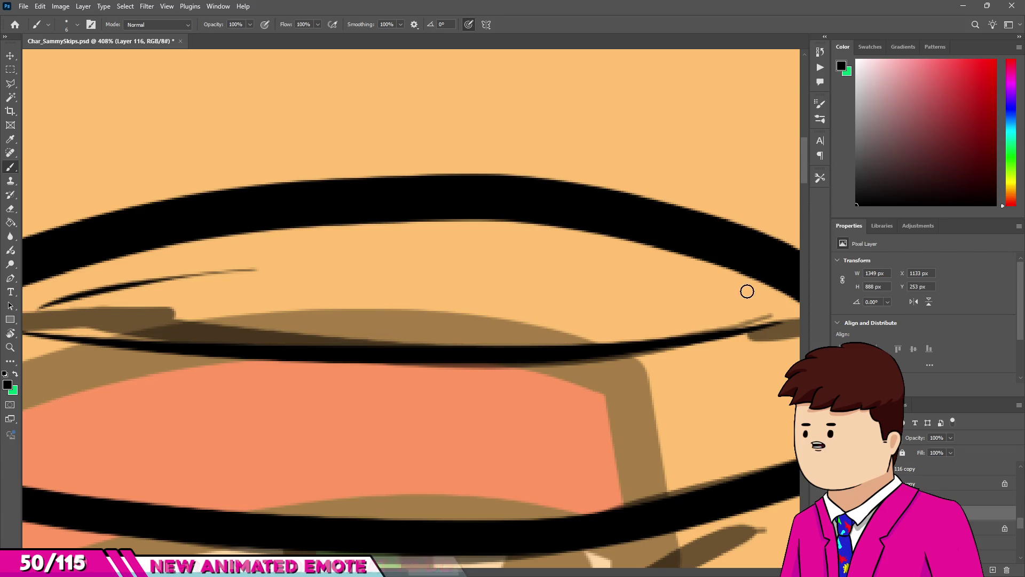
drag(712, 288, 521, 242)
key(ctrl+z)
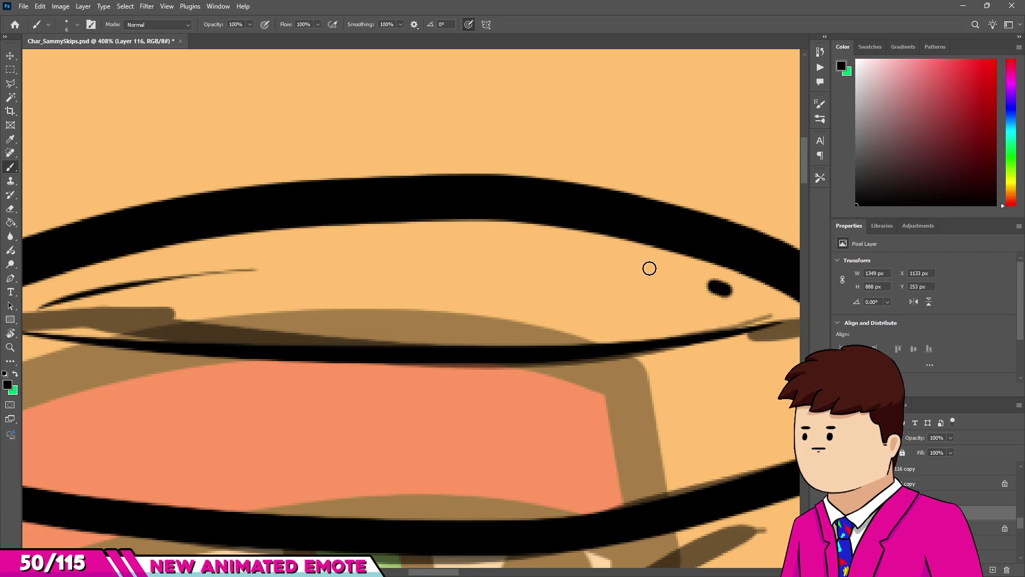
key(e)
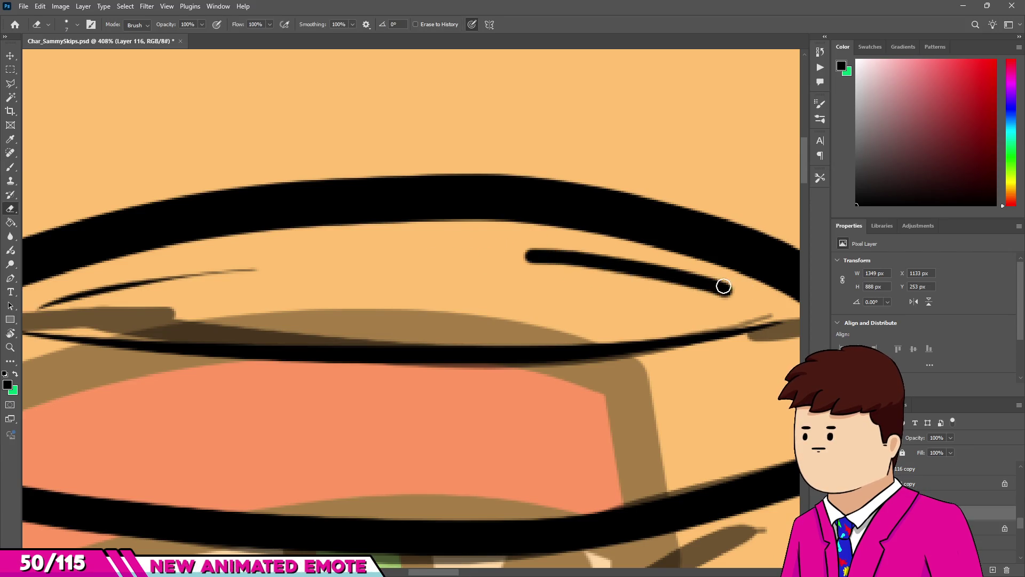
scroll(744, 299, up, 5)
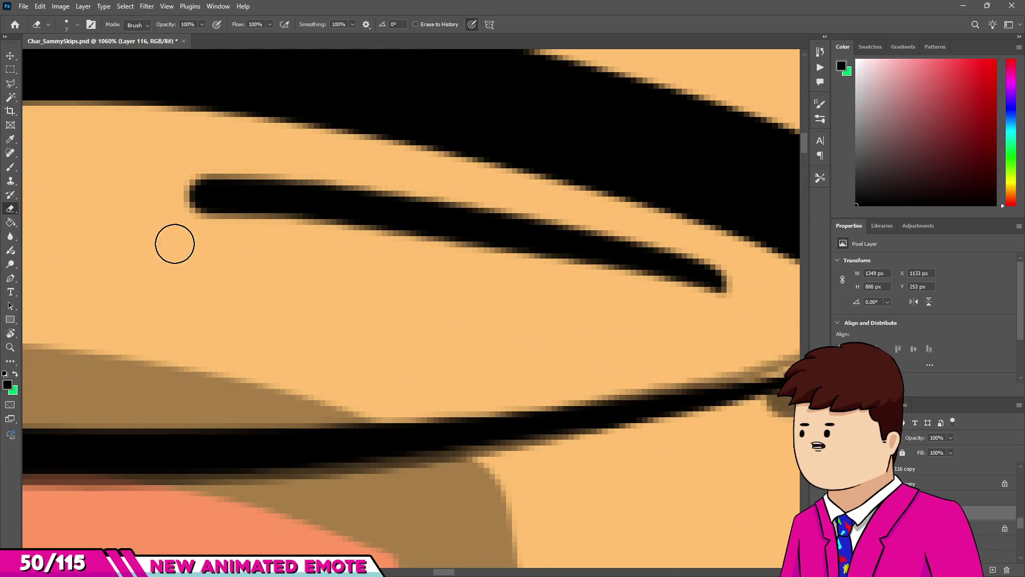
scroll(634, 305, down, 2)
mouse_move(673, 253)
mouse_down()
mouse_move(465, 213)
mouse_move(98, 208)
mouse_up()
scroll(323, 267, down, 15)
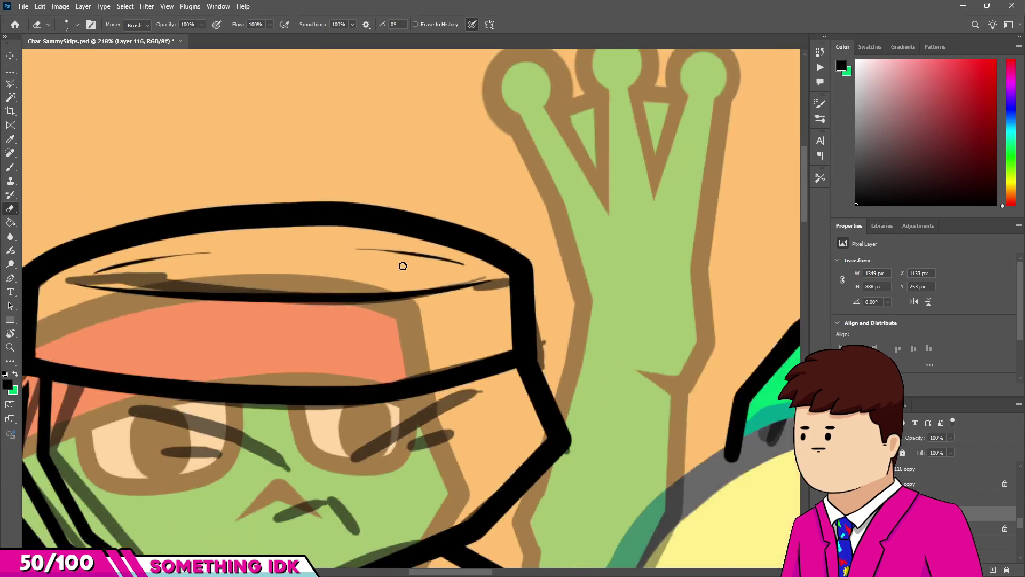
scroll(417, 337, up, 4)
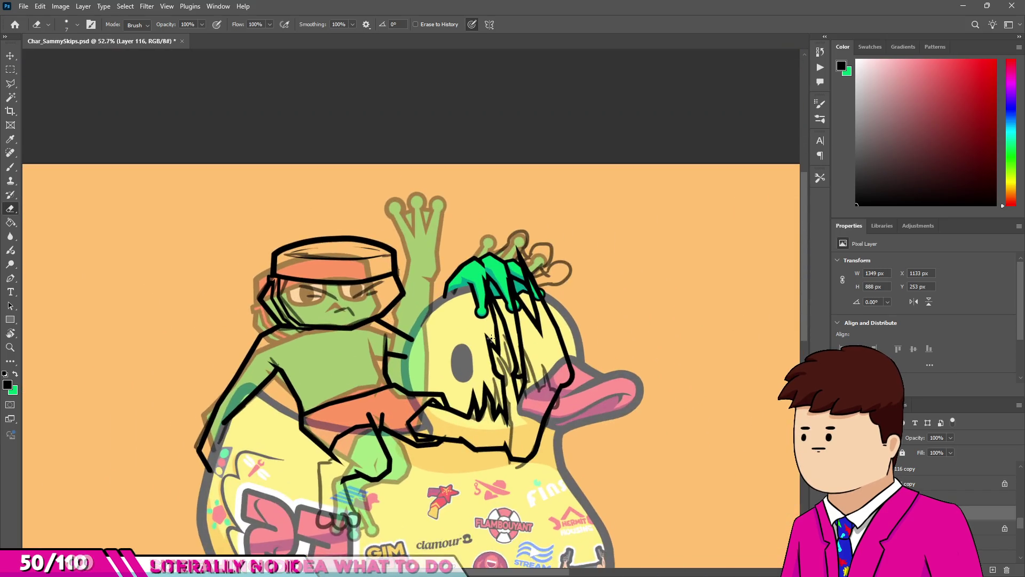
scroll(417, 337, up, 1)
Lasso the hat crease lines and raise the selection's top-left corner with Free Transform.
scroll(299, 233, up, 10)
key(l)
click(592, 284)
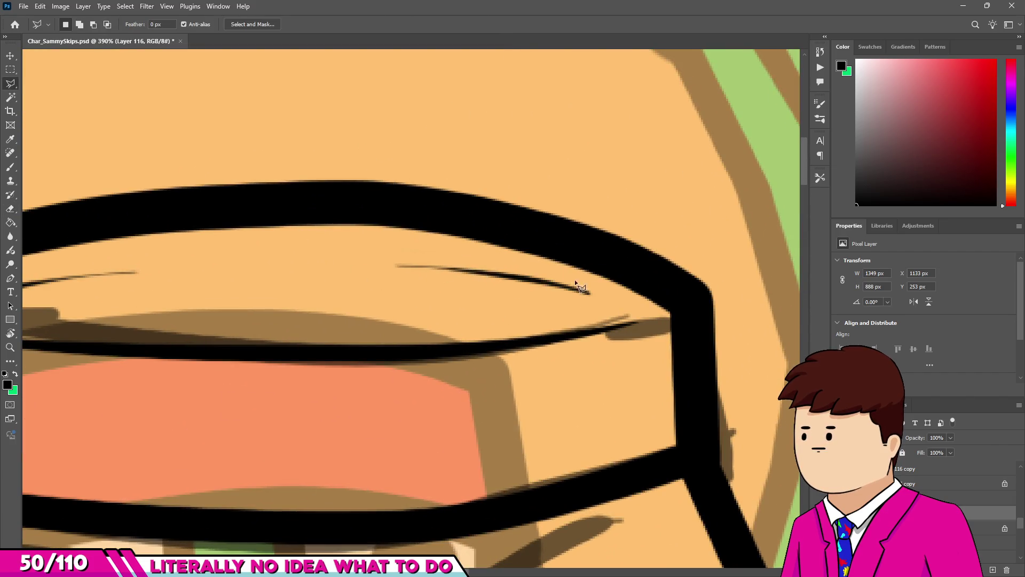
click(397, 243)
click(309, 250)
click(309, 281)
click(459, 315)
click(608, 303)
click(592, 284)
key(ctrl+t)
drag(304, 243, 313, 226)
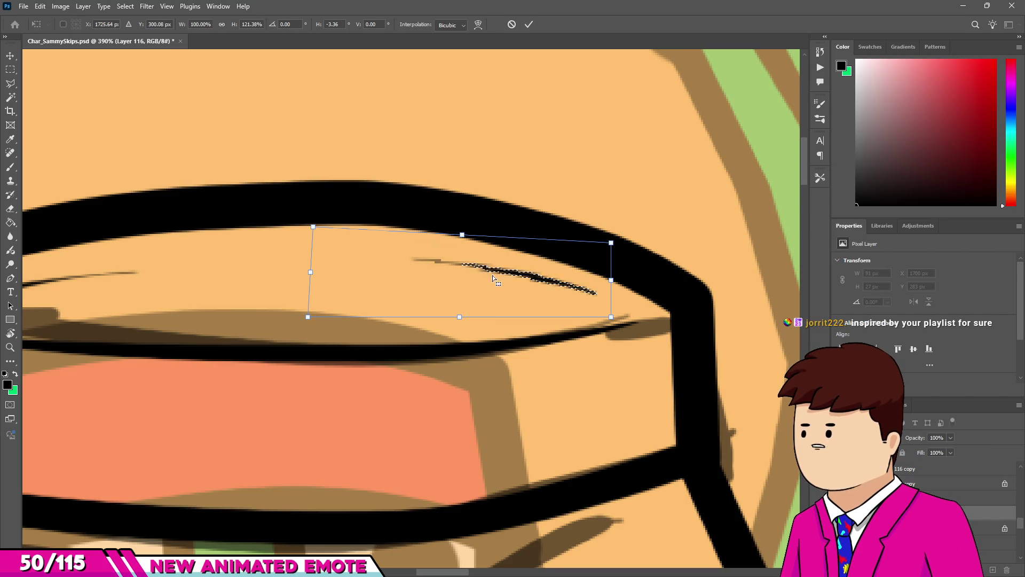
key(Return)
Select the thin hat stroke and tilt its right end upward with Free Transform.
scroll(422, 232, down, 3)
scroll(295, 229, up, 2)
scroll(136, 265, up, 1)
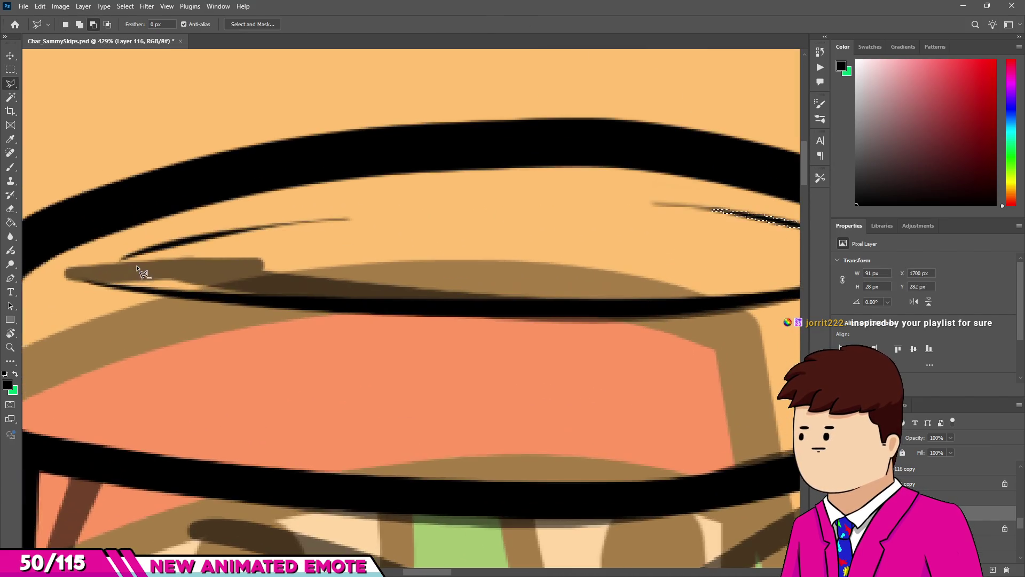
click(385, 234)
click(376, 209)
click(232, 211)
click(100, 244)
double_click(111, 263)
key(ctrl+t)
drag(383, 204, 383, 194)
key(Return)
Switch back to the Brush and set its size to 32 px.
key(m)
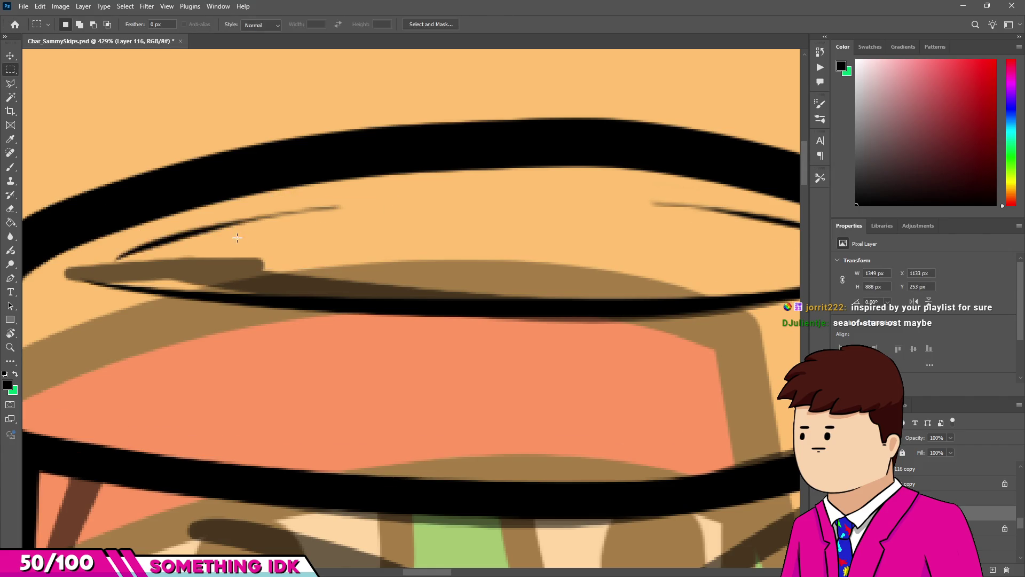
scroll(427, 240, down, 6)
scroll(428, 241, down, 2)
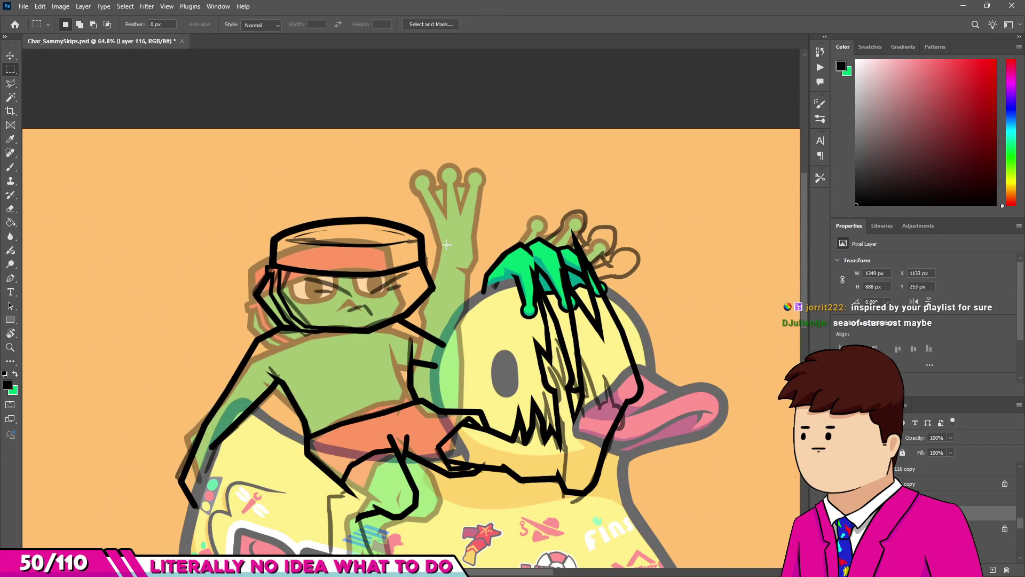
scroll(405, 246, down, 2)
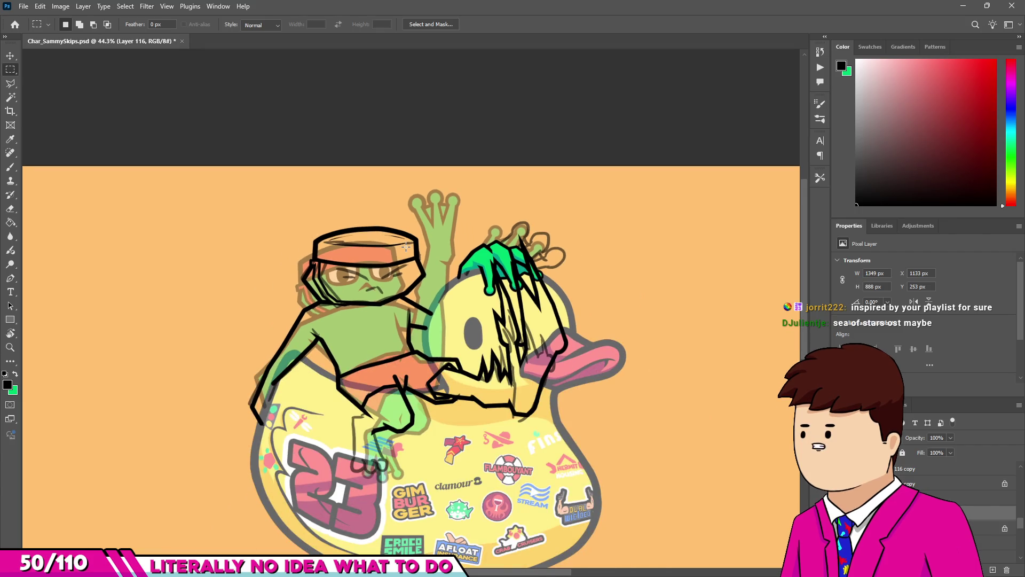
scroll(431, 311, down, 2)
scroll(374, 277, up, 4)
scroll(329, 252, down, 1)
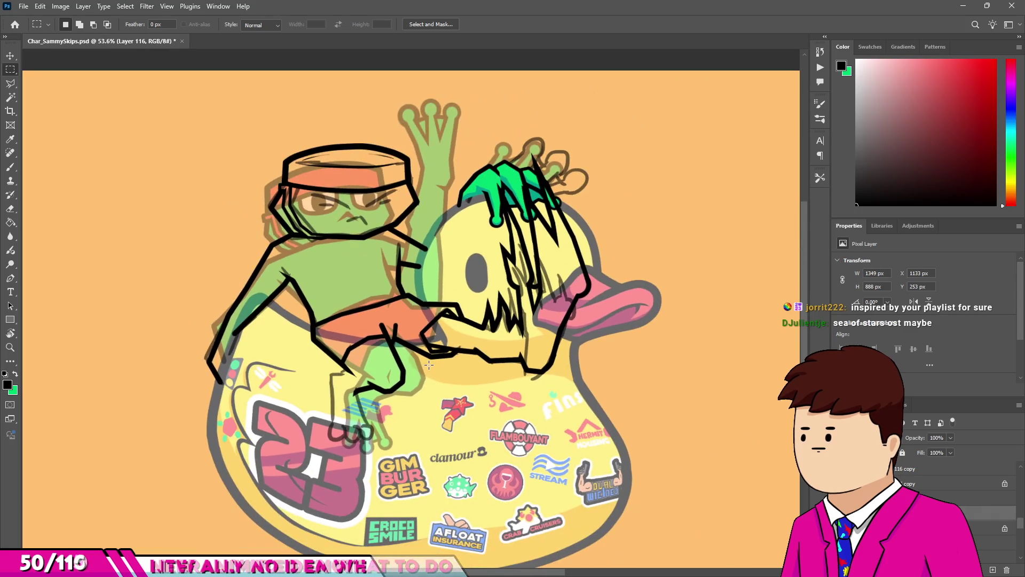
scroll(375, 338, down, 3)
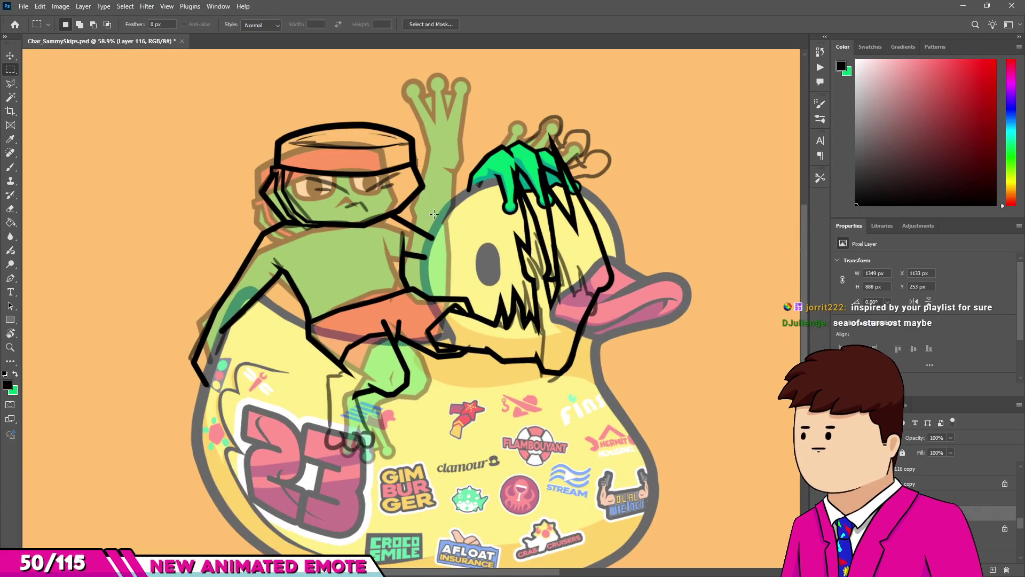
scroll(433, 243, up, 5)
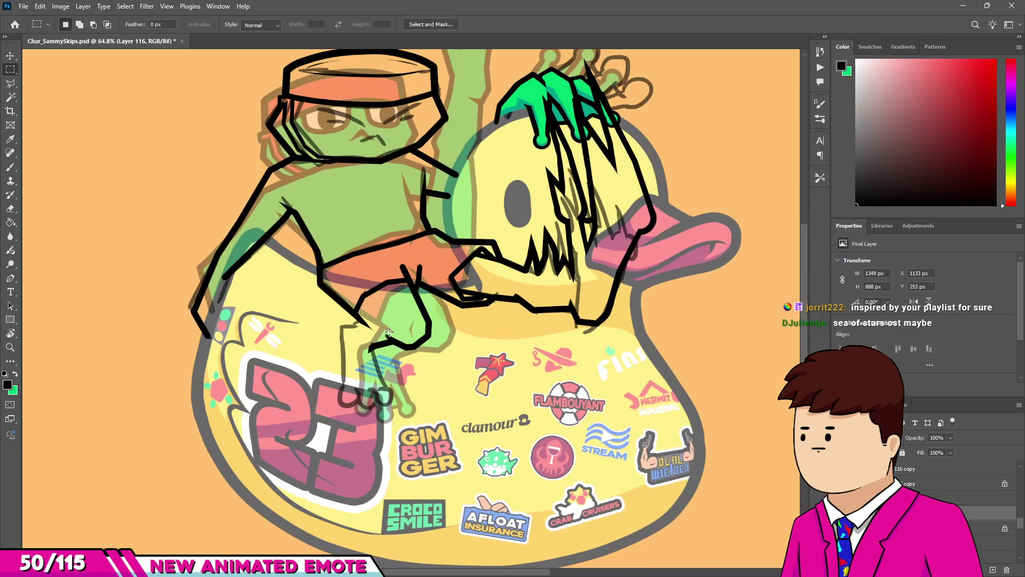
scroll(333, 434, up, 1)
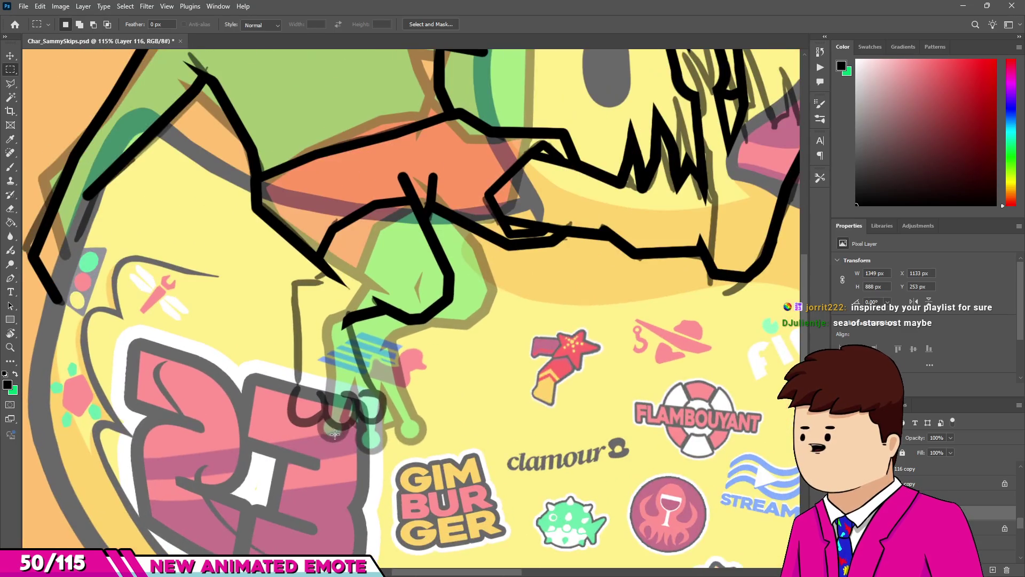
key(b)
scroll(302, 408, up, 1)
drag(305, 409, 313, 410)
scroll(312, 410, down, 3)
scroll(320, 411, up, 2)
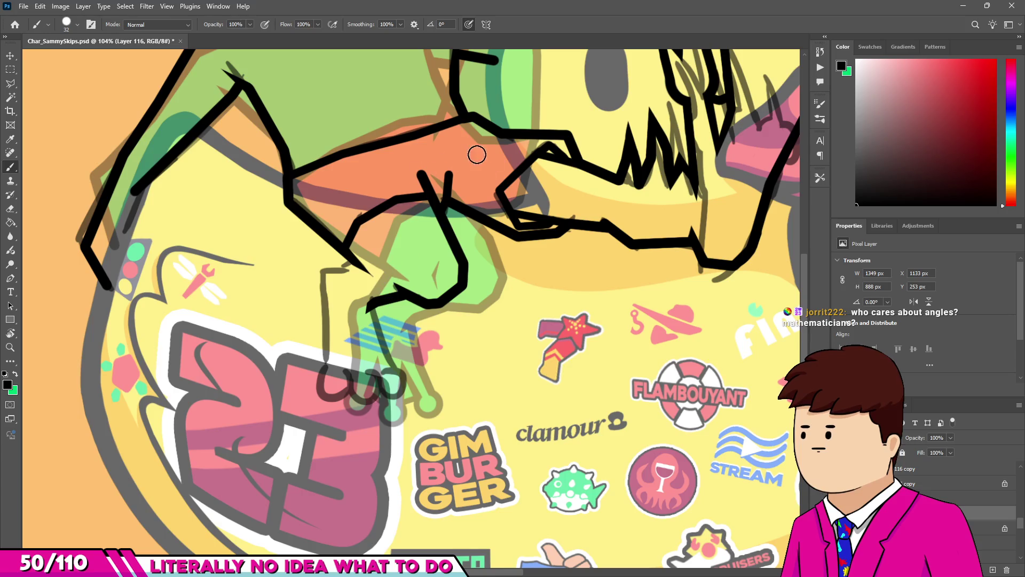
scroll(337, 282, up, 5)
Draw a short black ink stroke off the duck's body line beside the frog's hand.
alt+right_click(320, 331)
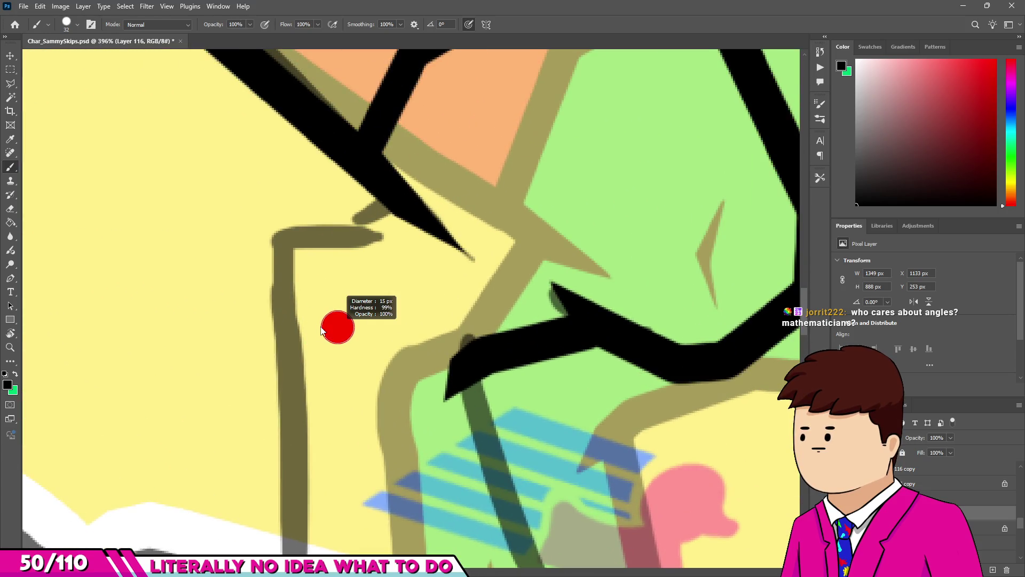
scroll(322, 331, down, 3)
scroll(318, 312, up, 3)
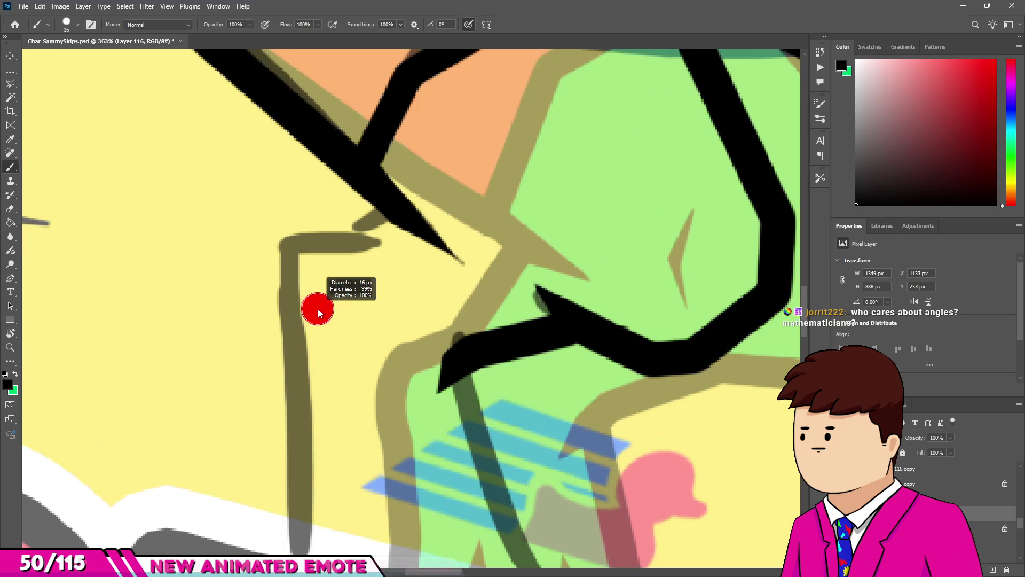
scroll(319, 305, down, 6)
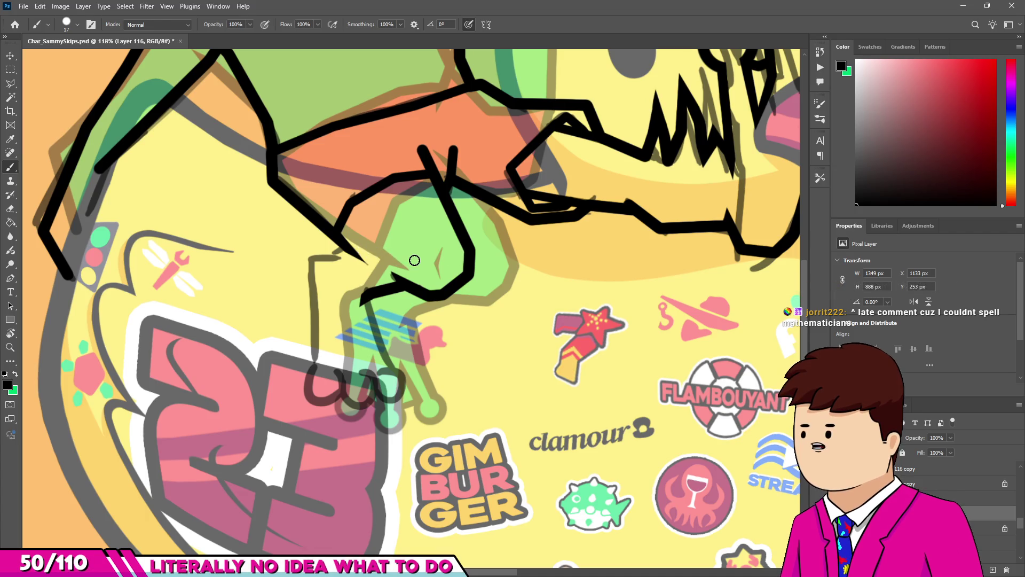
scroll(347, 257, down, 3)
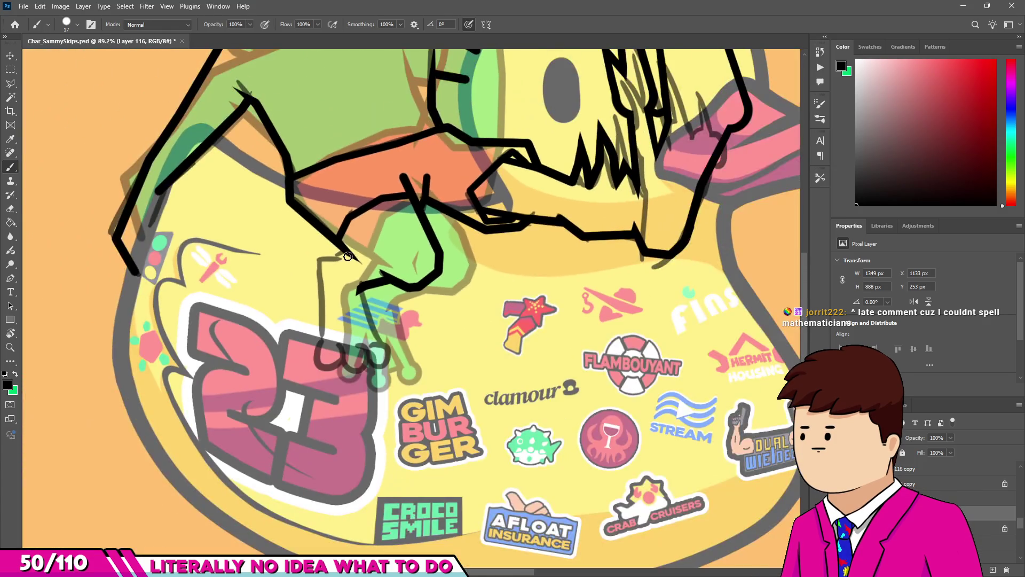
scroll(347, 256, up, 10)
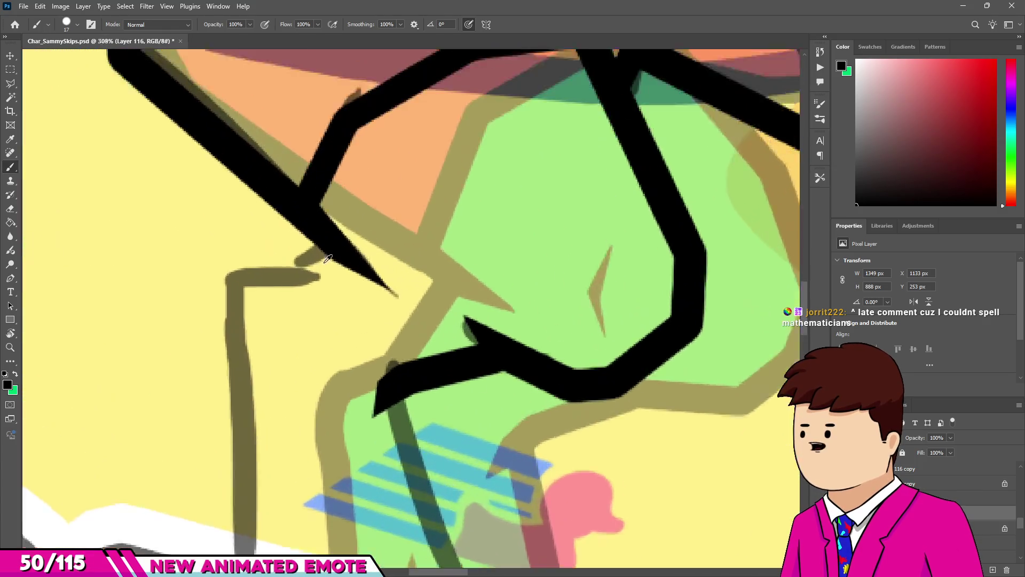
scroll(315, 228, down, 10)
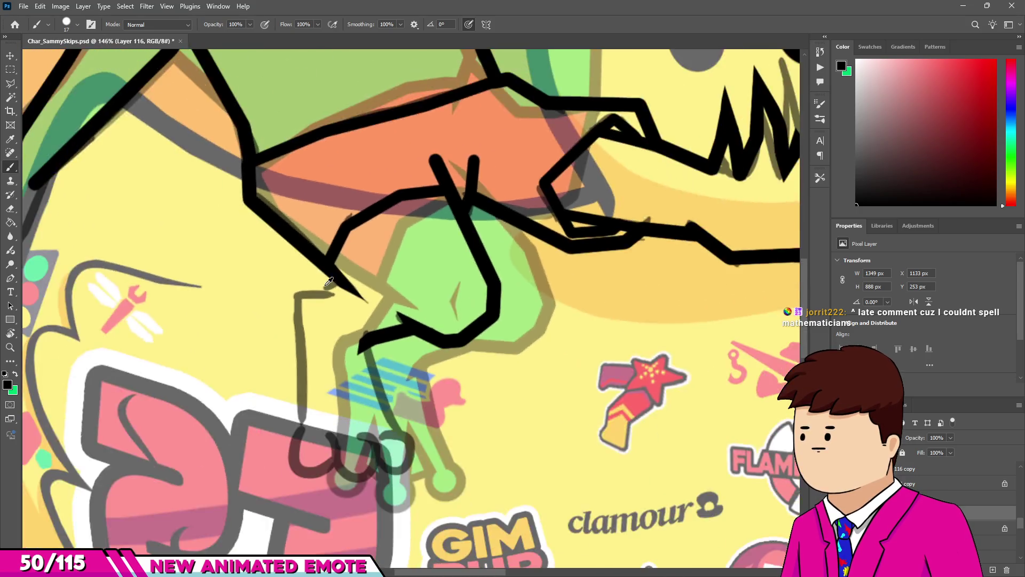
scroll(329, 280, up, 3)
scroll(342, 277, down, 4)
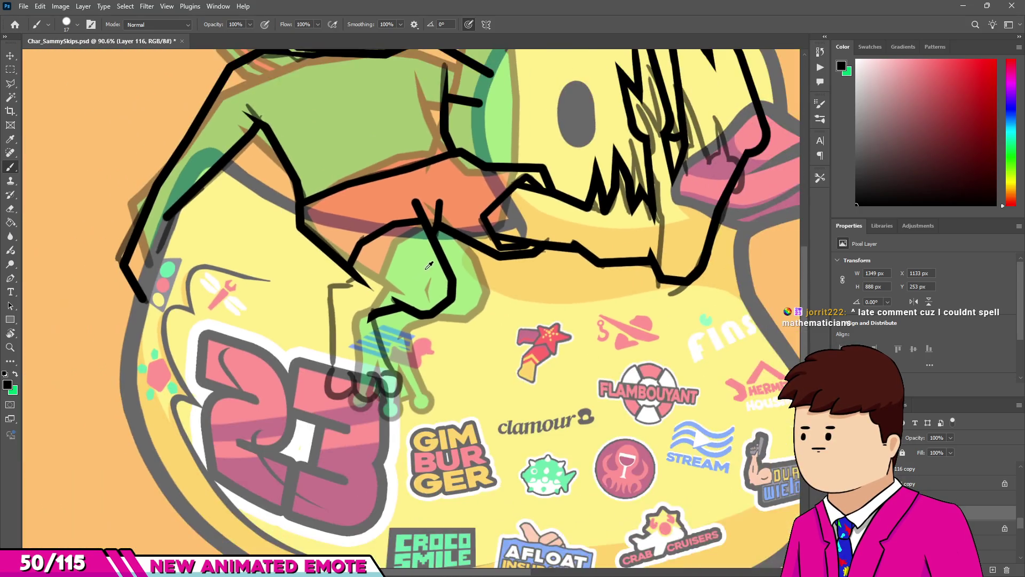
scroll(365, 273, up, 4)
scroll(365, 272, down, 3)
scroll(347, 283, up, 5)
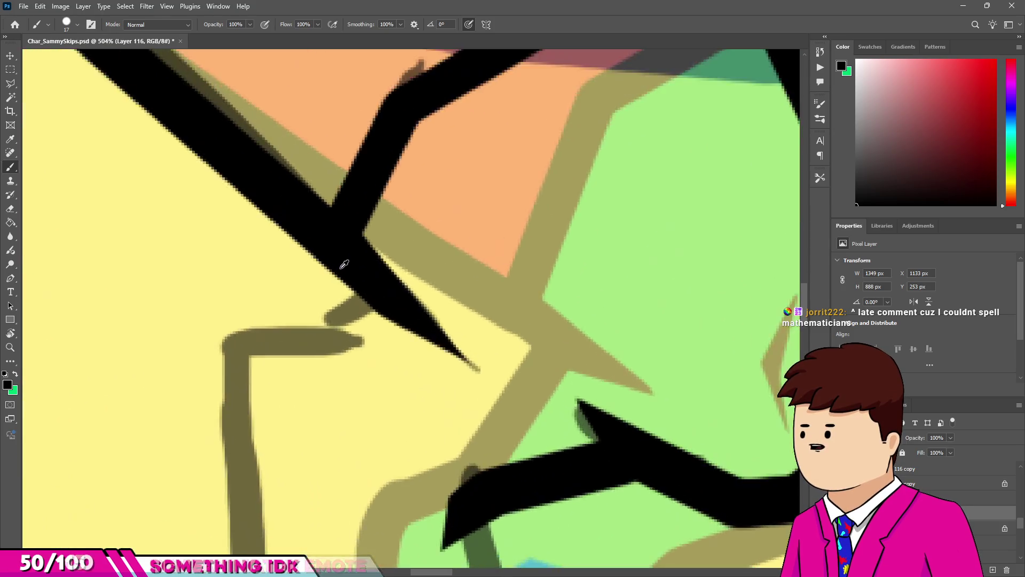
scroll(353, 283, down, 3)
scroll(353, 283, down, 3)
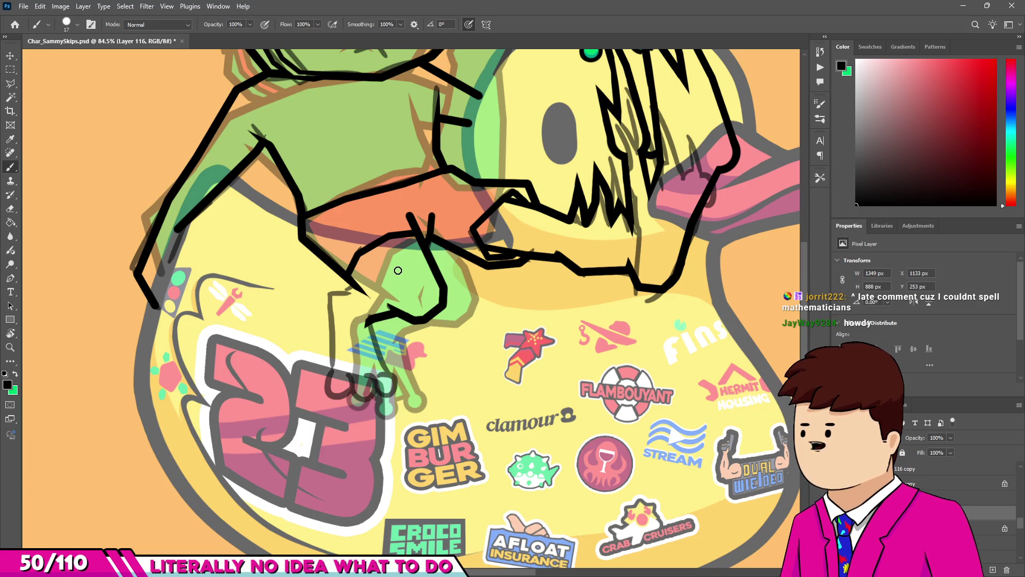
scroll(428, 258, up, 8)
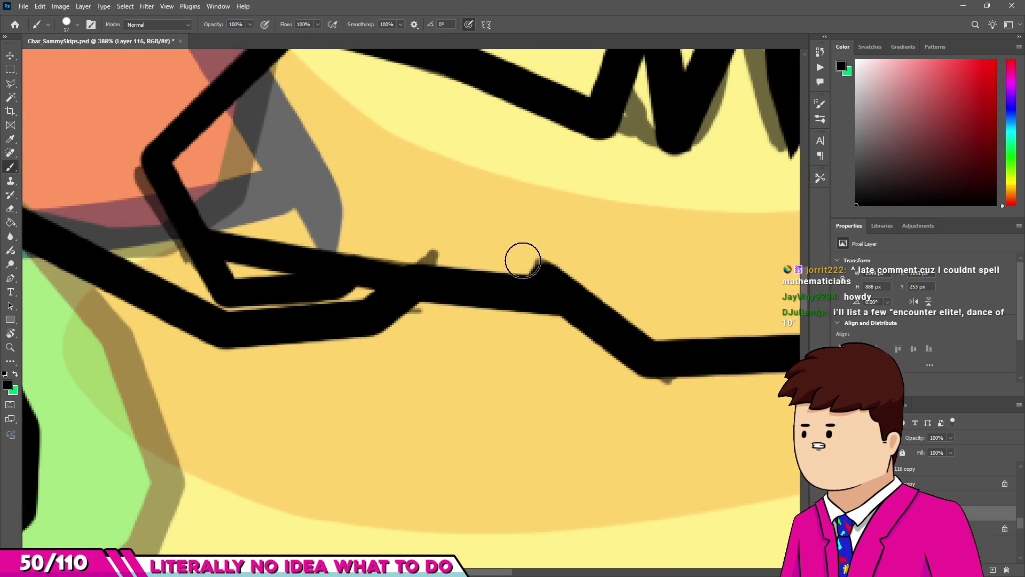
mouse_move(523, 260)
mouse_down()
mouse_move(477, 216)
mouse_move(610, 284)
mouse_up()
Taper the new stroke's tip with the Eraser, enlarged to size 24.
key(e)
click(467, 220)
key(bracketright)
key(bracketright)
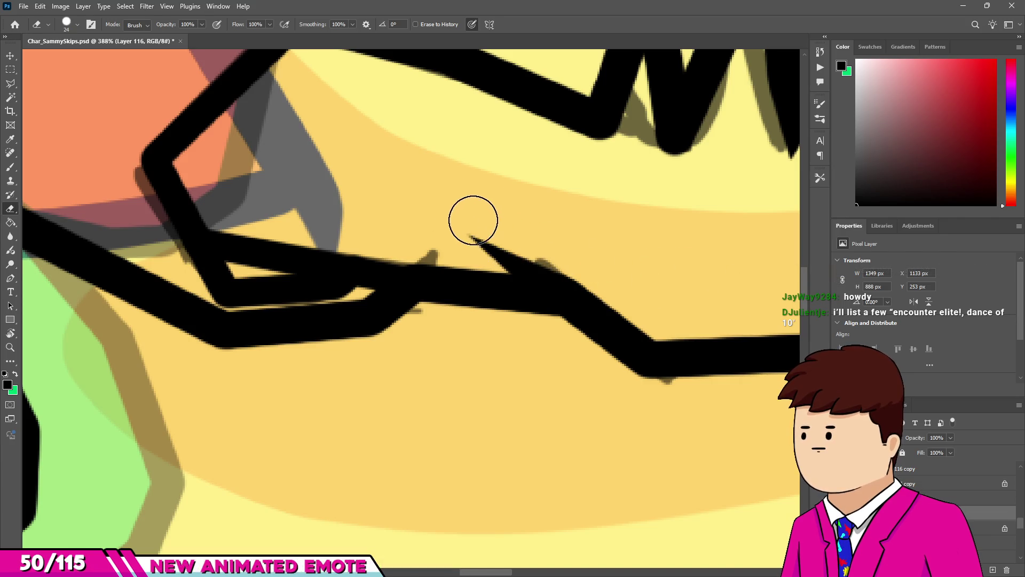
scroll(502, 256, down, 9)
scroll(501, 248, up, 5)
Return to the Brush at size 12 and make Layer 117 the active layer.
key(b)
key(bracketleft)
scroll(522, 251, down, 2)
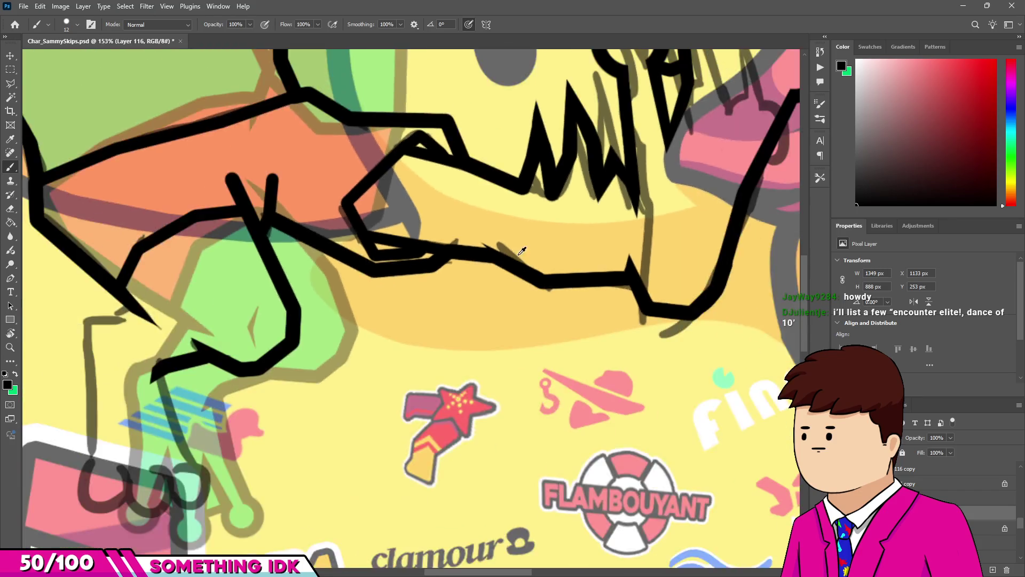
scroll(521, 251, down, 5)
scroll(527, 354, up, 6)
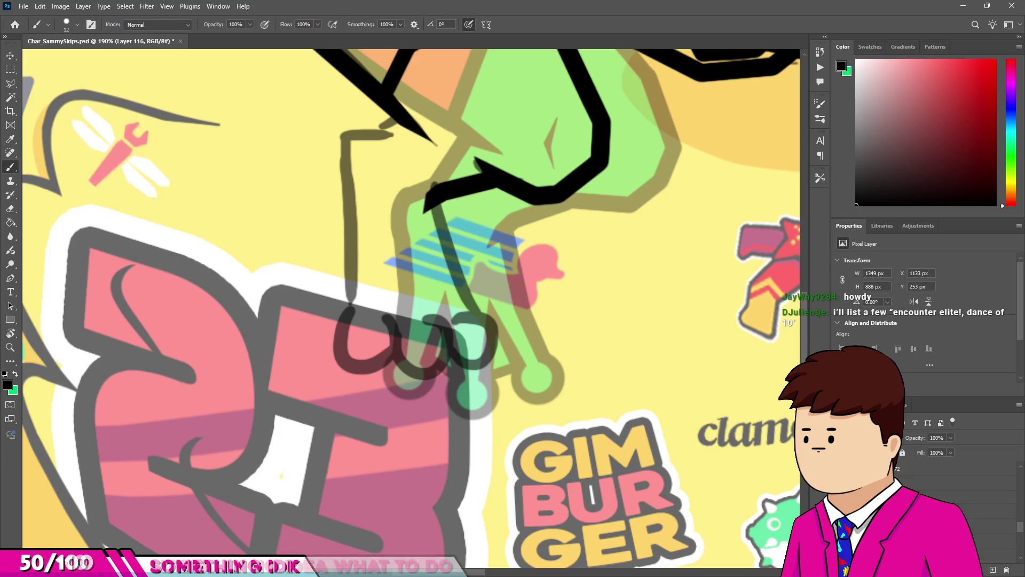
key(alt+bracketright)
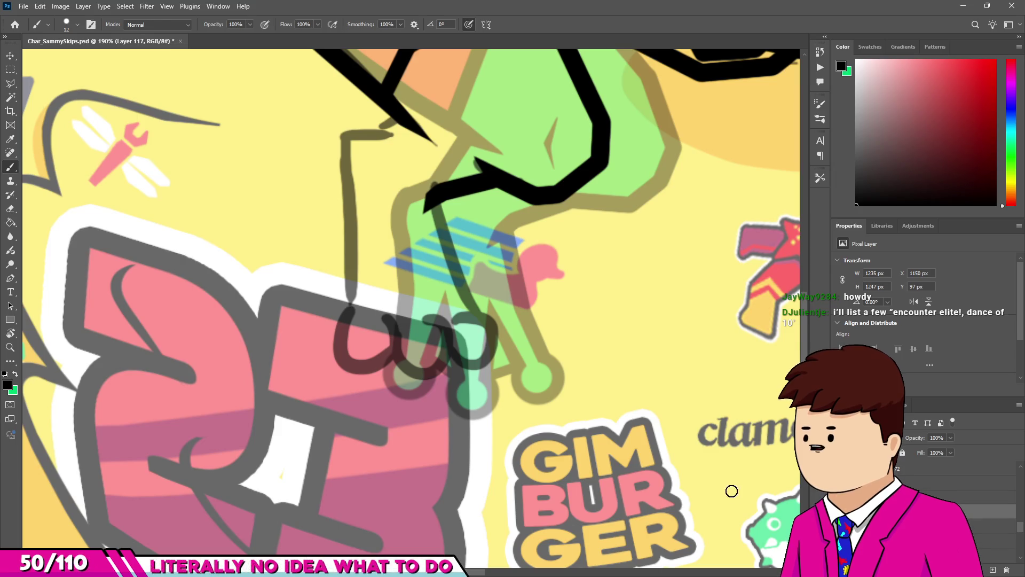
Outline the foot area with the Polygonal Lasso and copy it to its own layer.
key(l)
click(542, 252)
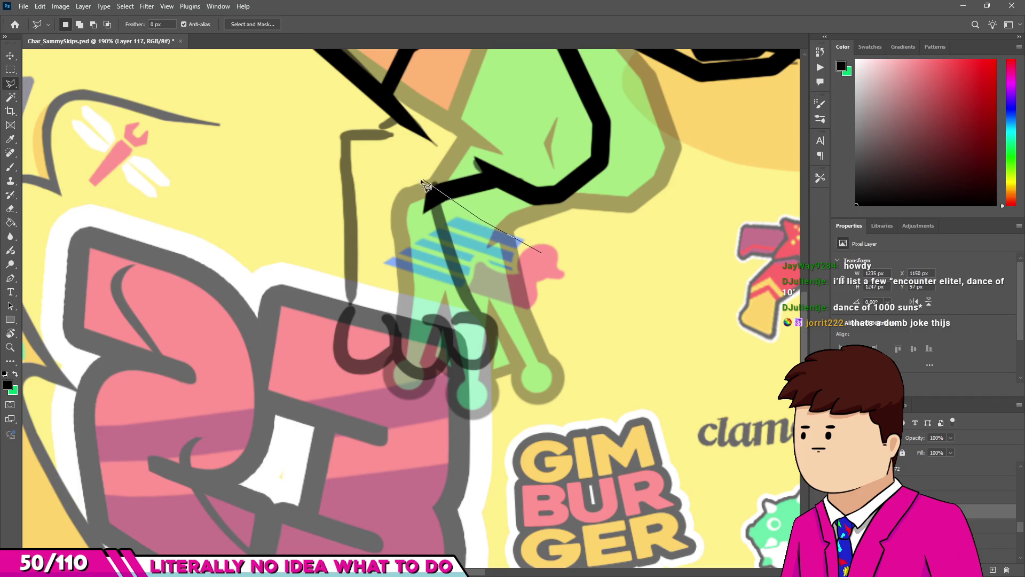
click(360, 192)
click(348, 400)
click(388, 440)
click(413, 466)
click(580, 465)
click(623, 299)
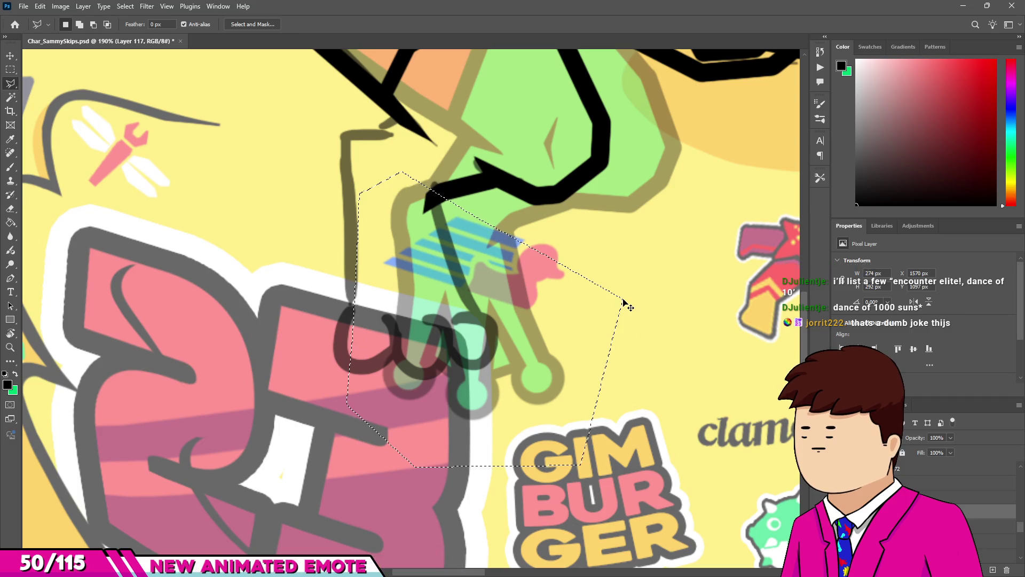
key(ctrl+j)
Show the inked clawed foot layer and hide the coloured layer behind the leg lines.
scroll(960, 496, up, 2)
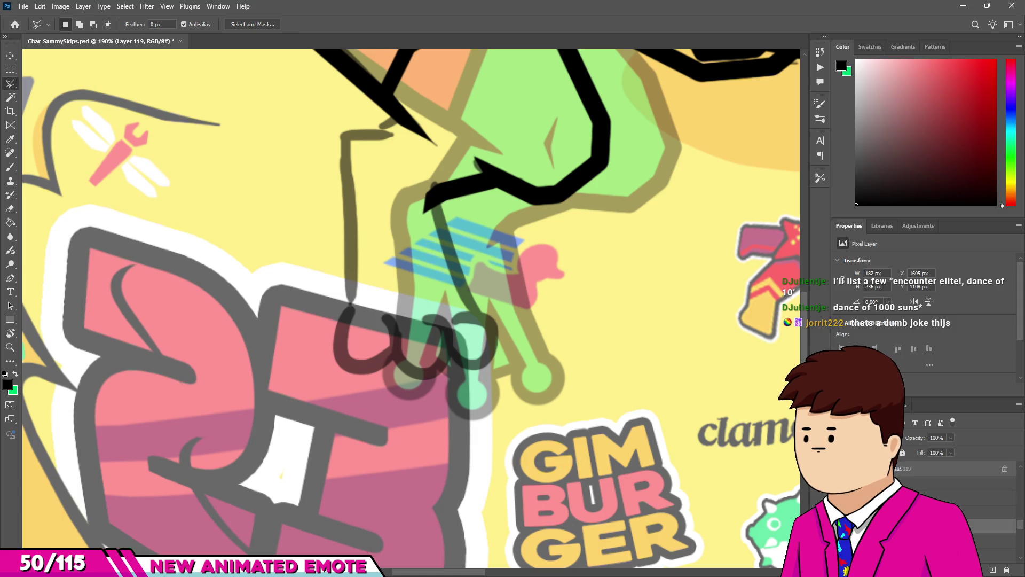
click(961, 500)
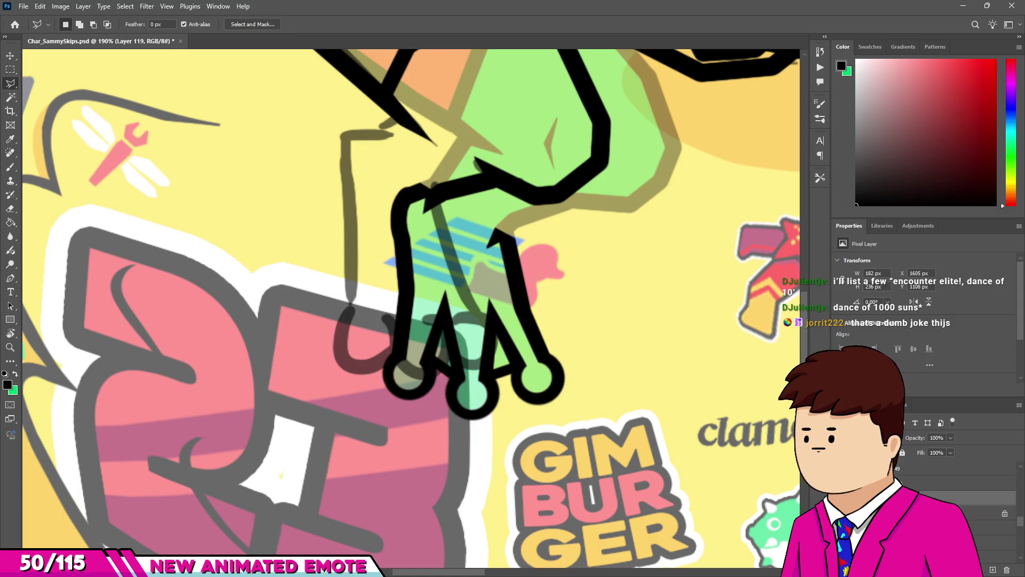
scroll(542, 411, down, 2)
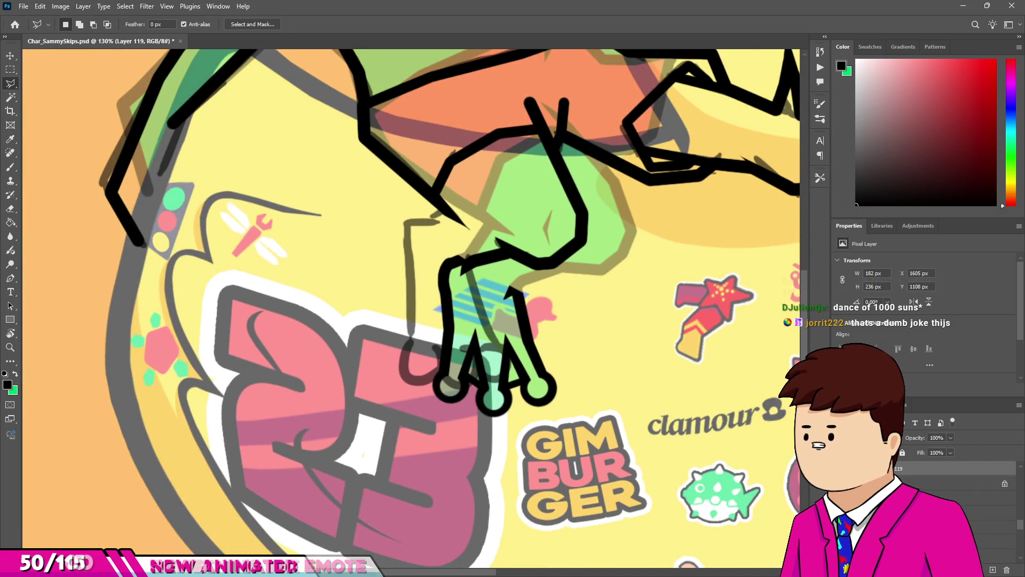
click(841, 500)
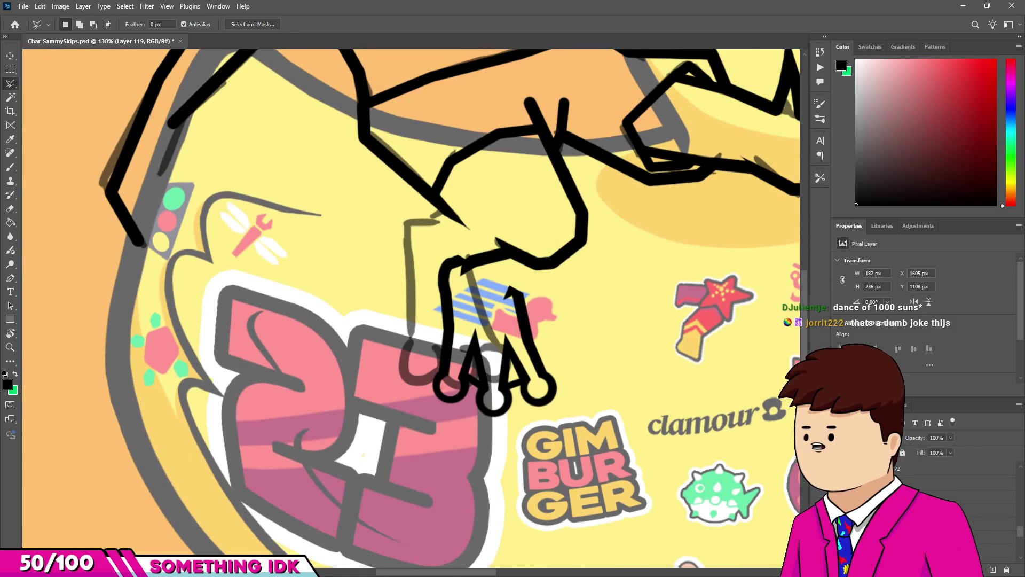
scroll(543, 337, up, 2)
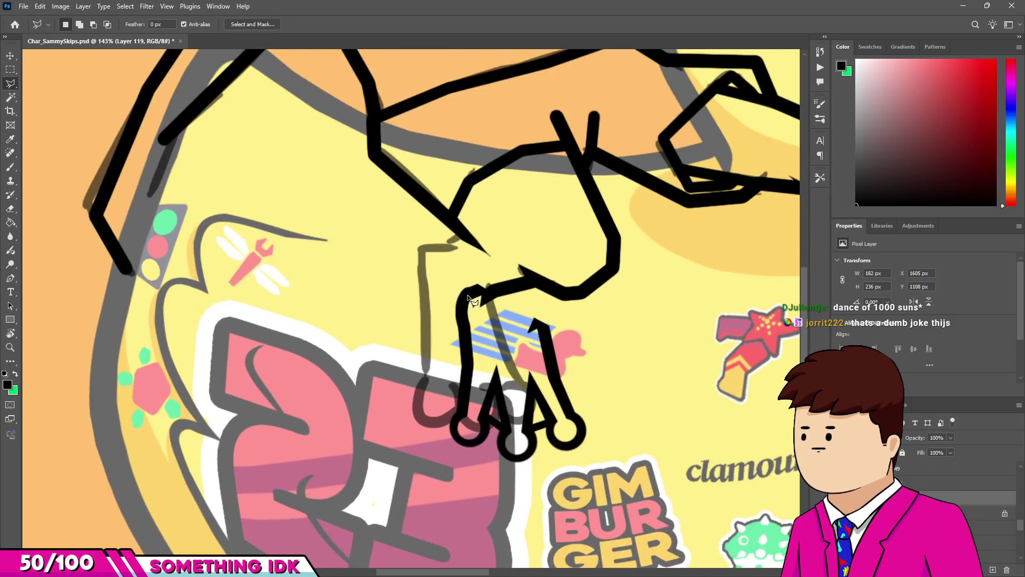
Move the leg line art up and to the left.
key(v)
mouse_move(543, 336)
mouse_down()
mouse_move(499, 284)
mouse_move(493, 308)
mouse_up()
scroll(491, 268, up, 5)
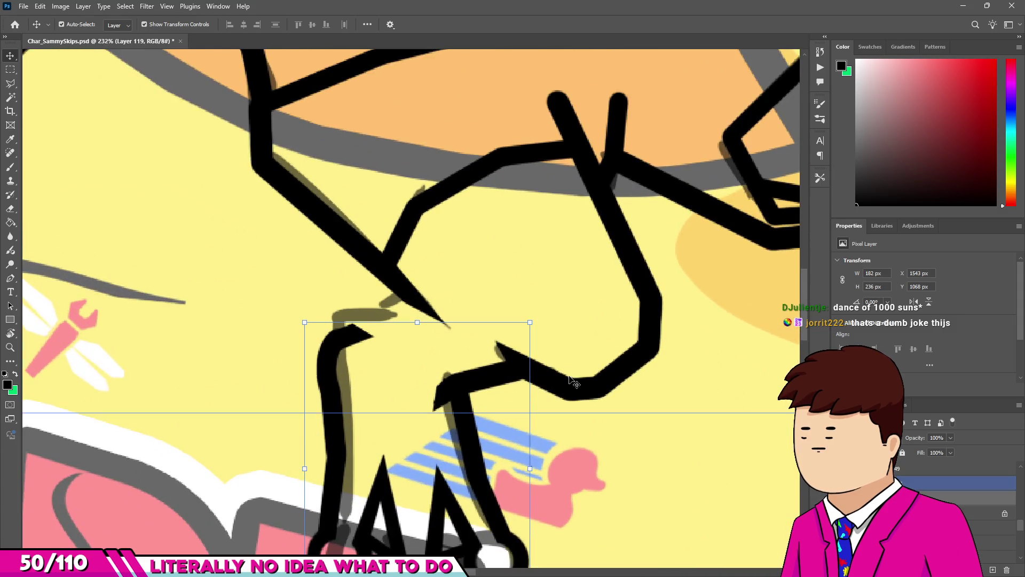
scroll(438, 356, up, 1)
Paint a black stroke extending the leg line into the body junction.
key(b)
scroll(371, 305, up, 2)
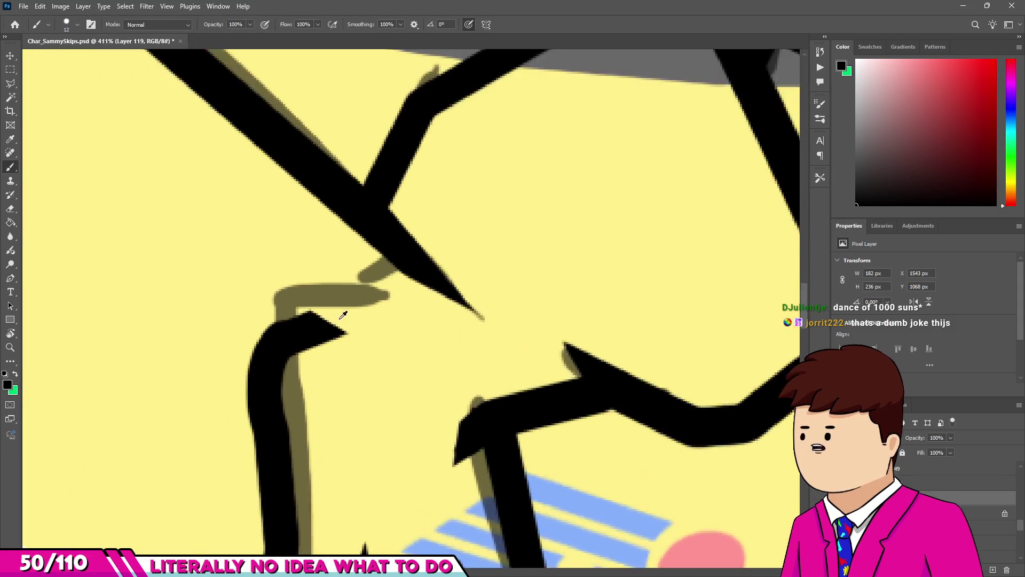
scroll(314, 318, up, 3)
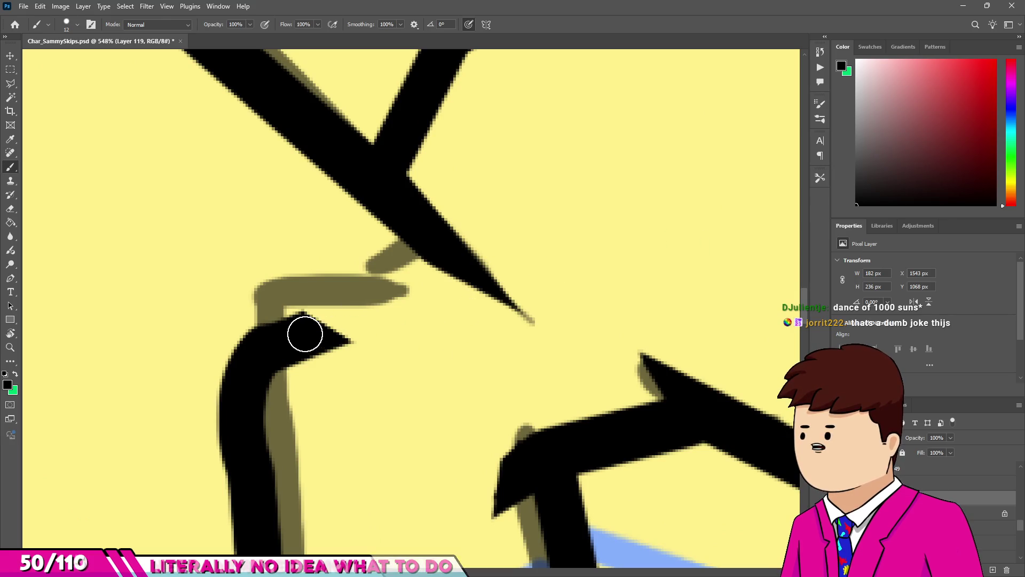
mouse_move(299, 328)
mouse_down()
mouse_move(393, 256)
mouse_move(429, 245)
mouse_move(362, 308)
mouse_up()
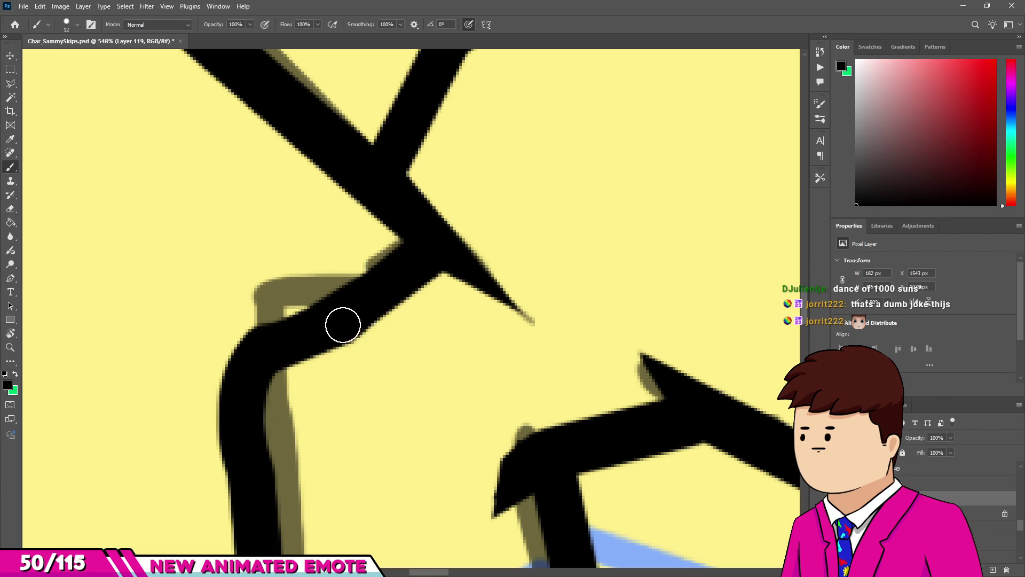
scroll(343, 325, down, 10)
scroll(441, 322, up, 1)
scroll(441, 322, up, 10)
Pick the Eraser and make Layer 116 the active layer.
key(e)
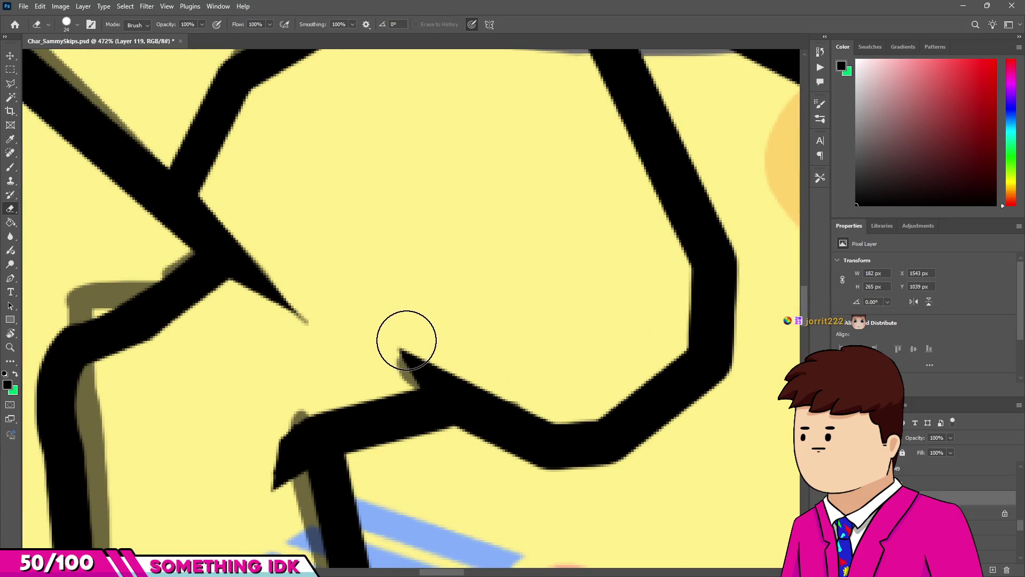
ctrl+click(435, 384)
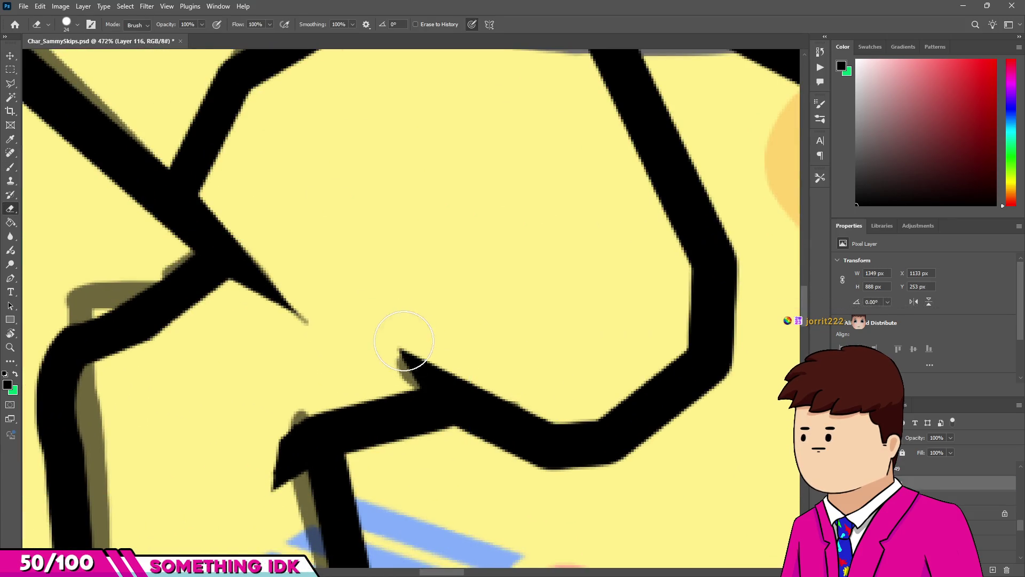
scroll(554, 389, down, 10)
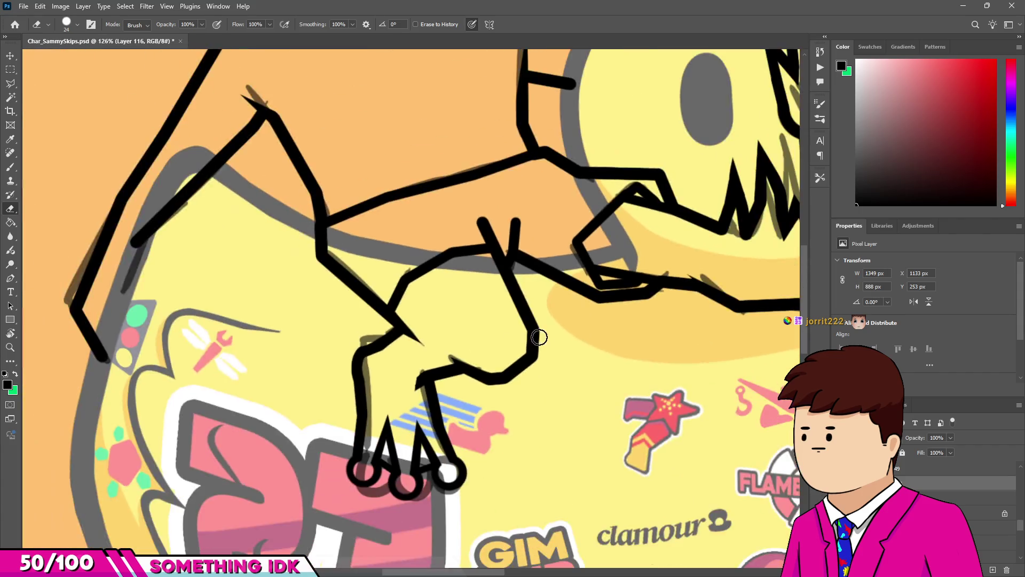
scroll(561, 343, down, 2)
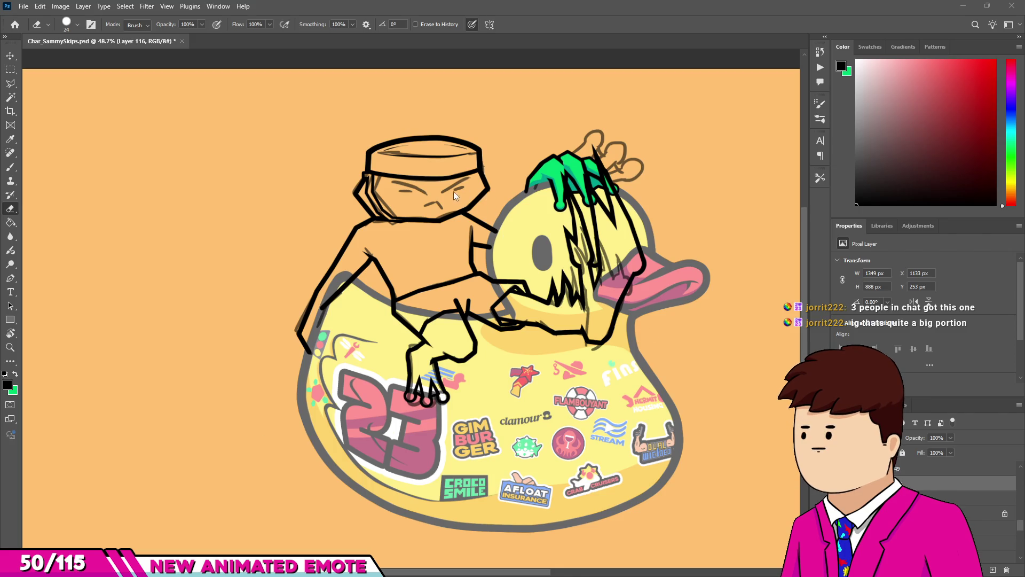
Ink the left eyebrow over the sketch and taper it with a smaller Eraser.
scroll(455, 193, up, 8)
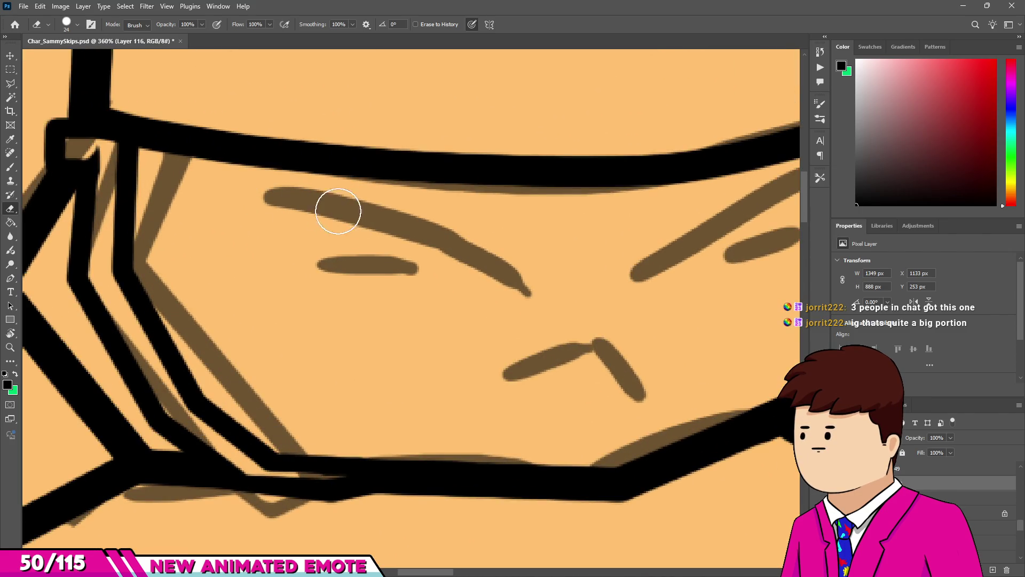
key(b)
drag(275, 197, 459, 226)
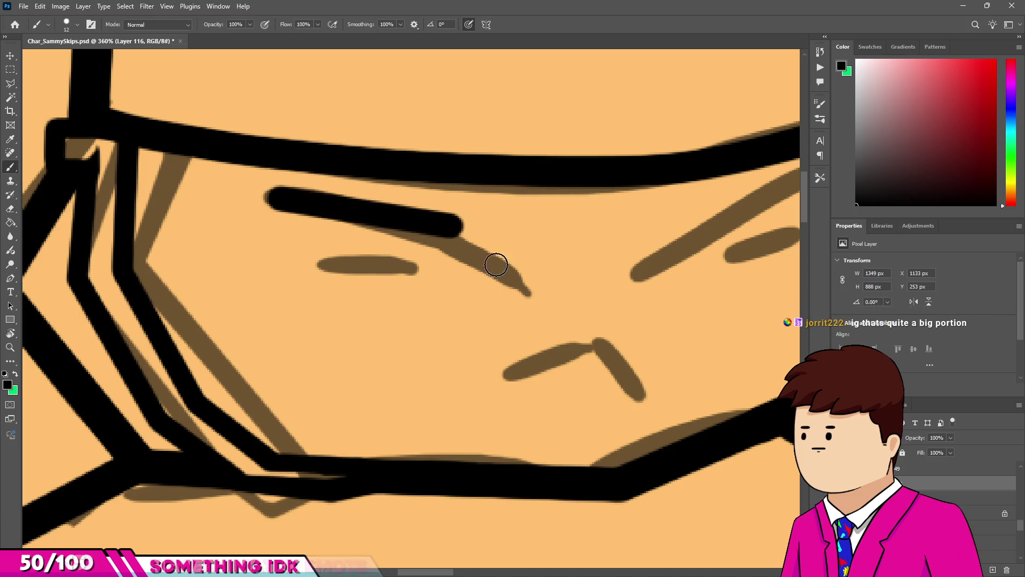
drag(490, 260, 522, 288)
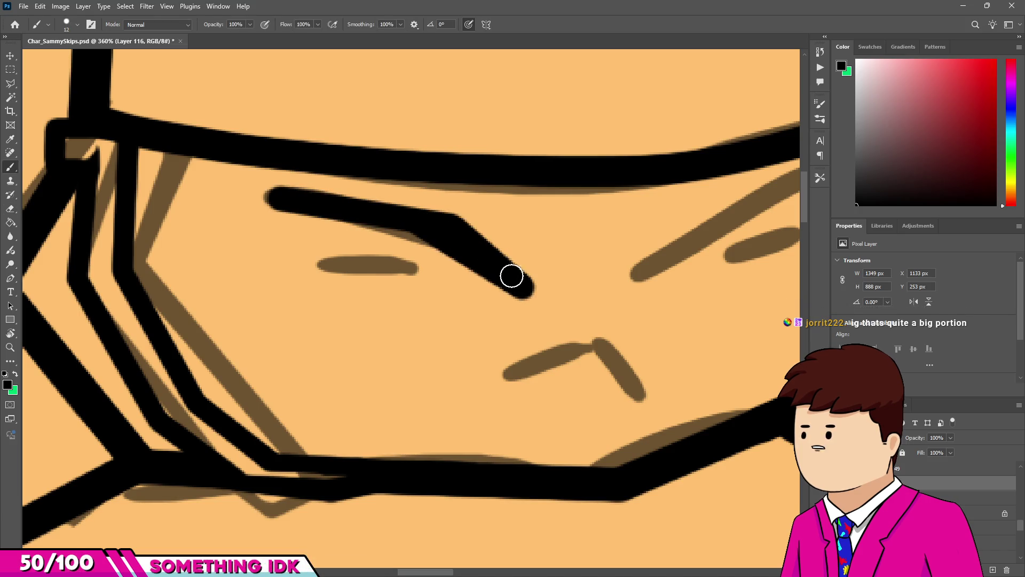
key(e)
key(bracketleft)
drag(408, 254, 529, 309)
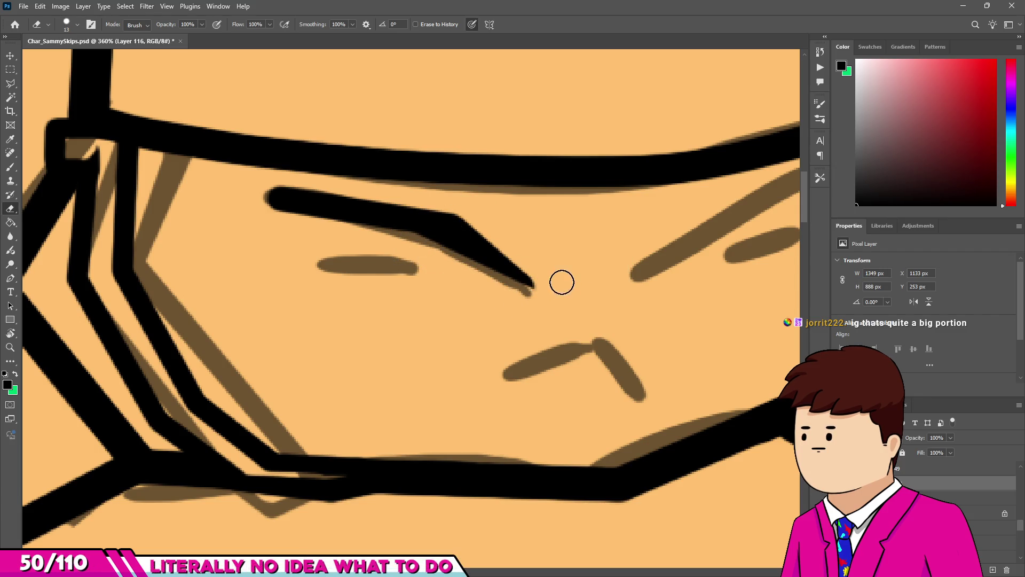
drag(474, 213, 453, 200)
key(bracketleft)
key(bracketleft)
key(bracketleft)
drag(298, 222, 406, 235)
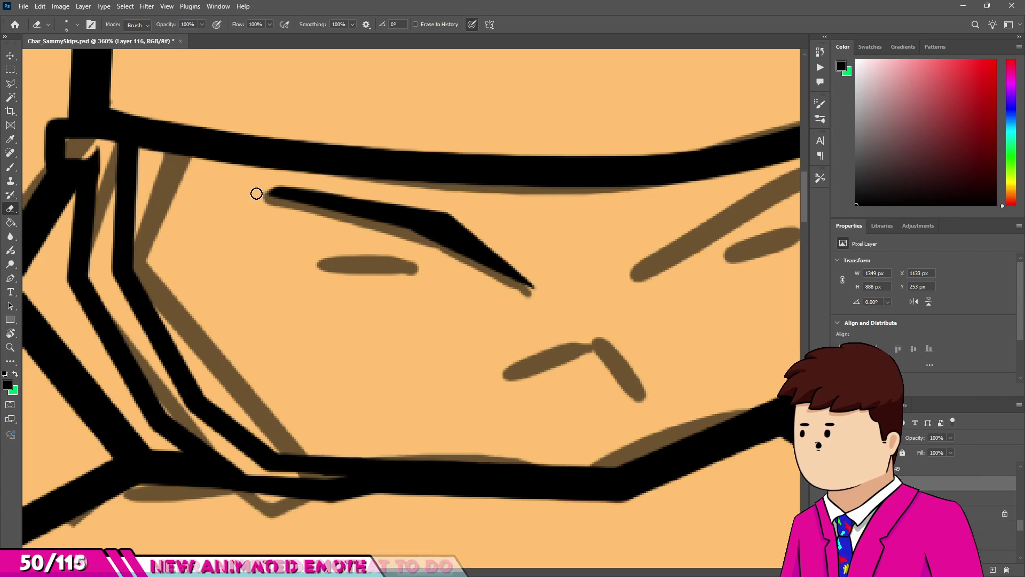
scroll(295, 305, down, 3)
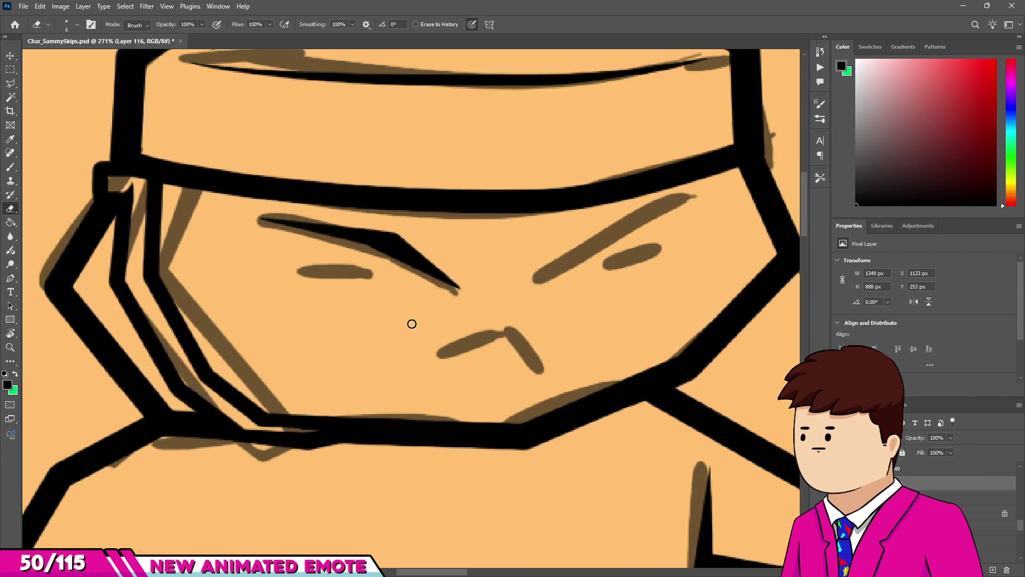
scroll(422, 331, up, 1)
Ink the left eye curving down-right and erase it into a straight taper.
key(b)
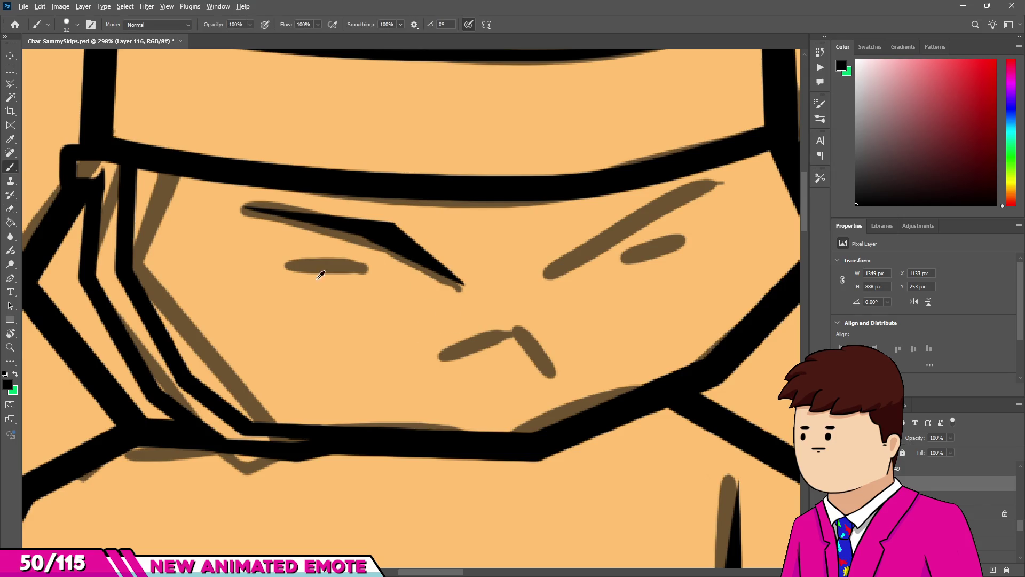
scroll(296, 275, up, 5)
click(296, 255)
mouse_move(412, 255)
mouse_down()
mouse_move(475, 282)
mouse_move(466, 282)
mouse_up()
key(e)
scroll(363, 278, up, 3)
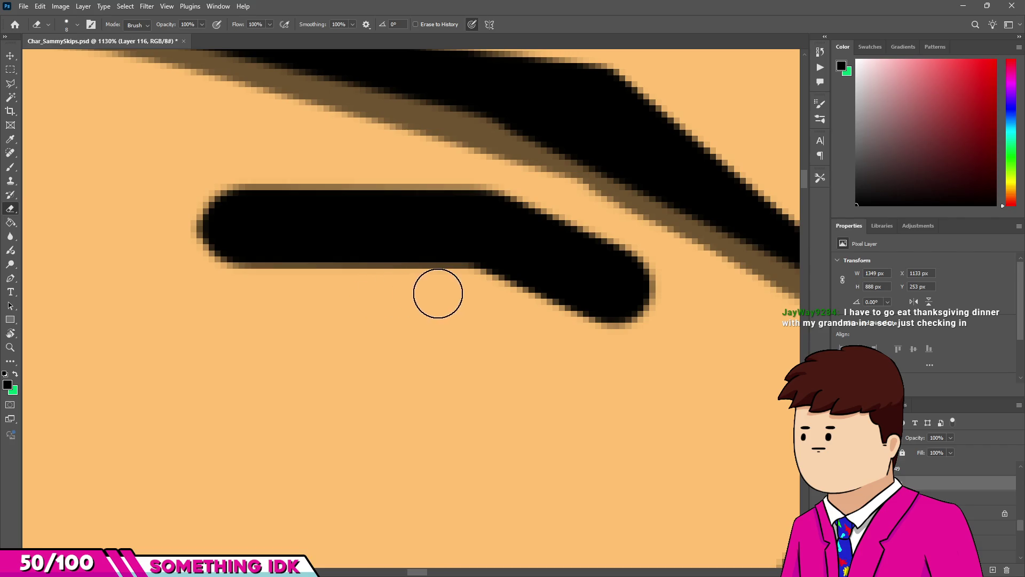
click(450, 287)
drag(163, 245, 448, 265)
scroll(374, 313, down, 1)
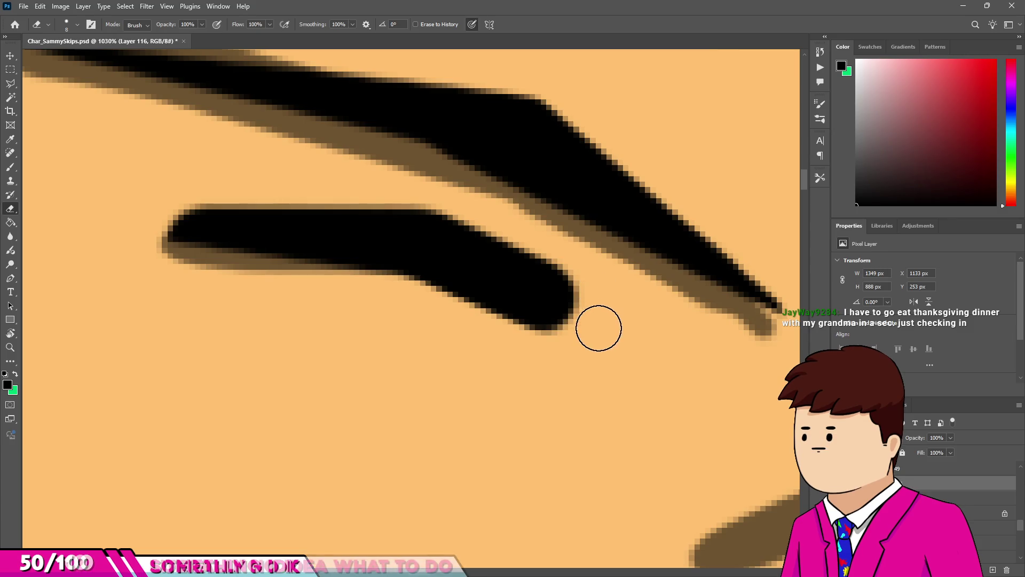
mouse_move(433, 218)
mouse_down()
mouse_move(573, 310)
mouse_move(430, 183)
mouse_up()
key(bracketright)
key(bracketright)
key(bracketright)
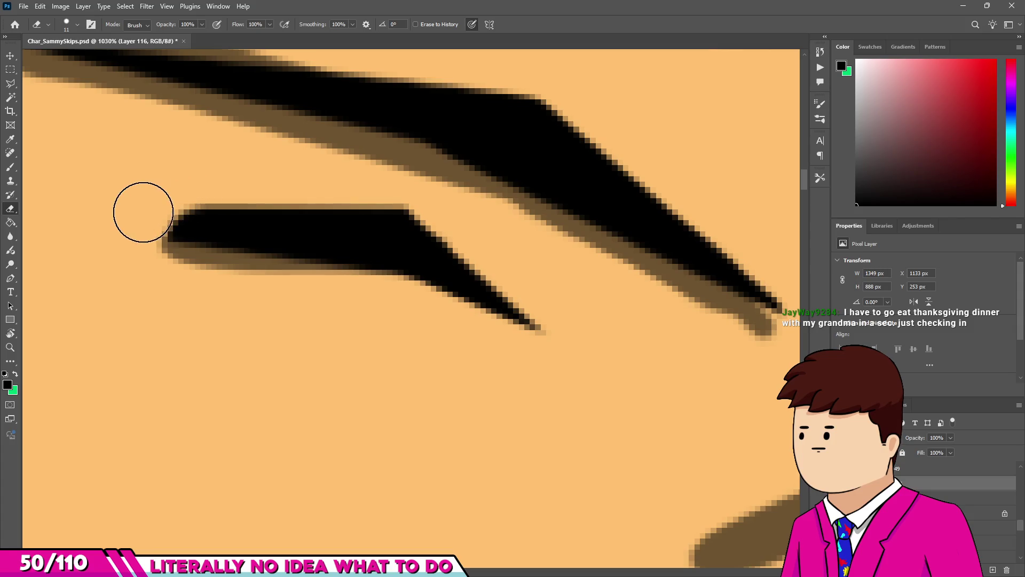
scroll(144, 230, down, 8)
scroll(182, 226, up, 3)
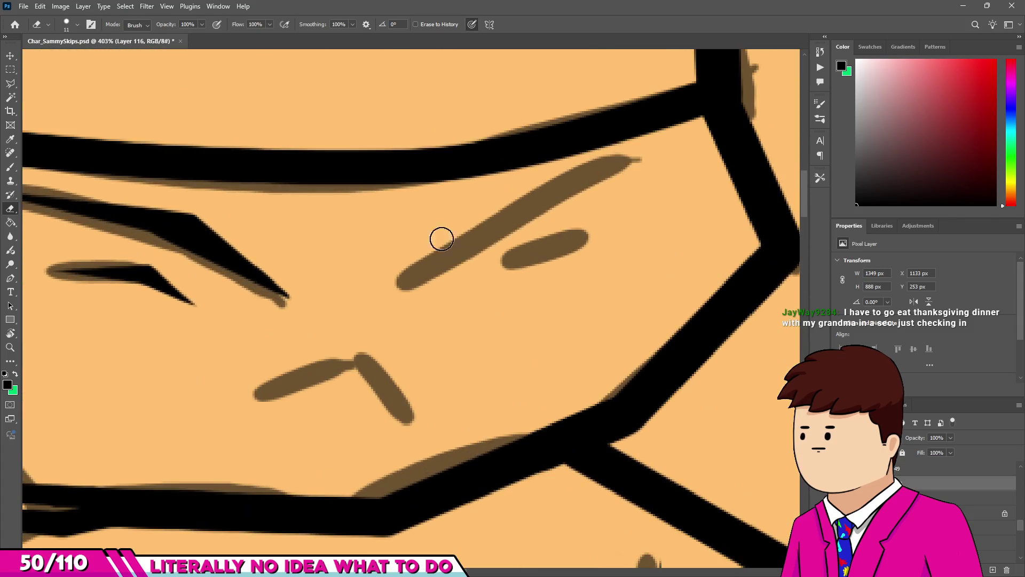
Ink over the right eye's brown shape and trim it to a thin wedge.
key(b)
scroll(497, 256, up, 3)
mouse_move(486, 285)
mouse_down()
mouse_move(527, 248)
mouse_move(567, 235)
mouse_move(614, 257)
mouse_up()
key(e)
scroll(474, 290, up, 2)
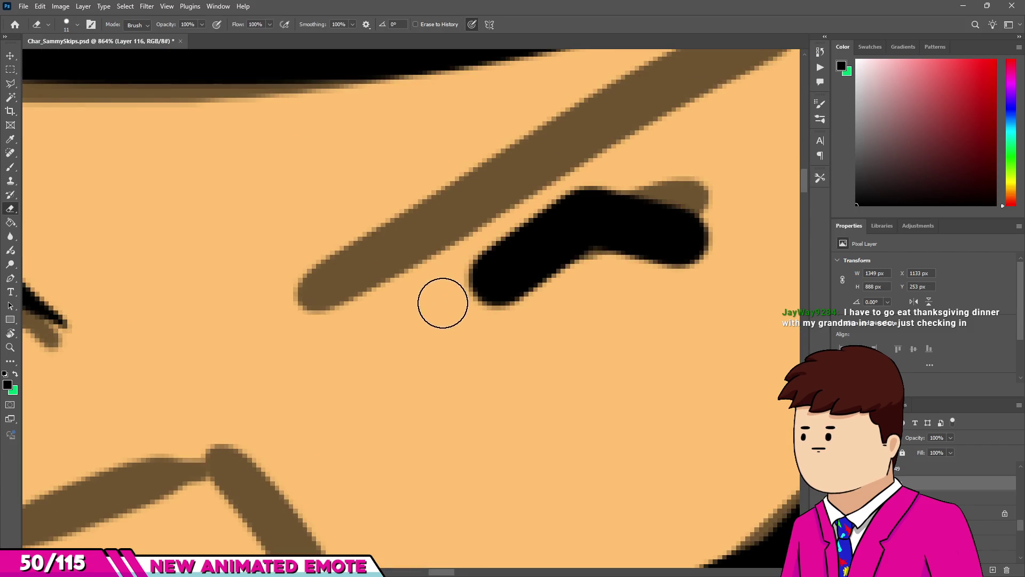
drag(544, 178, 586, 171)
mouse_move(719, 203)
mouse_down()
mouse_move(716, 251)
mouse_move(597, 267)
mouse_move(479, 326)
mouse_up()
scroll(479, 325, down, 4)
scroll(459, 273, up, 4)
key(ctrl+z)
key(ctrl+z)
mouse_move(681, 297)
mouse_down()
mouse_move(570, 306)
mouse_move(481, 356)
mouse_up()
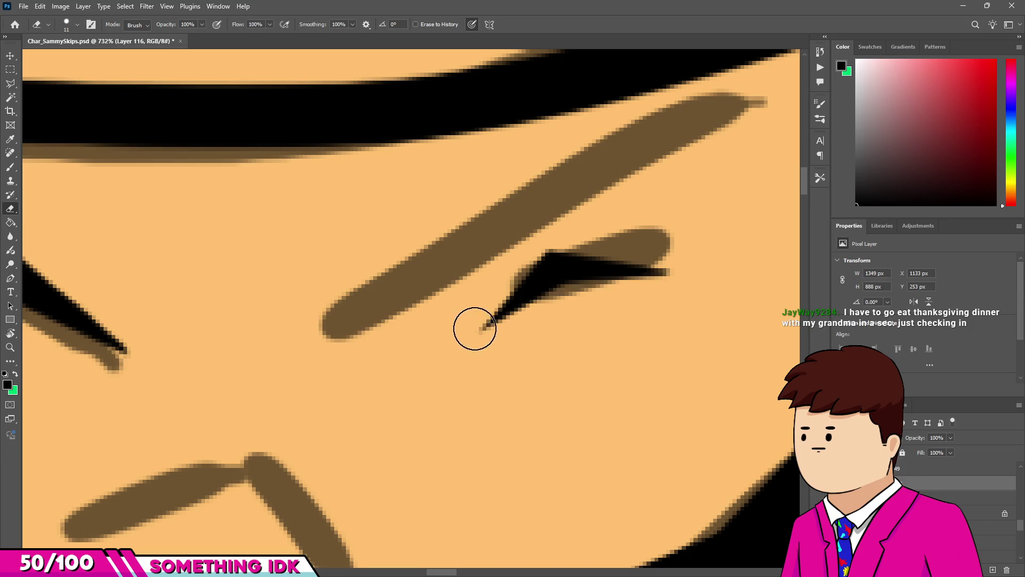
scroll(474, 330, down, 4)
scroll(473, 296, up, 3)
scroll(473, 297, up, 1)
Marquee the right eye and skew it with Free Transform to match the left.
key(m)
mouse_move(455, 264)
mouse_down()
mouse_move(544, 297)
mouse_move(592, 336)
mouse_up()
key(ctrl+t)
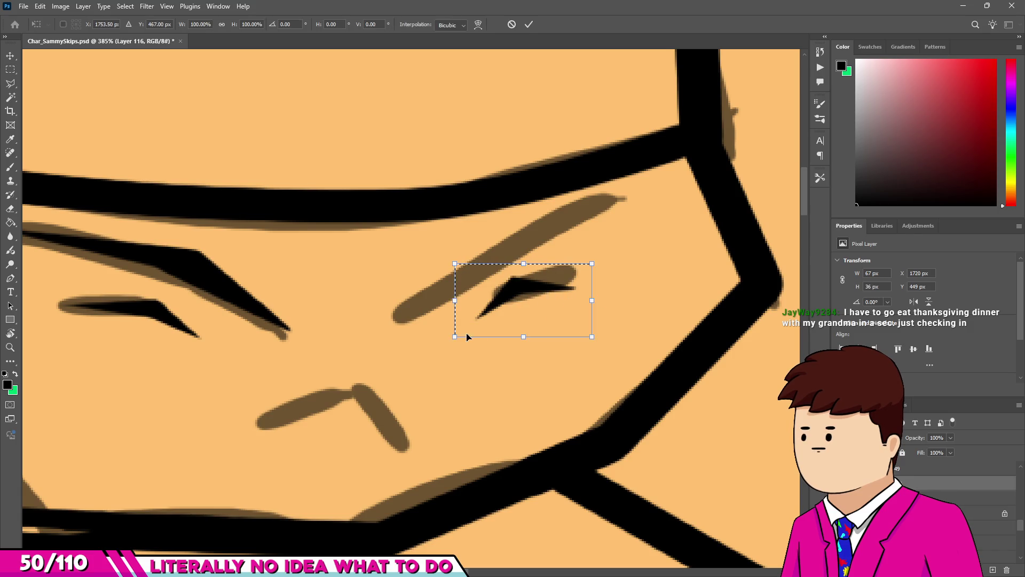
mouse_move(454, 338)
mouse_down()
mouse_move(441, 298)
mouse_move(534, 327)
mouse_up()
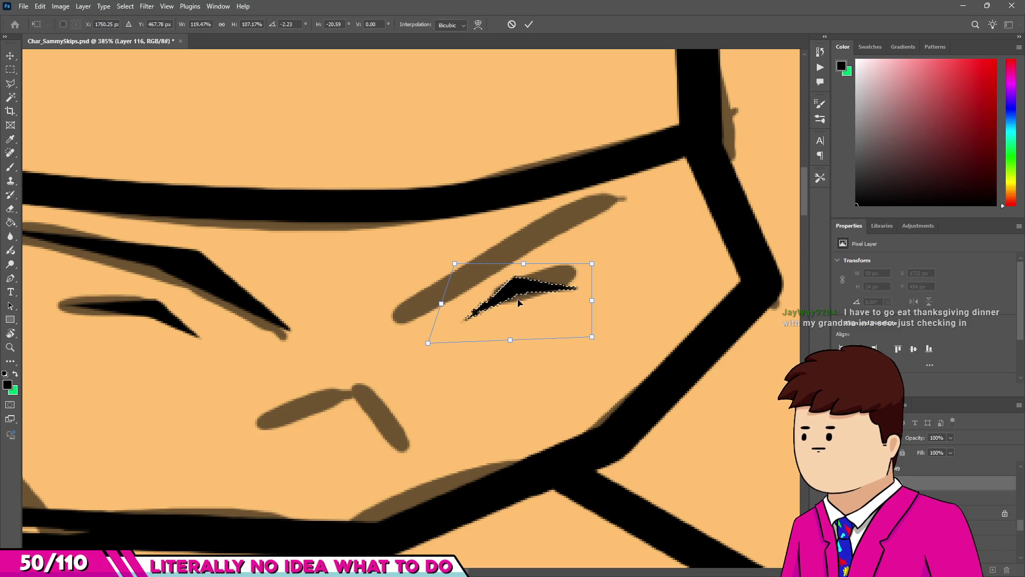
key(Return)
key(ctrl+d)
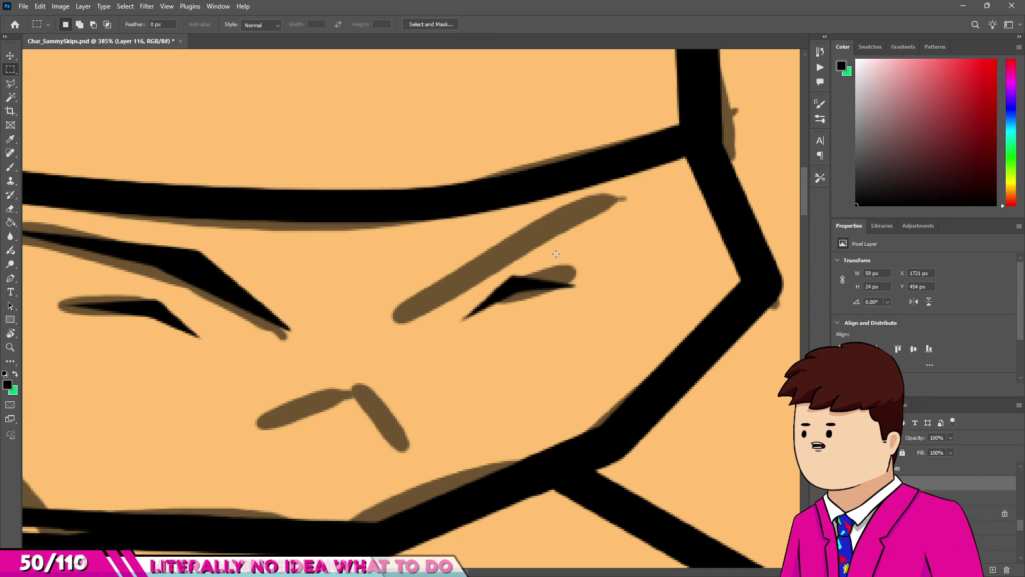
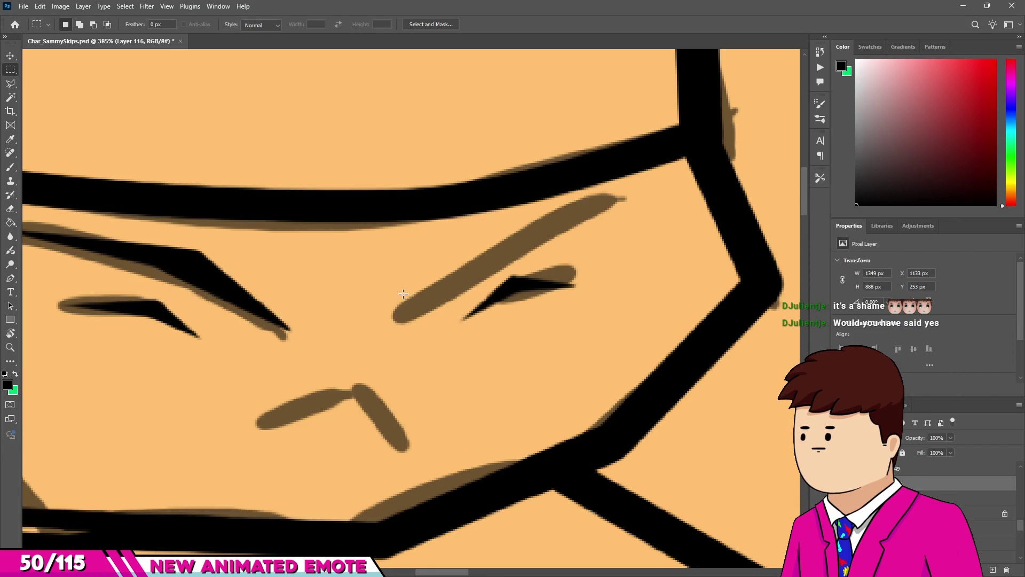
Ink the right eyebrow as a straight black brush line over the sketch.
key(b)
click(401, 311)
shift+click(499, 243)
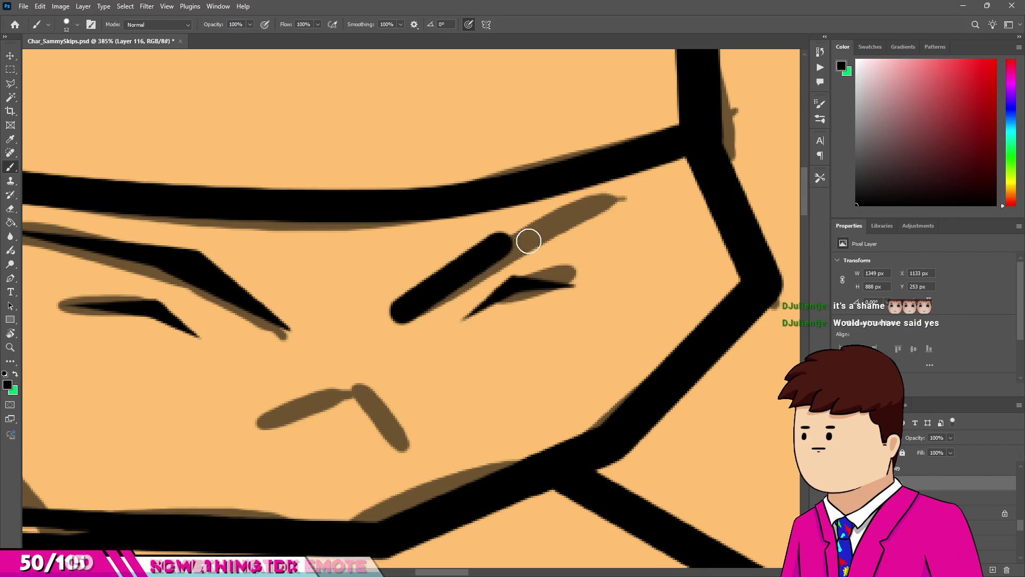
shift+click(613, 211)
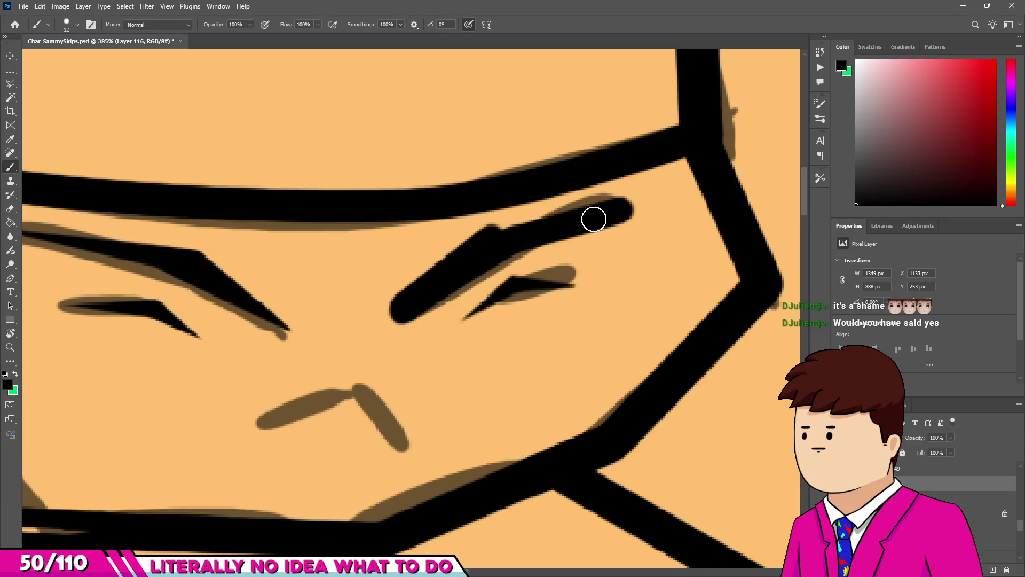
Taper the eyebrow's ends and upper and lower edges with the Eraser.
key(e)
scroll(587, 229, up, 4)
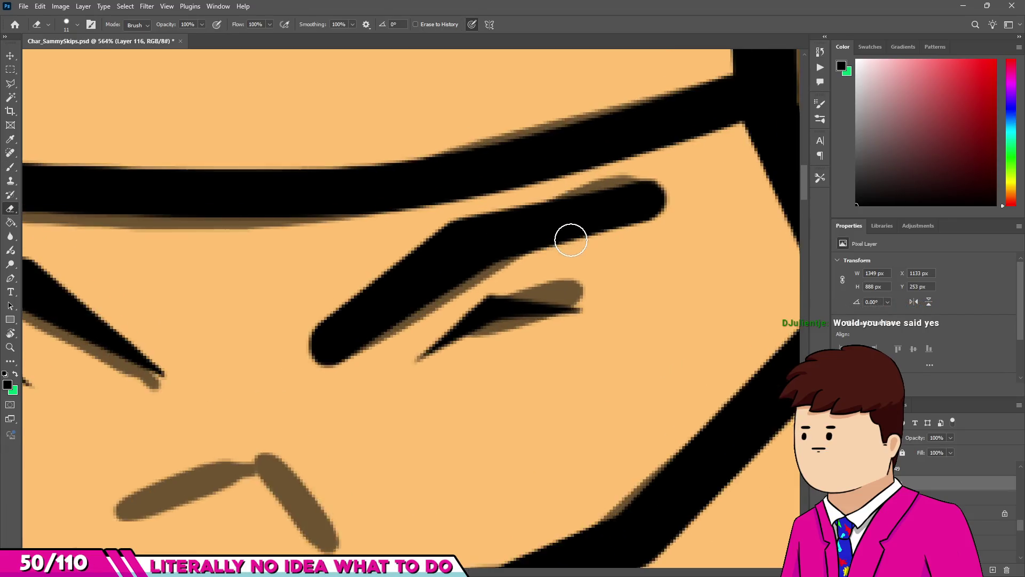
drag(697, 187, 681, 172)
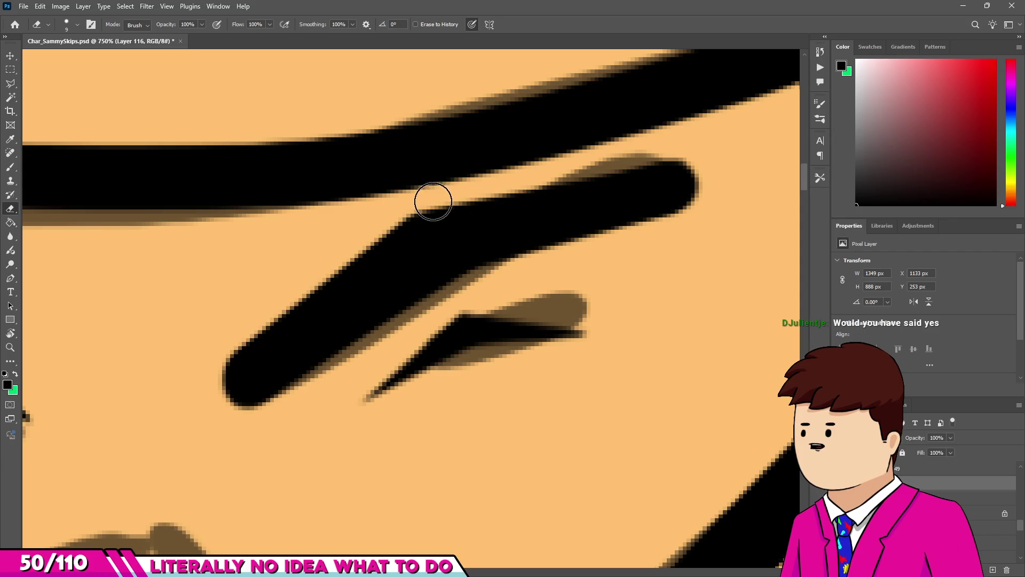
shift+click(407, 212)
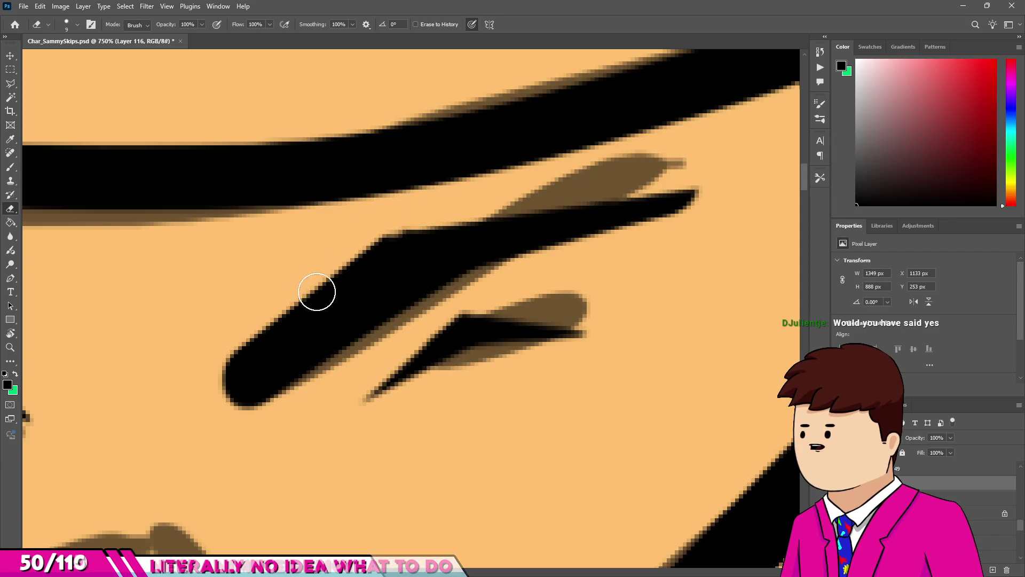
shift+click(206, 365)
scroll(245, 334, down, 3)
scroll(224, 401, up, 3)
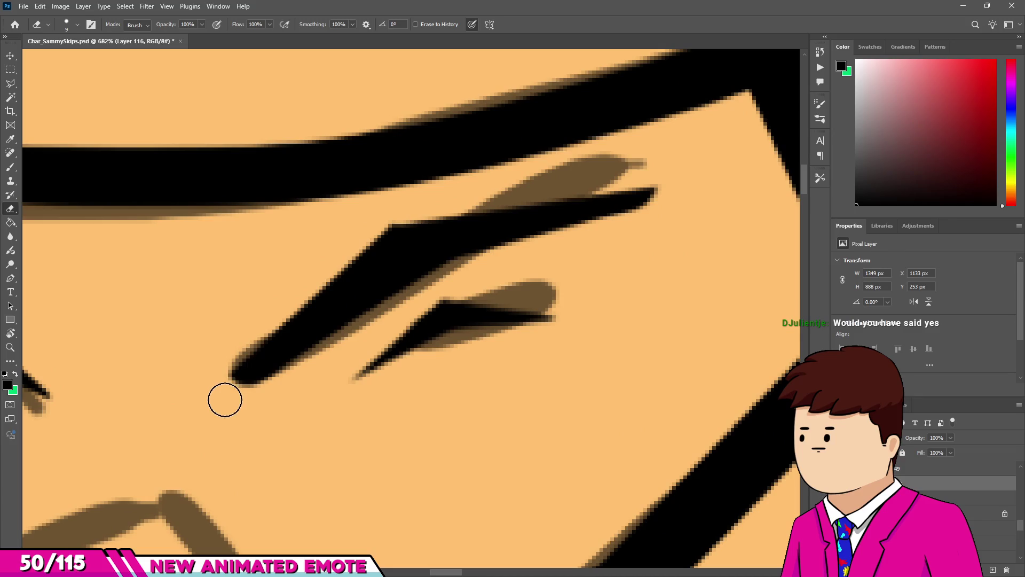
shift+click(441, 270)
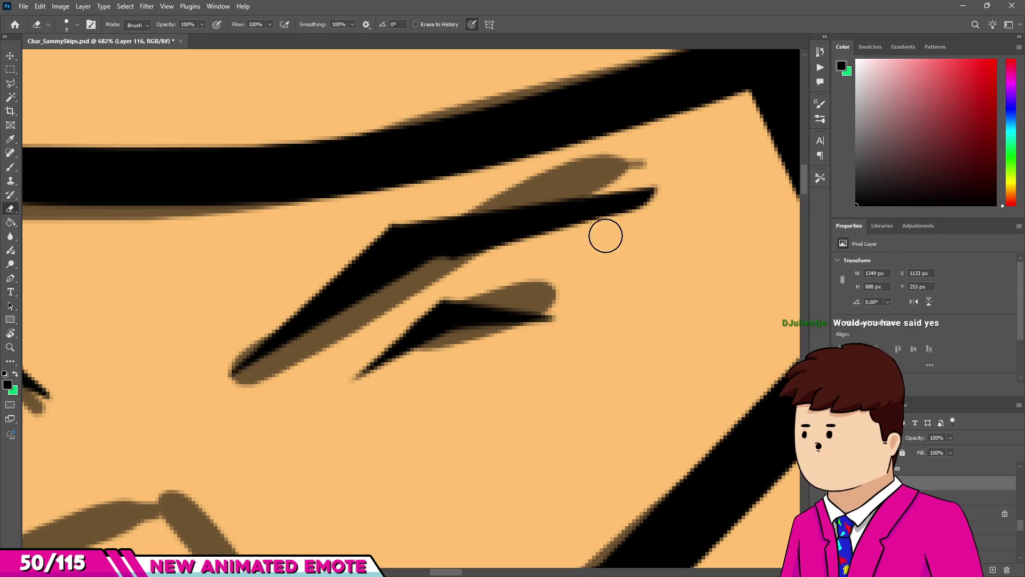
shift+click(671, 209)
scroll(599, 213, down, 5)
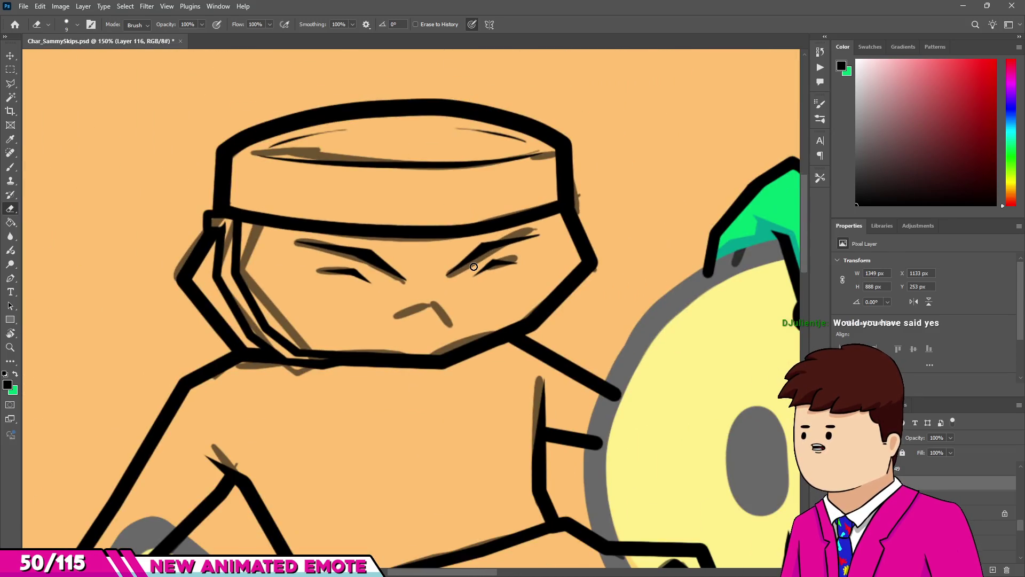
scroll(533, 209, up, 2)
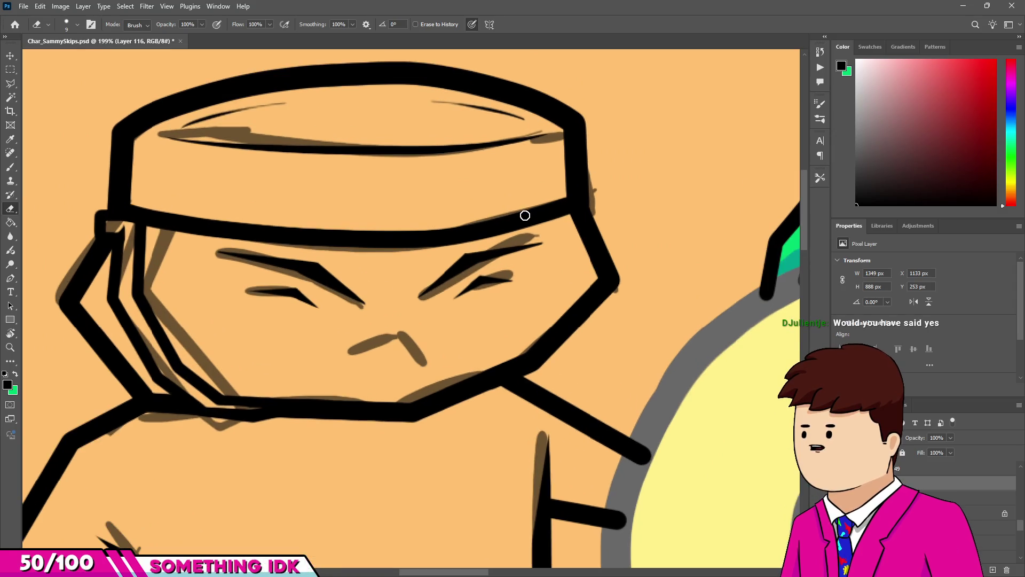
Outline the right eye and eyebrow area with a polygonal lasso selection.
key(l)
scroll(536, 218, up, 4)
click(634, 229)
click(394, 264)
click(307, 365)
click(324, 430)
click(481, 437)
click(582, 390)
click(630, 320)
click(665, 267)
click(634, 229)
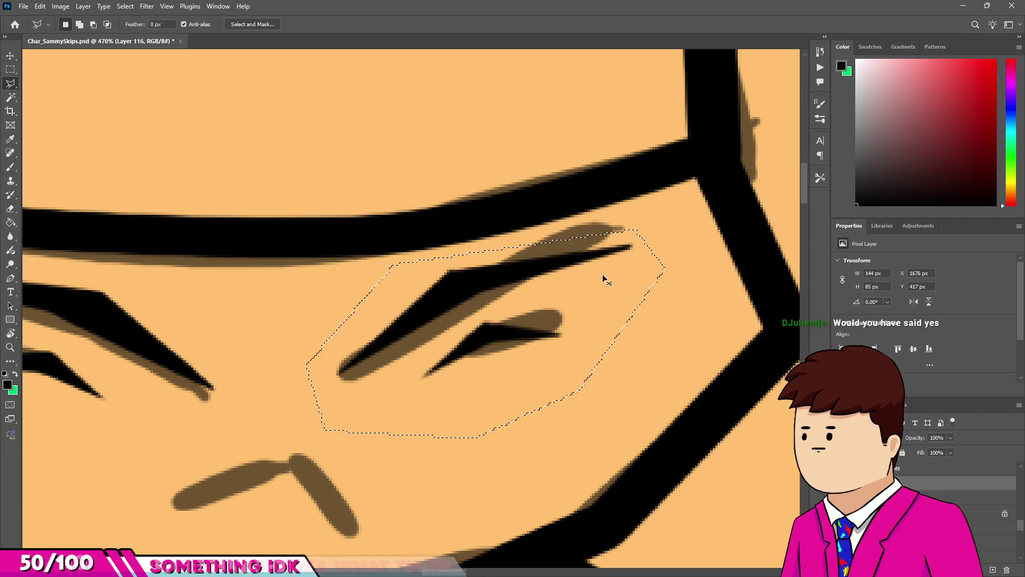
Rotate the selected eye slightly with Free Transform and deselect it.
key(ctrl+t)
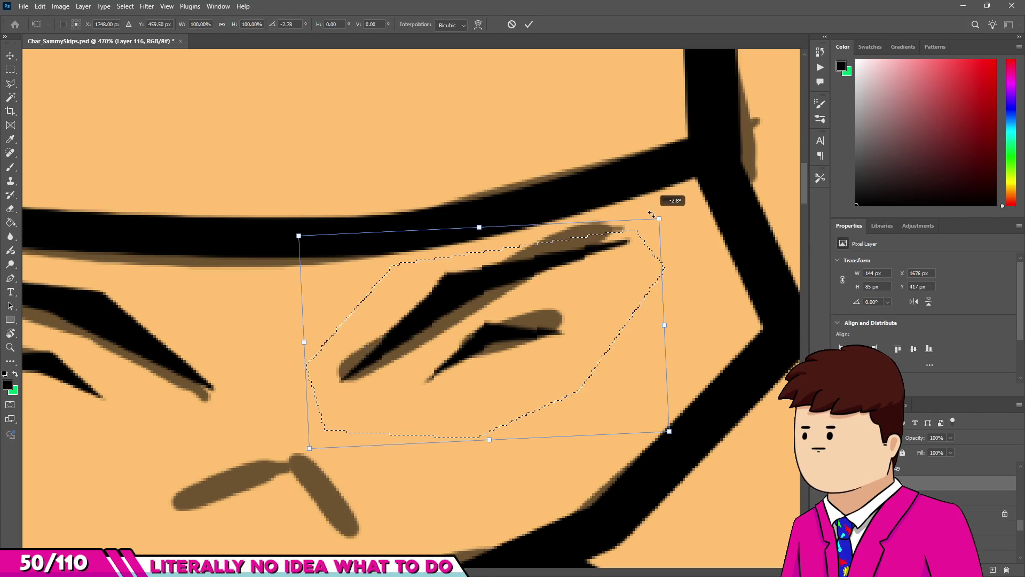
key(Return)
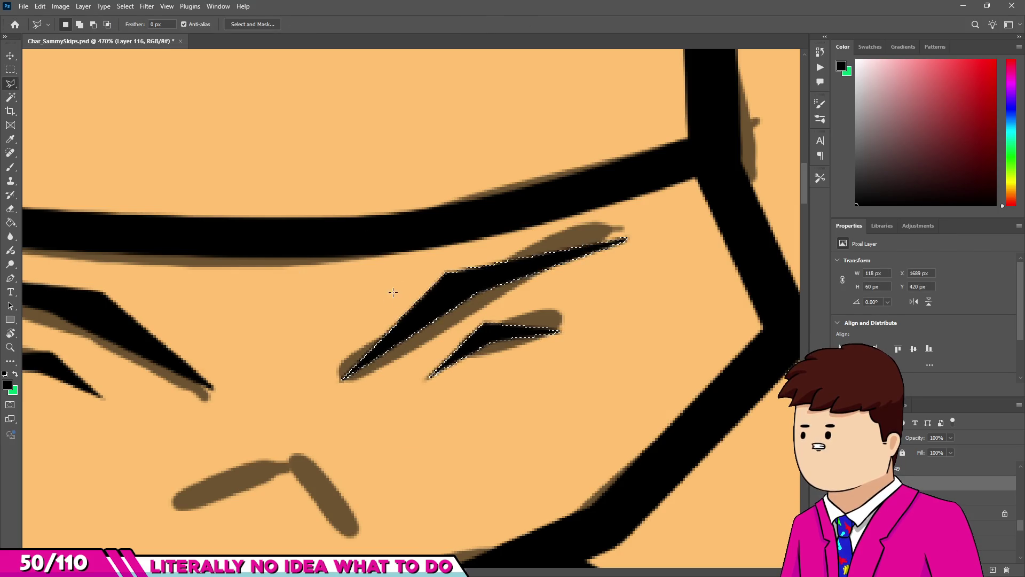
key(m)
click(353, 304)
scroll(353, 304, down, 5)
scroll(357, 307, up, 3)
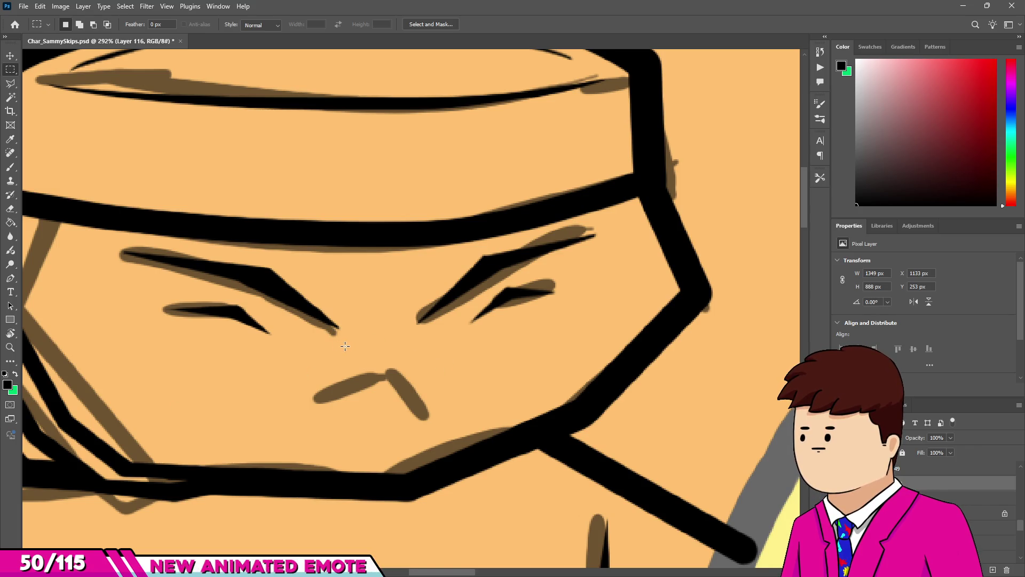
Paint the mouth chevron in black, then erase the left arm's edges to taper it.
key(b)
mouse_move(327, 397)
mouse_down()
mouse_move(378, 367)
mouse_move(422, 412)
mouse_move(377, 389)
mouse_up()
key(e)
scroll(376, 398, up, 5)
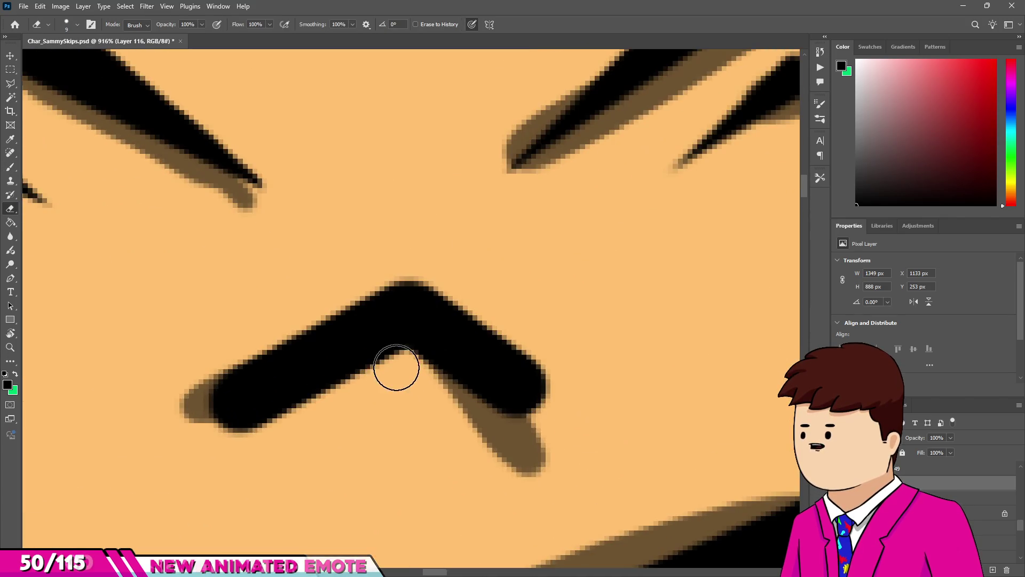
mouse_move(187, 431)
mouse_down()
mouse_move(398, 389)
mouse_move(559, 426)
mouse_up()
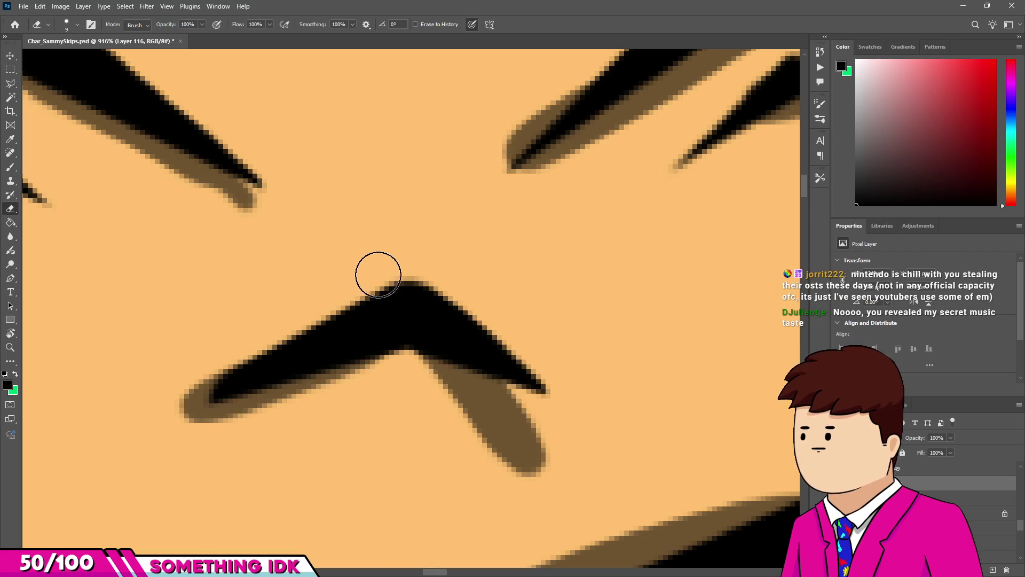
drag(179, 392, 353, 332)
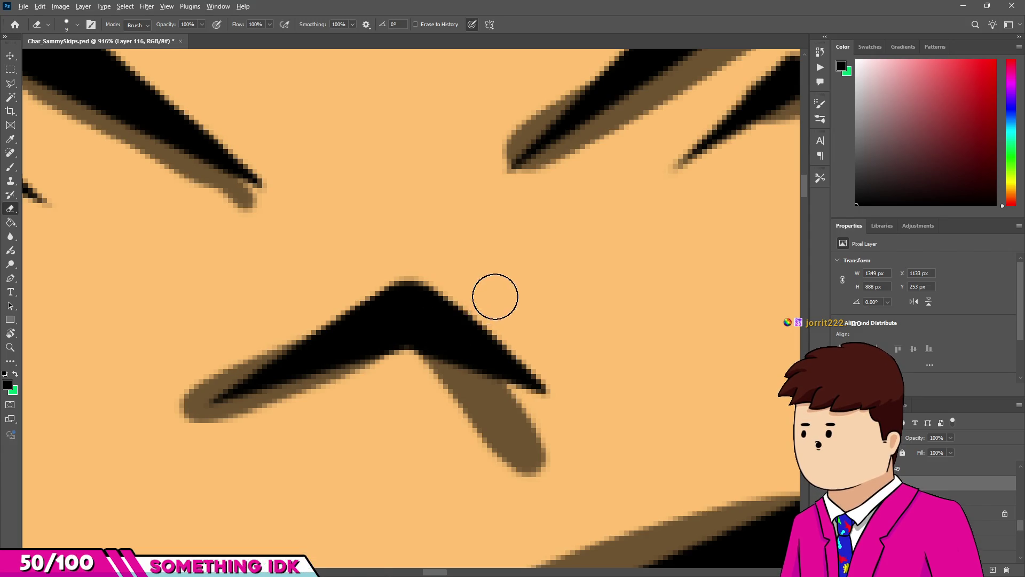
scroll(485, 342, down, 6)
scroll(471, 342, down, 3)
scroll(459, 342, up, 4)
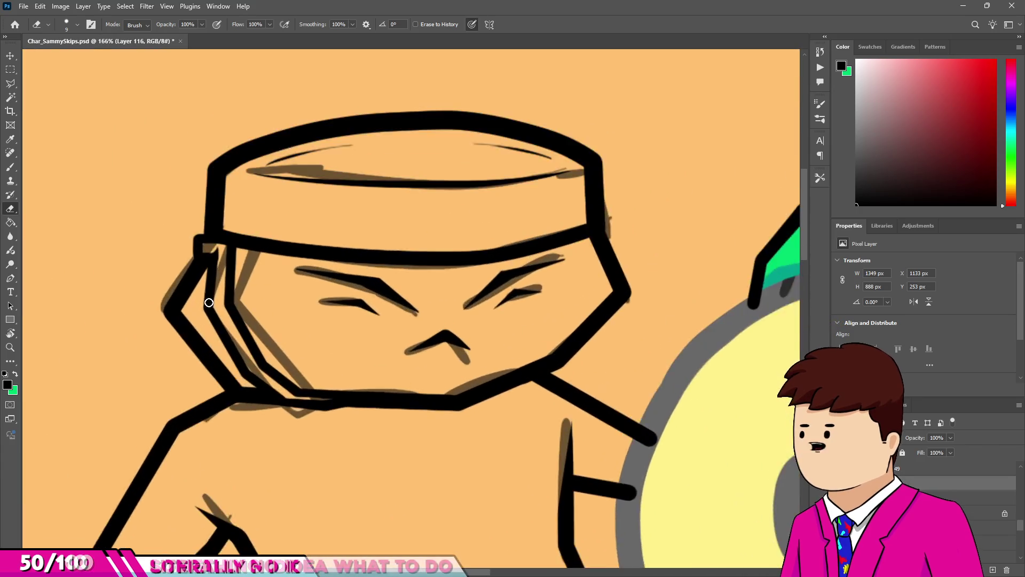
Duplicate the hand linework layer, Layer 119.
scroll(453, 343, down, 2)
scroll(453, 343, down, 2)
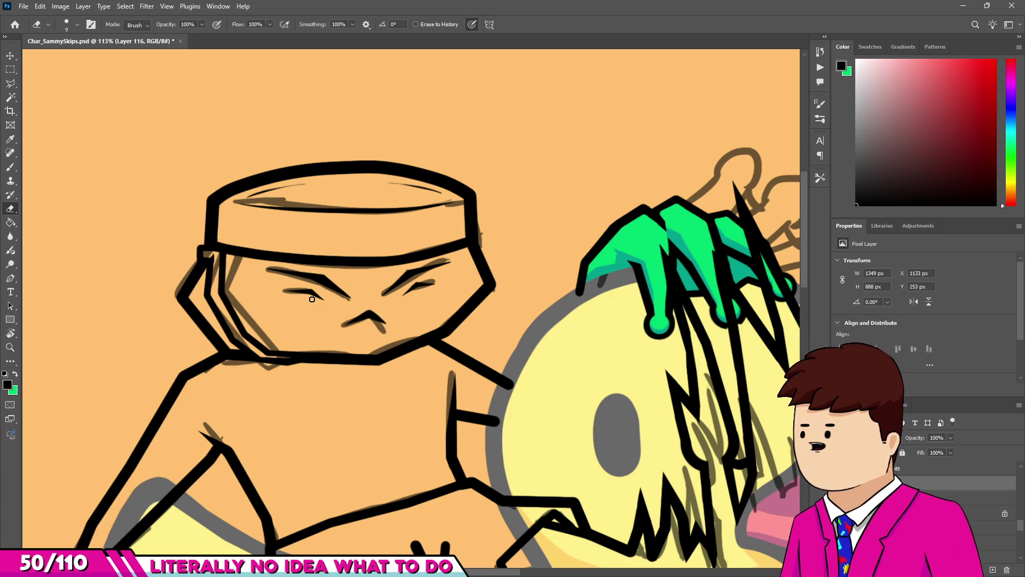
scroll(199, 294, down, 2)
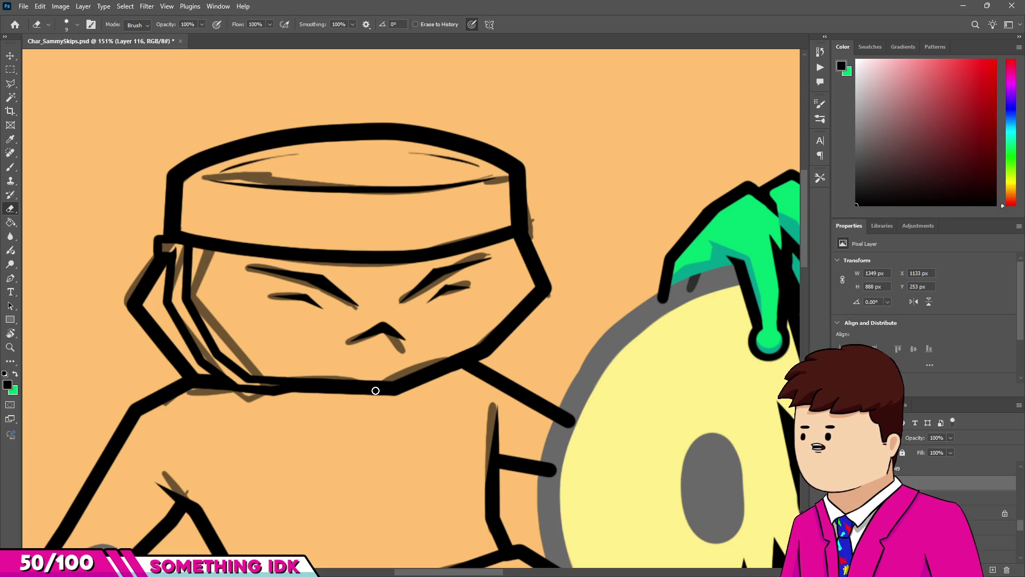
scroll(375, 390, down, 5)
scroll(257, 396, up, 2)
key(ctrl+z)
key(ctrl+shift+z)
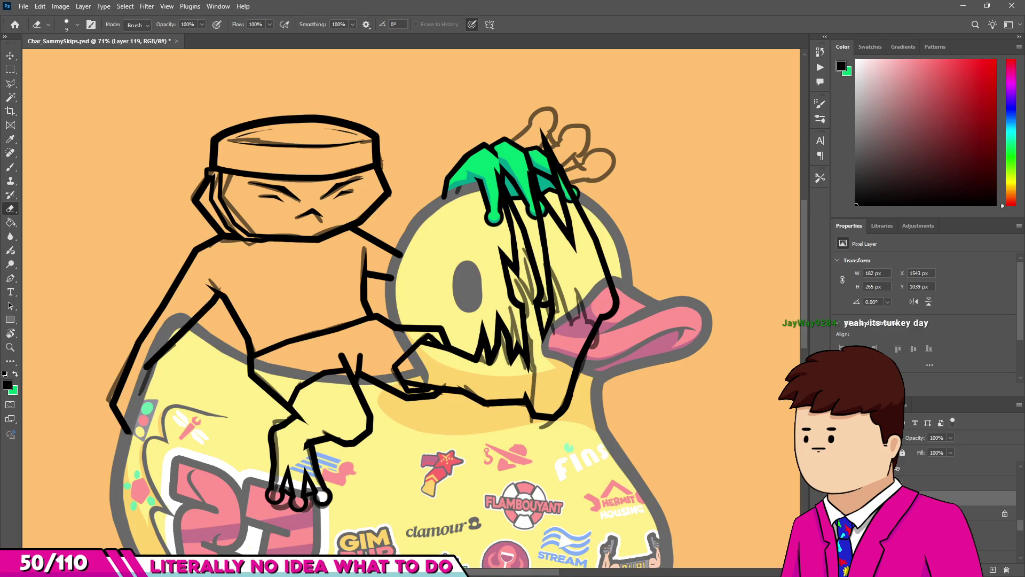
key(ctrl+j)
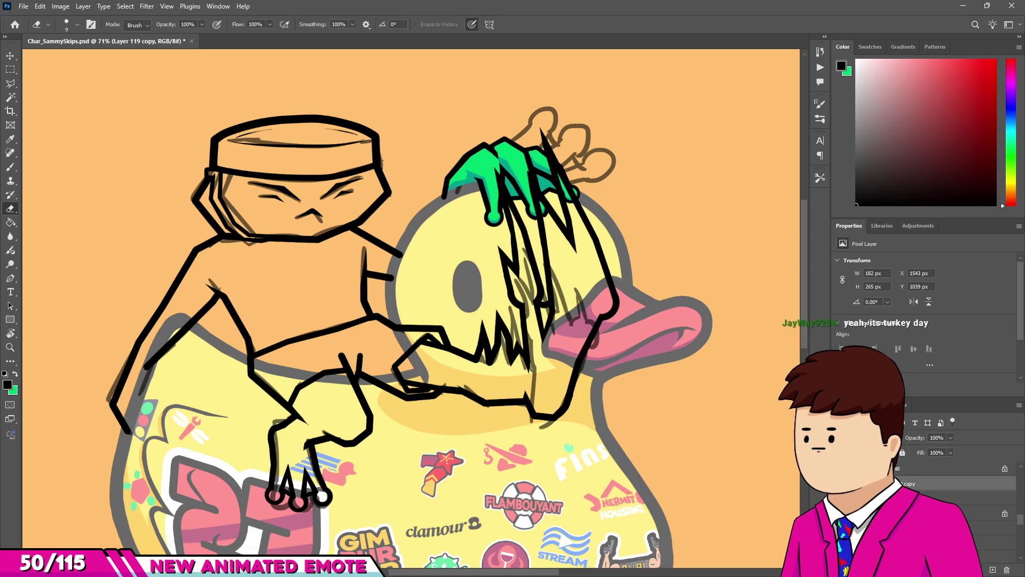
Merge the linework layers into one from the Layers panel menu.
scroll(955, 491, down, 1)
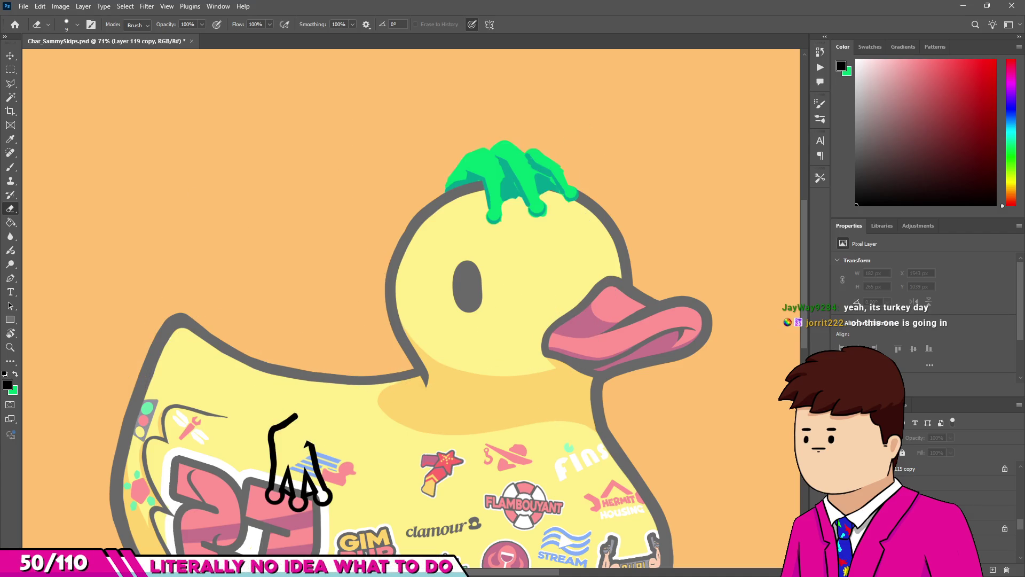
click(1019, 405)
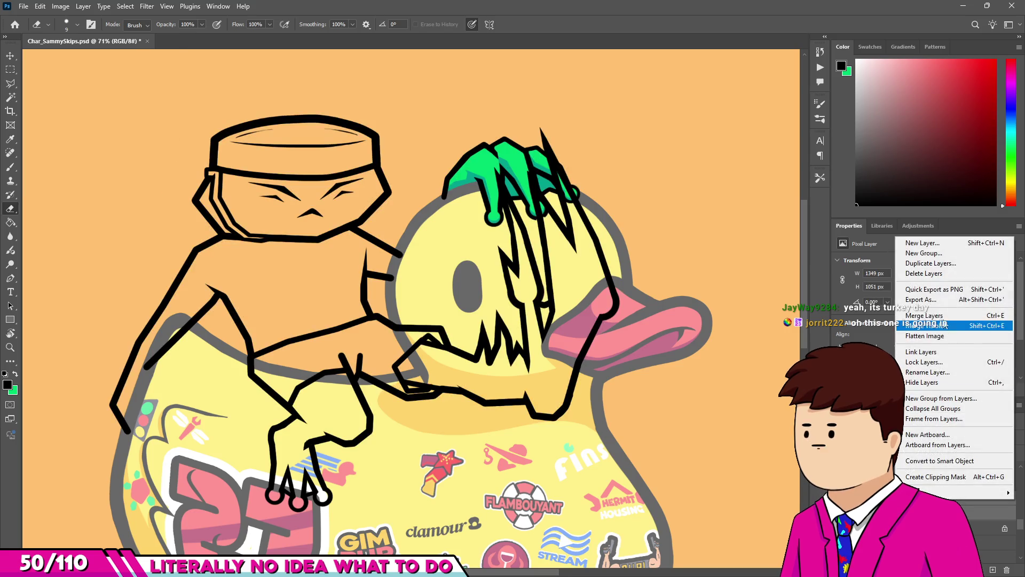
click(926, 325)
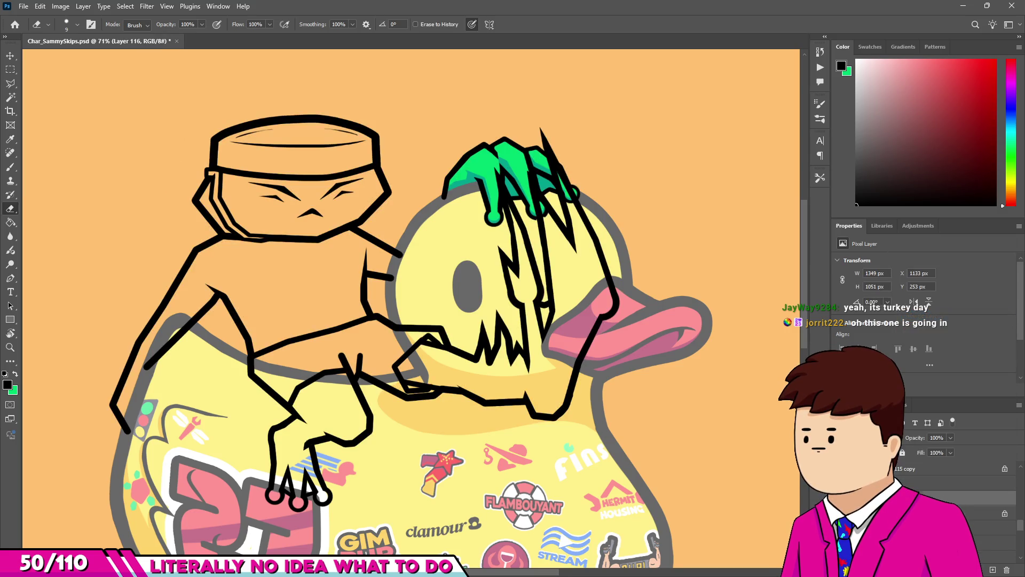
Set the brush colour to green and unlock the colour layer.
key(b)
scroll(479, 162, up, 3)
alt+click(479, 161)
scroll(479, 161, down, 2)
scroll(208, 248, up, 5)
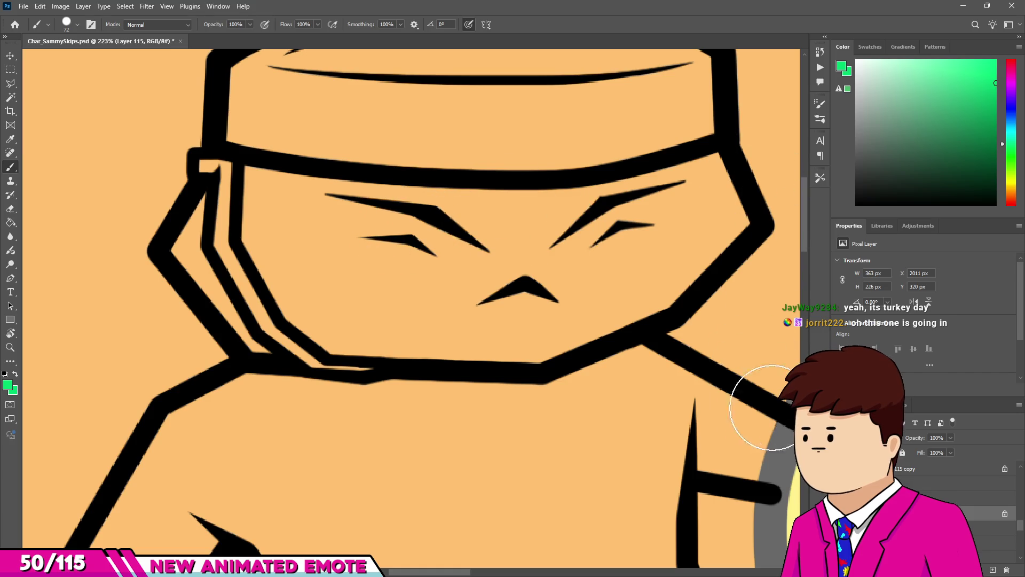
click(1005, 513)
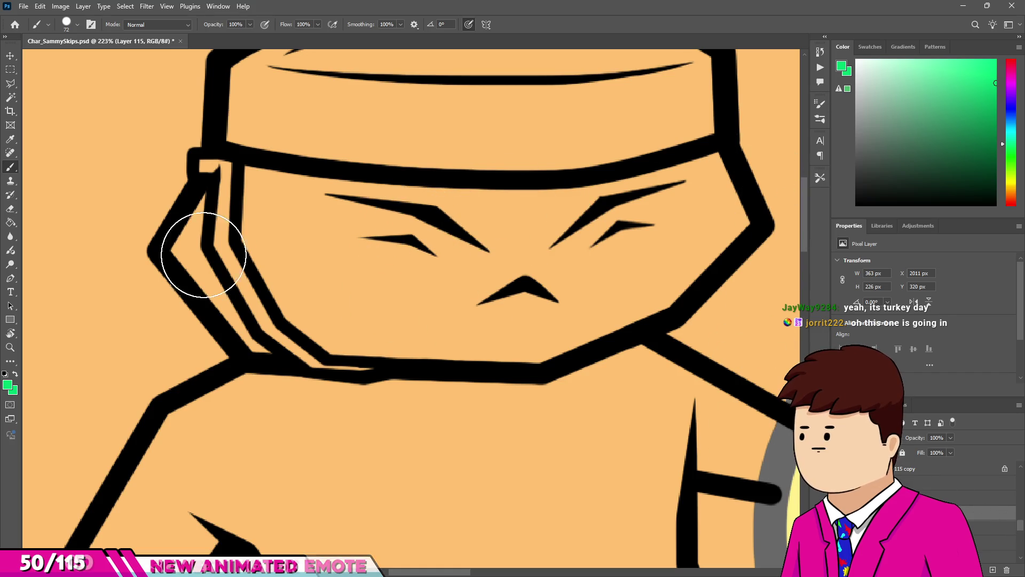
Paint the face green across the left side, eyes, nose and left cheek.
mouse_move(203, 251)
mouse_down()
mouse_move(263, 187)
mouse_move(249, 254)
mouse_up()
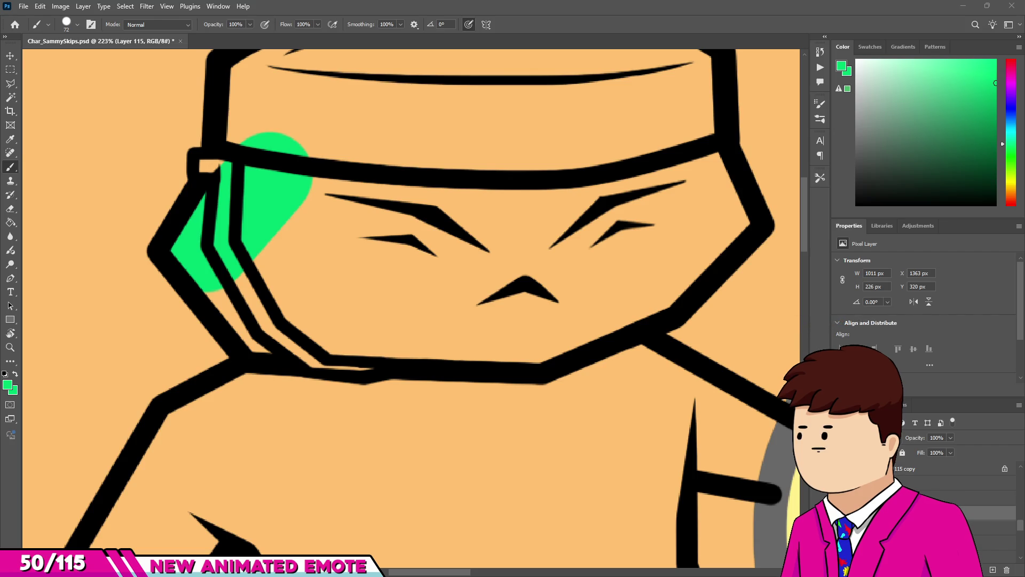
mouse_move(222, 257)
mouse_down()
mouse_move(286, 298)
mouse_move(512, 335)
mouse_move(659, 270)
mouse_move(702, 229)
mouse_move(692, 171)
mouse_up()
mouse_move(527, 245)
mouse_down()
mouse_move(366, 229)
mouse_move(451, 217)
mouse_move(487, 256)
mouse_move(282, 260)
mouse_move(422, 278)
mouse_up()
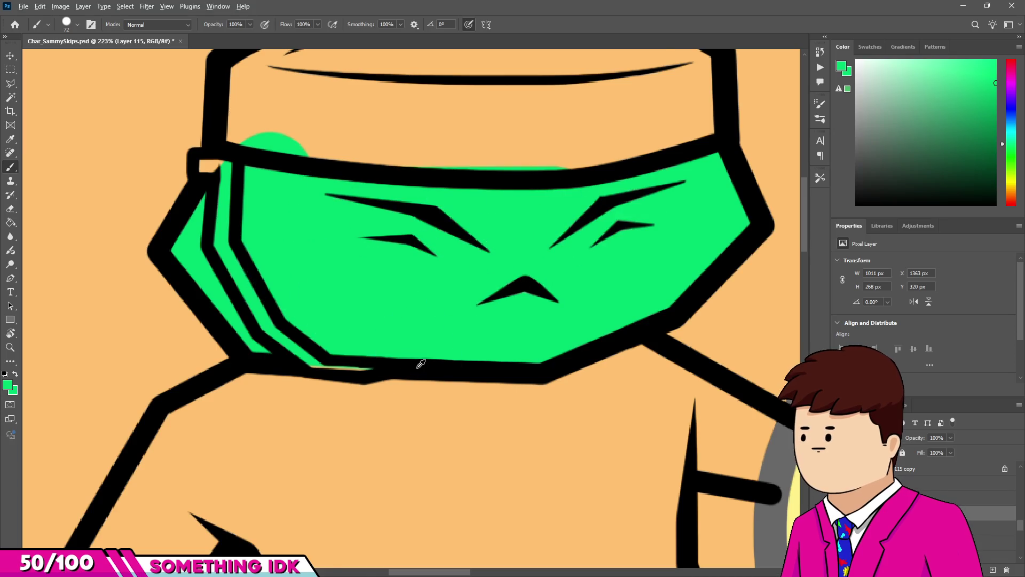
scroll(341, 320, down, 3)
scroll(341, 320, up, 3)
click(363, 350)
scroll(305, 378, down, 3)
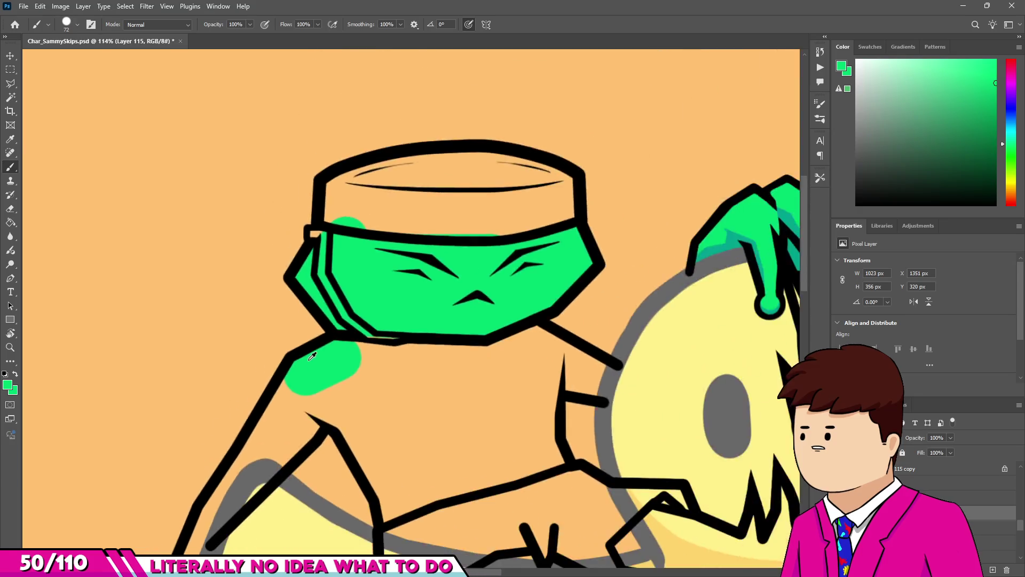
Paint green bands along the character's left arm.
scroll(240, 454, up, 5)
mouse_move(228, 481)
mouse_down()
mouse_move(319, 410)
mouse_move(347, 348)
mouse_move(338, 382)
mouse_move(338, 362)
mouse_move(297, 423)
mouse_up()
scroll(481, 230, up, 3)
scroll(331, 374, down, 3)
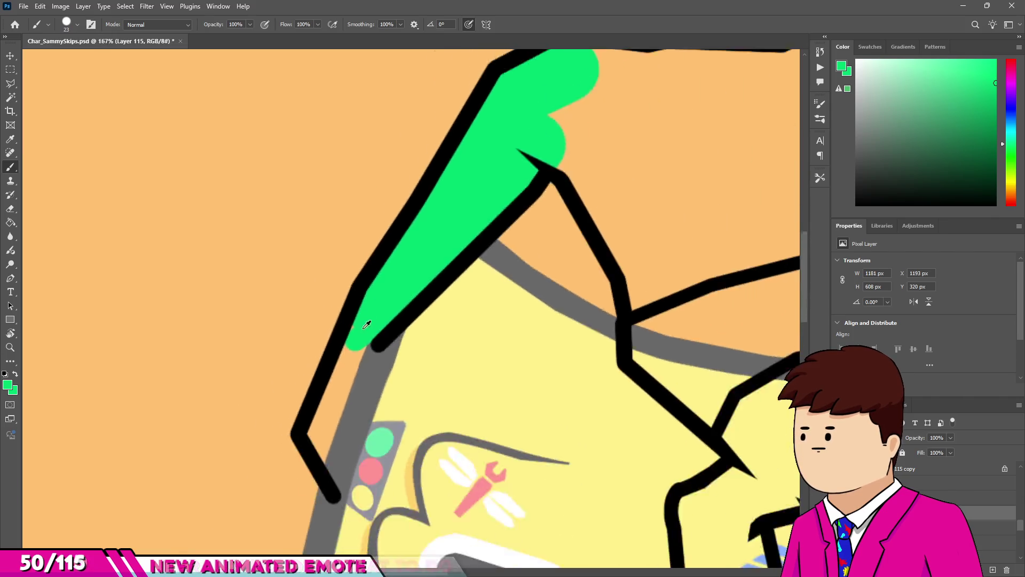
scroll(362, 326, up, 3)
scroll(370, 320, down, 5)
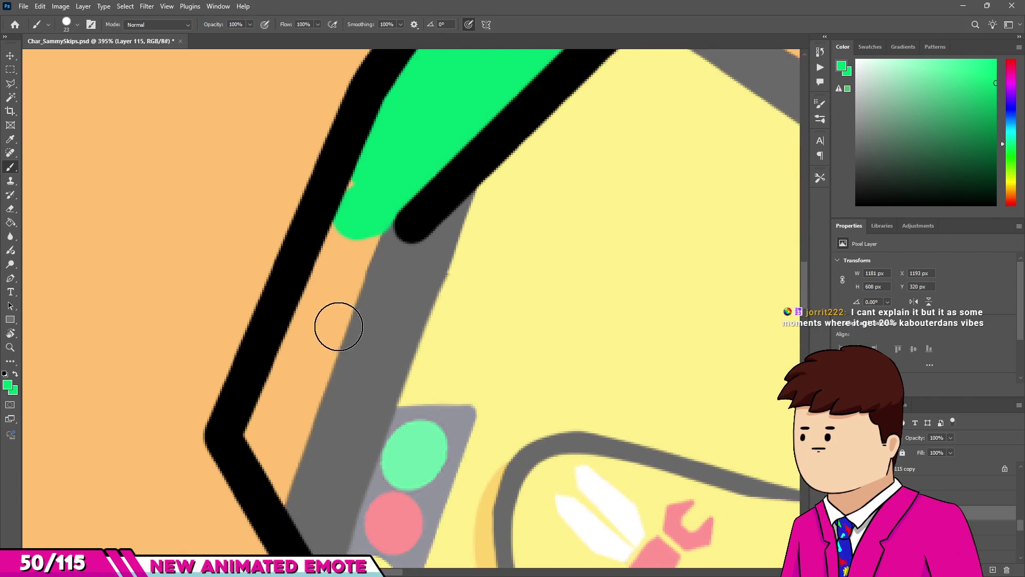
shift+click(263, 457)
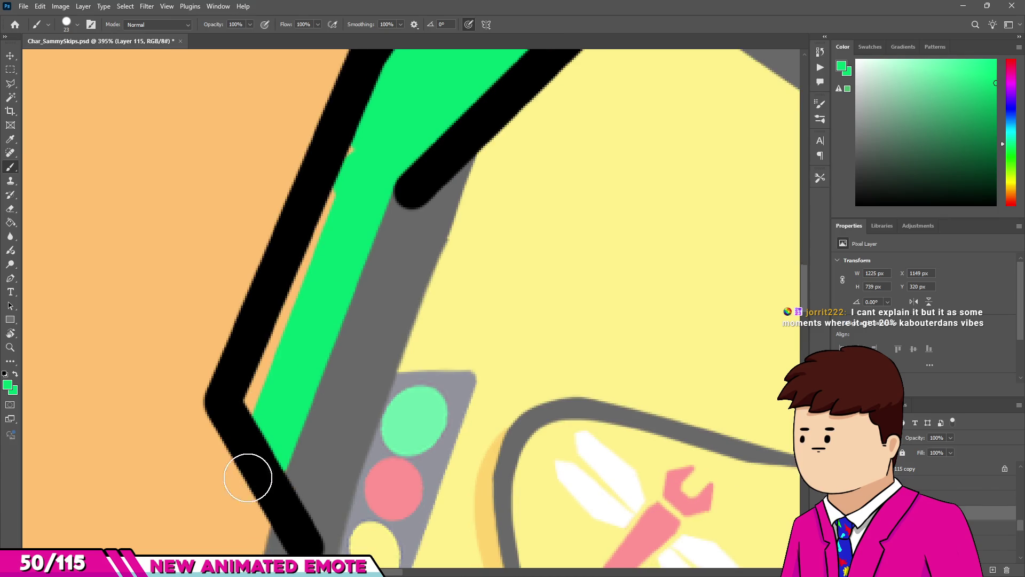
Erase the stray green strip along the outline's inner edge with a size 20 eraser.
key(e)
drag(233, 477, 242, 477)
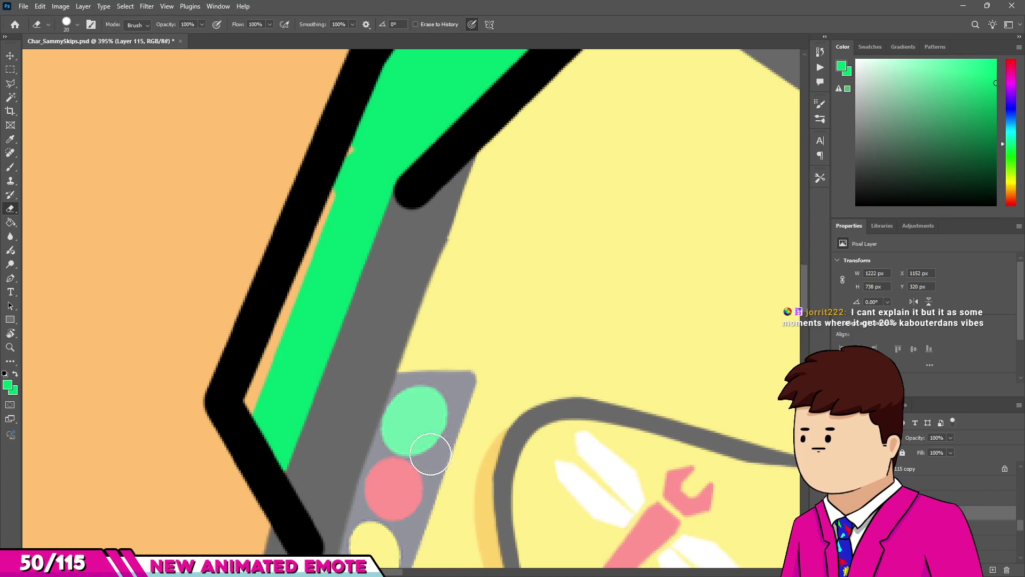
scroll(515, 339, up, 2)
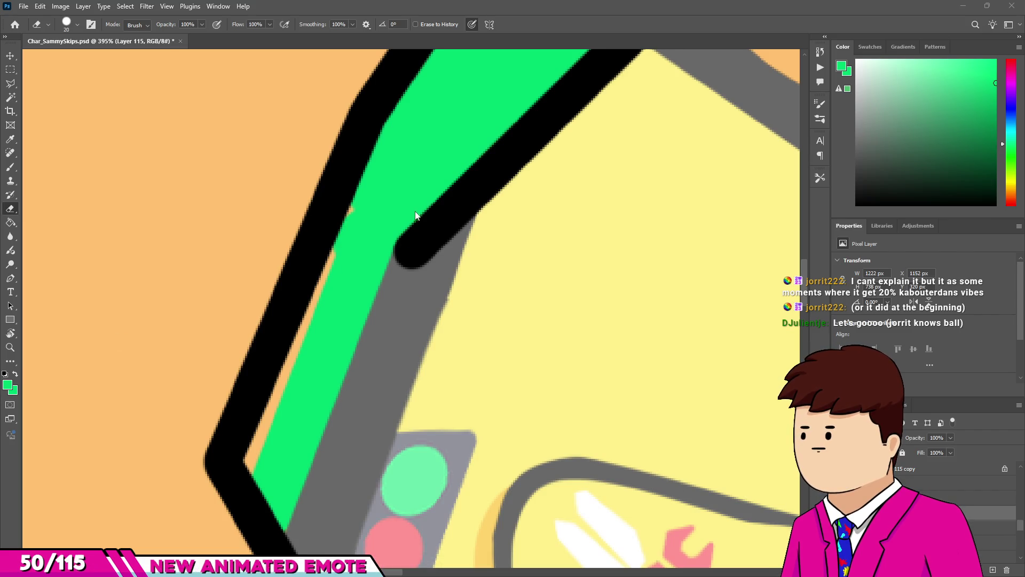
scroll(392, 286, up, 2)
mouse_move(290, 429)
mouse_down()
mouse_move(368, 219)
mouse_move(424, 115)
mouse_up()
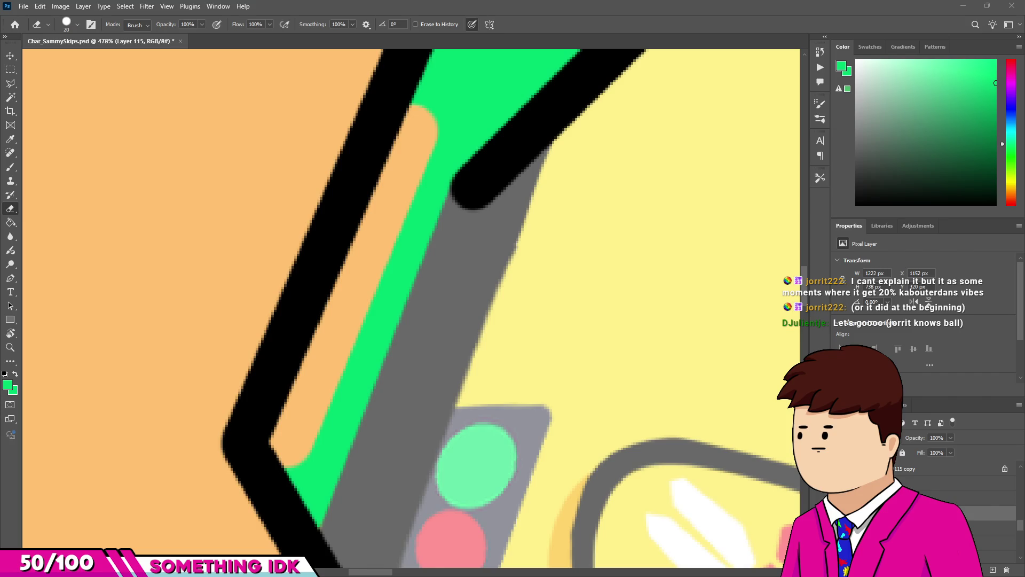
scroll(299, 407, down, 2)
scroll(270, 384, down, 2)
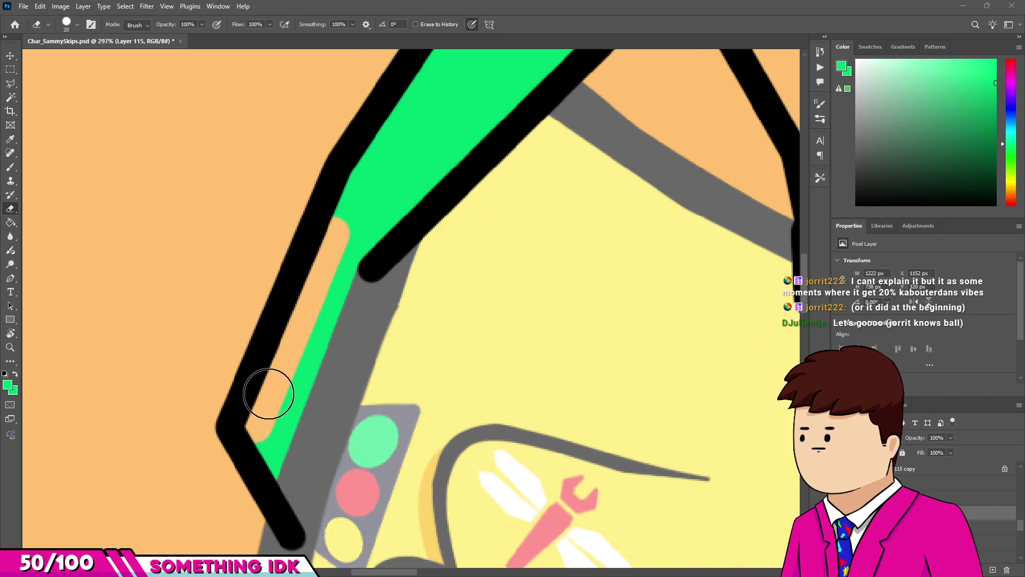
Repaint the orange gap beside the arm and the lower arm edge green.
key(b)
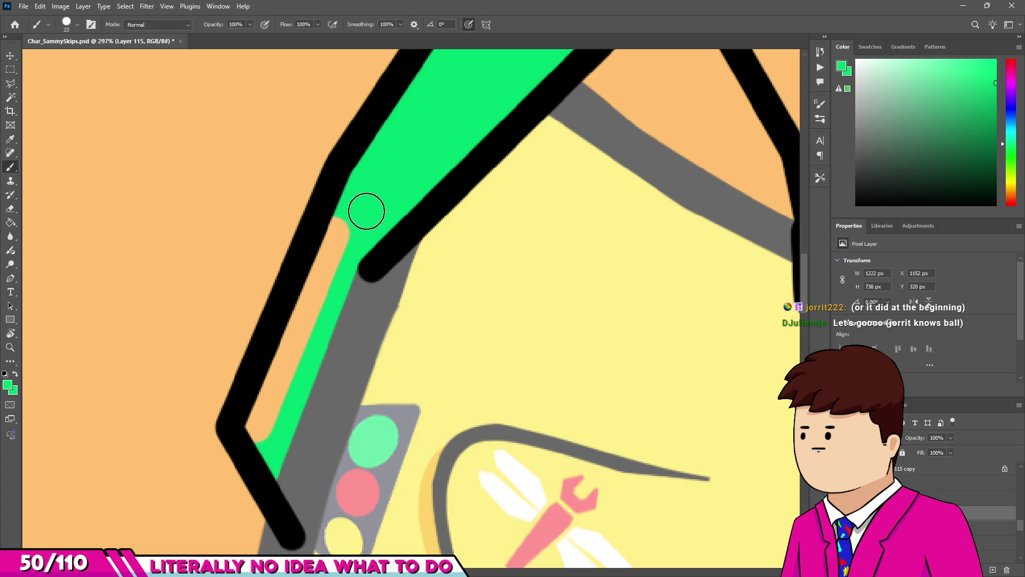
drag(345, 207, 252, 428)
scroll(252, 428, down, 10)
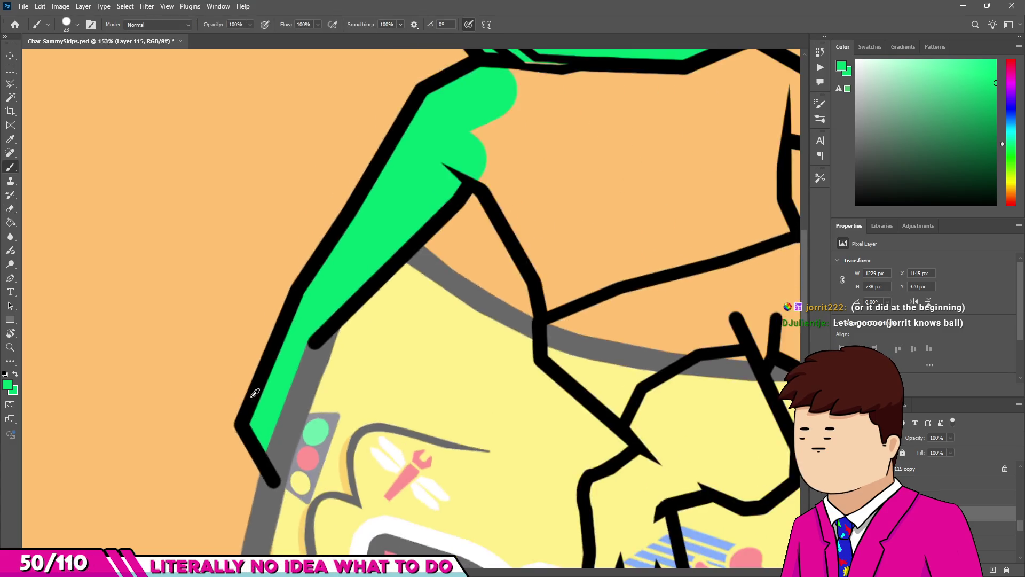
scroll(333, 305, up, 8)
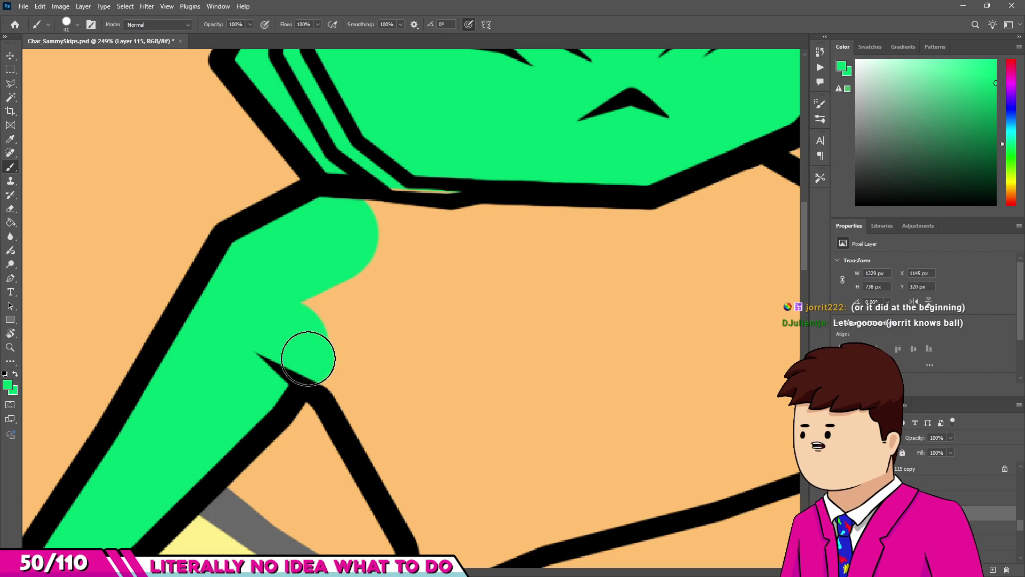
scroll(352, 385, down, 2)
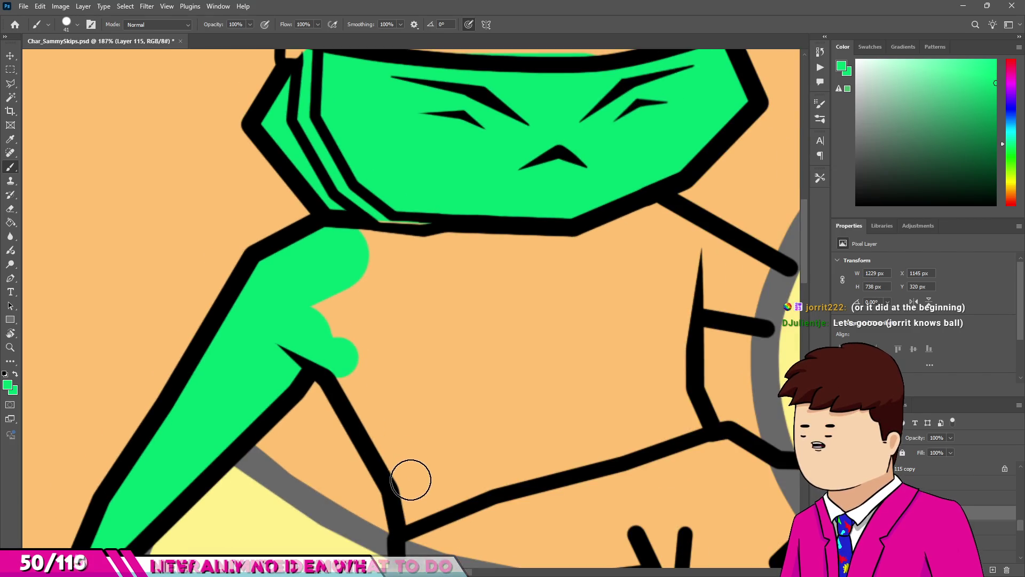
shift+click(415, 513)
scroll(415, 512, down, 1)
click(464, 472)
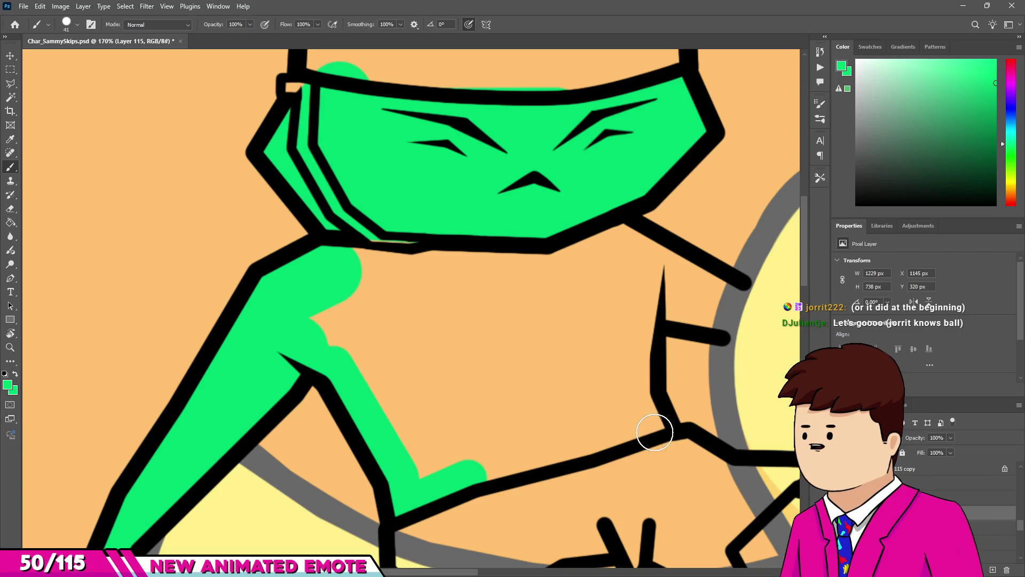
Paint green strokes along the upper arm and forearm up to the hand.
shift+click(660, 425)
drag(649, 395, 633, 392)
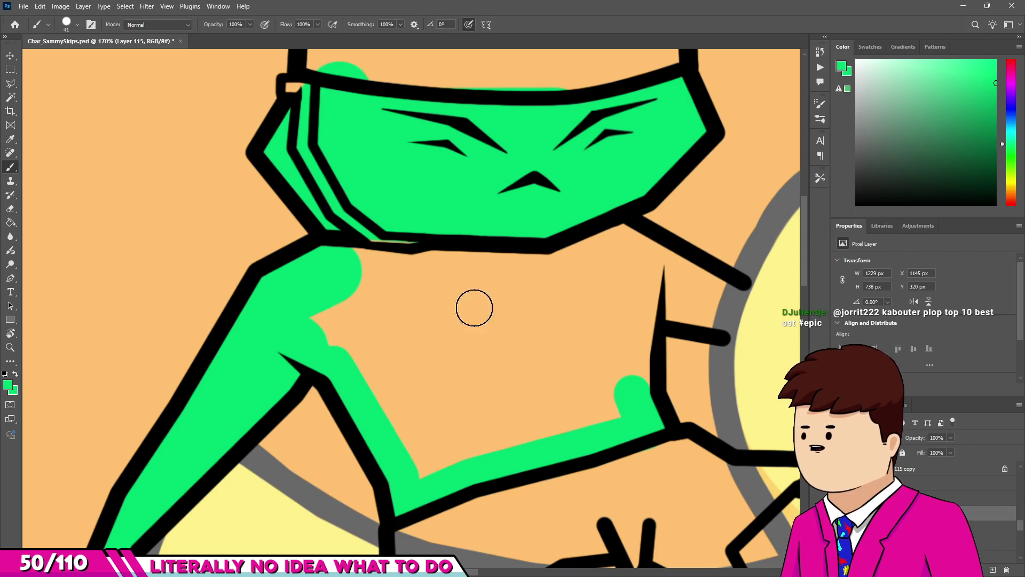
click(311, 313)
shift+click(424, 473)
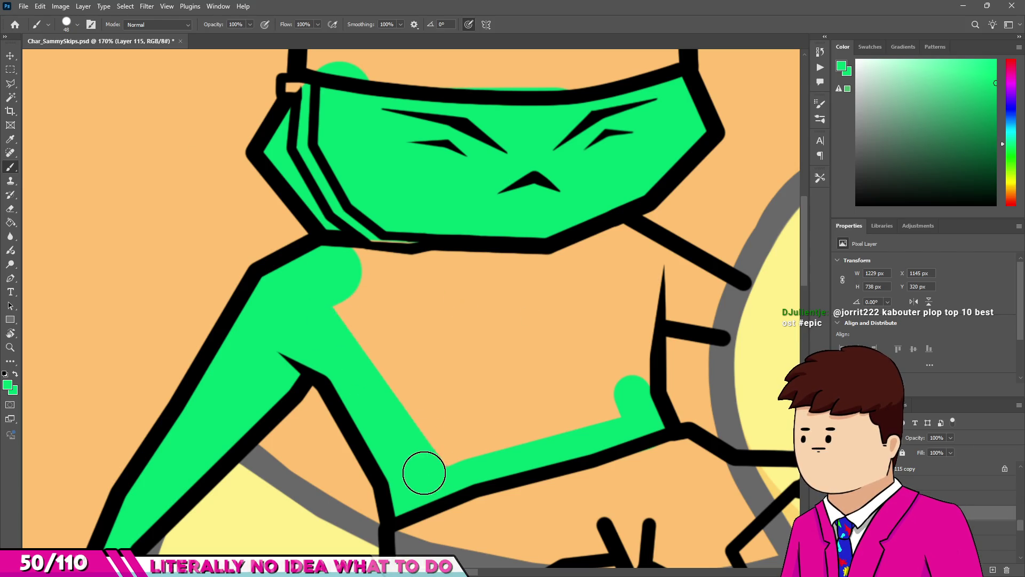
shift+click(633, 397)
shift+click(634, 304)
Fill the side and front of the chest green and dab green onto the hand.
mouse_move(634, 303)
mouse_down()
mouse_move(664, 307)
mouse_move(703, 286)
mouse_move(663, 258)
mouse_move(606, 240)
mouse_move(638, 287)
mouse_move(577, 256)
mouse_up()
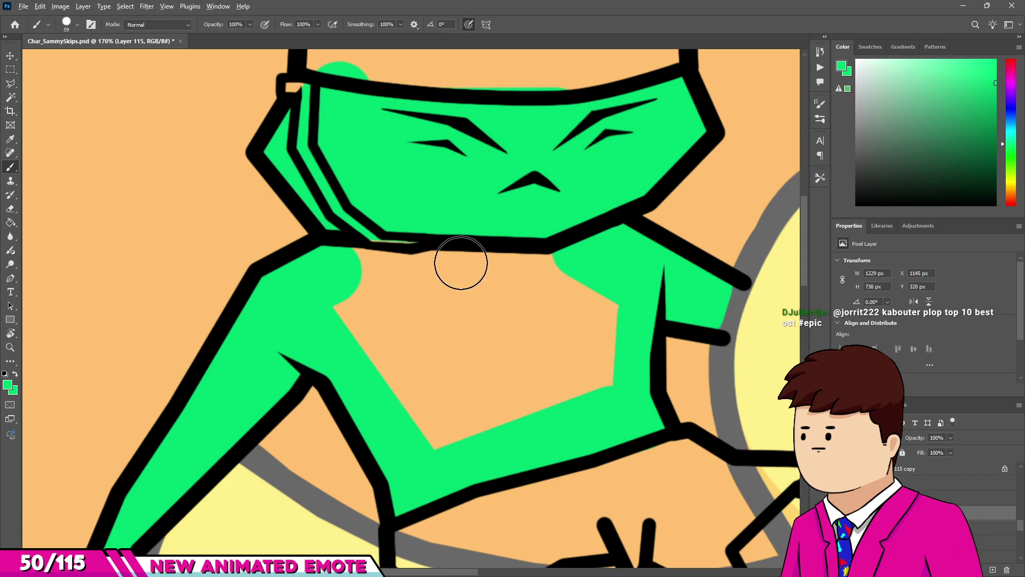
mouse_move(428, 268)
mouse_down()
mouse_move(384, 268)
mouse_move(360, 293)
mouse_up()
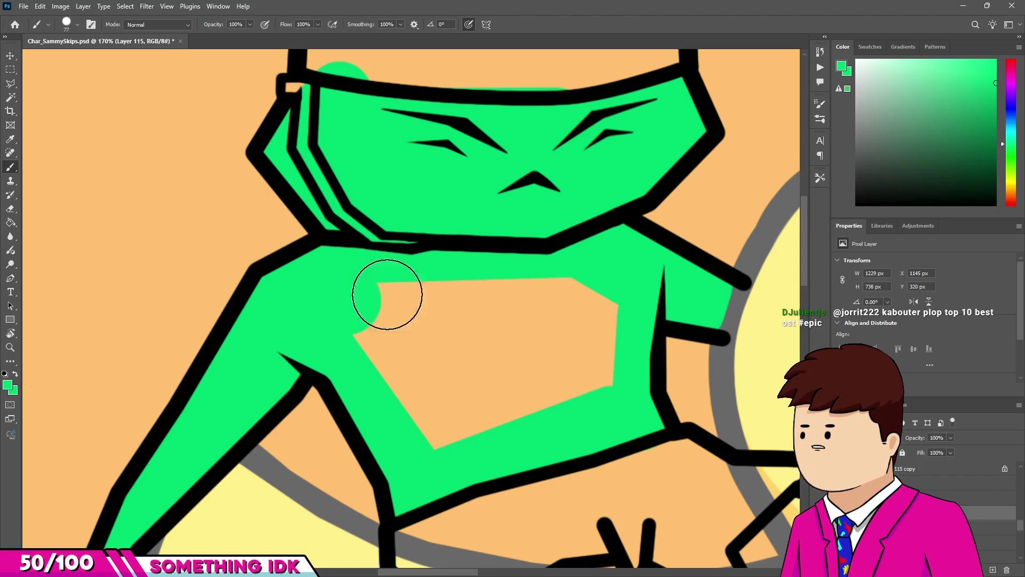
shift+click(607, 299)
mouse_move(370, 342)
mouse_down()
mouse_move(562, 325)
mouse_move(530, 407)
mouse_move(545, 400)
mouse_move(457, 416)
mouse_move(425, 407)
mouse_up()
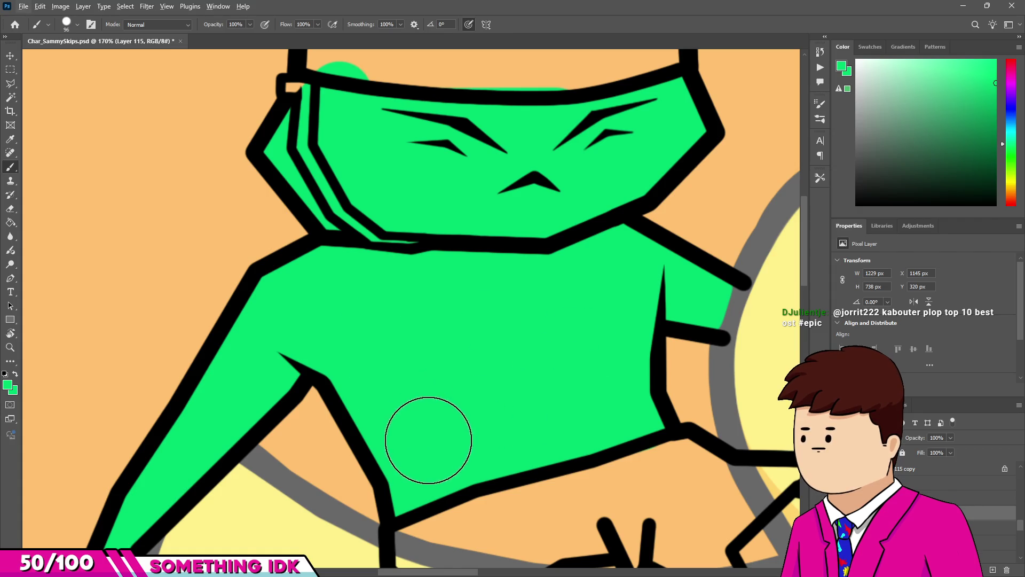
alt+scroll(392, 363, down, 4)
scroll(352, 241, down, 3)
alt+scroll(411, 366, up, 5)
click(410, 353)
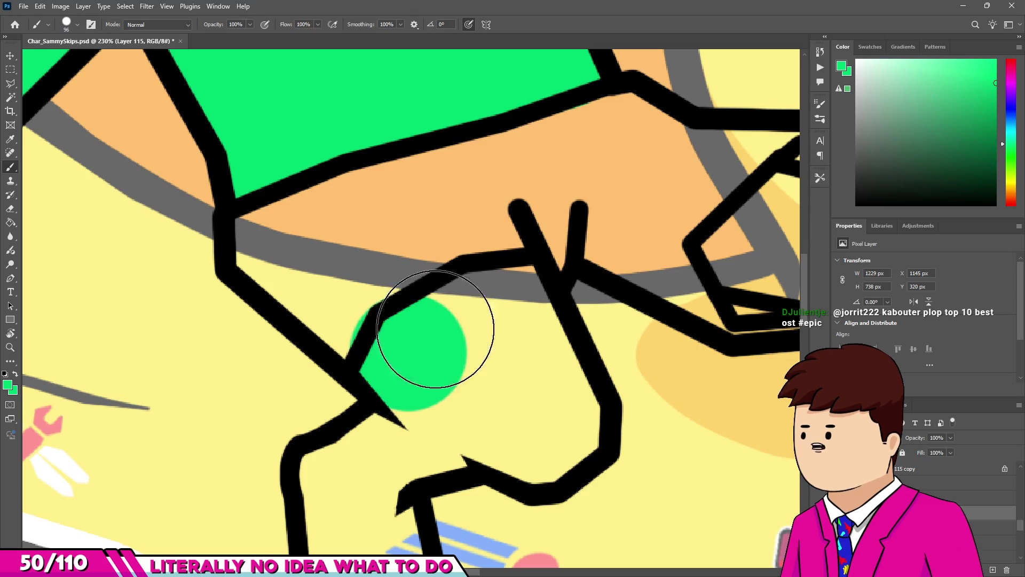
Fill the hand green, shrink the brush to size 27, then switch to the Twitch dashboard.
mouse_move(490, 301)
mouse_down()
mouse_move(527, 407)
mouse_move(543, 419)
mouse_move(424, 378)
mouse_move(443, 386)
mouse_up()
alt+scroll(443, 386, up, 1)
alt+right_click(455, 402)
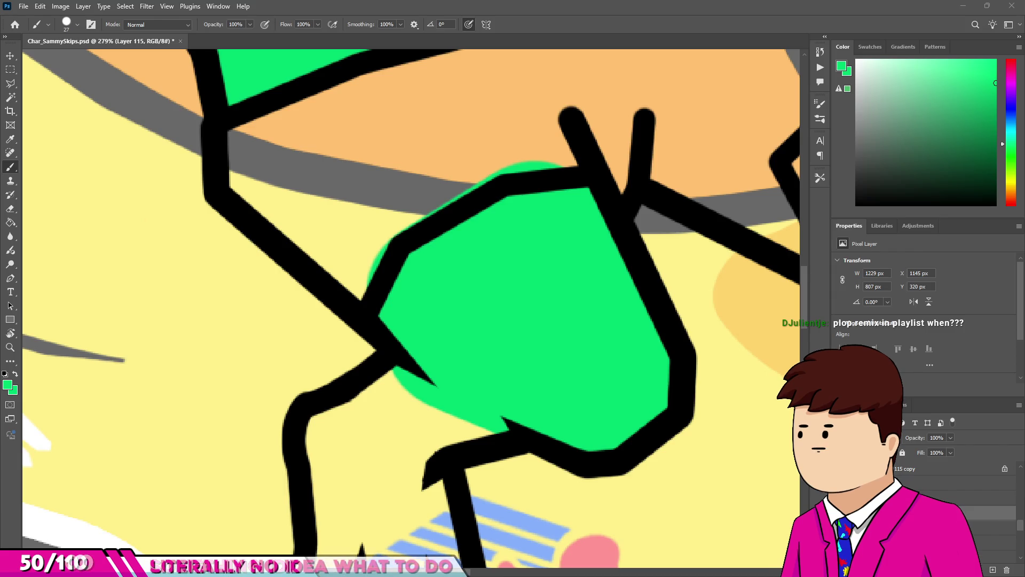
key(alt+Tab)
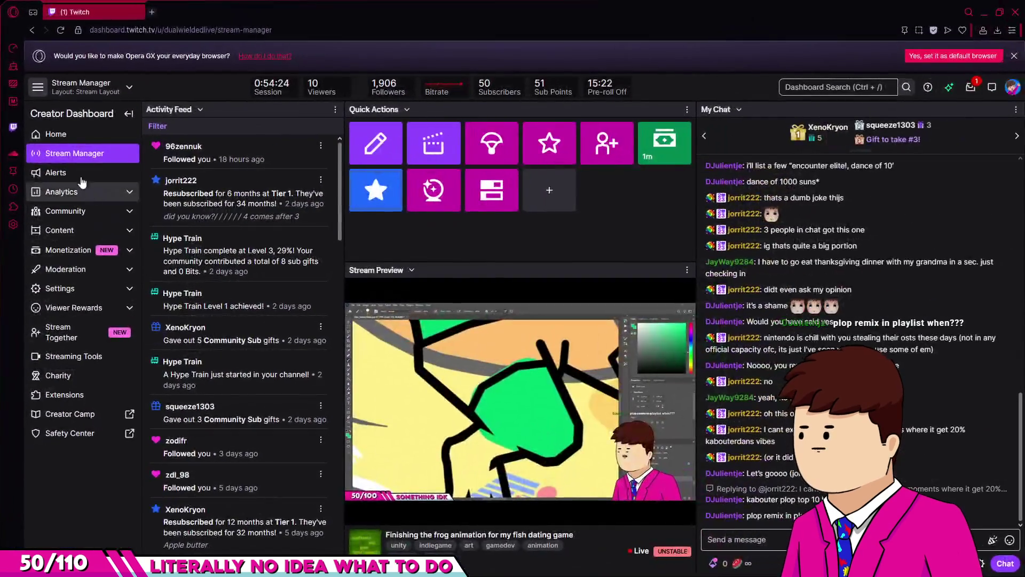
Open the SoundCloud player with kabouterdans results, close it, and return to Photoshop.
click(13, 154)
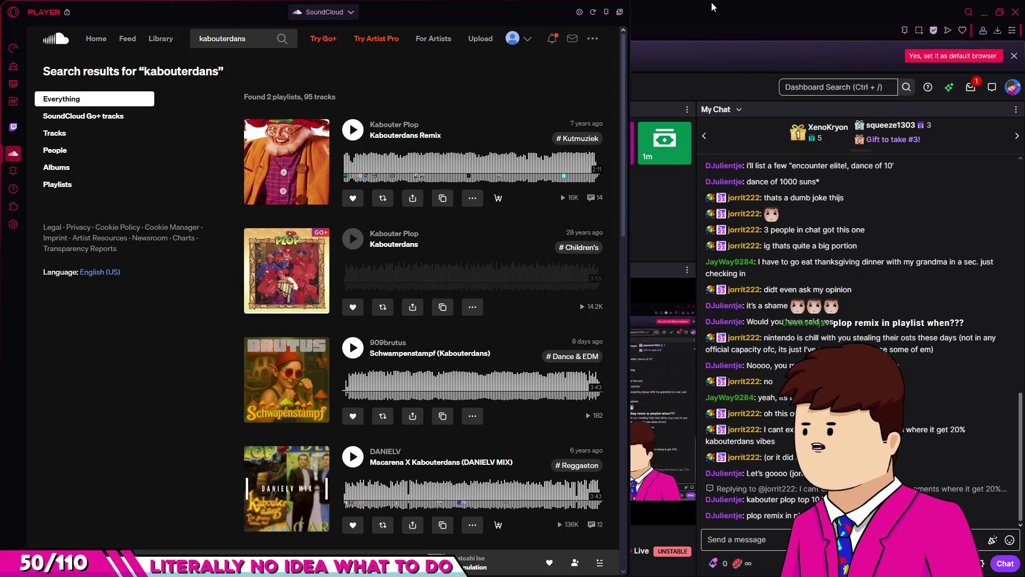
key(Escape)
key(alt+Tab)
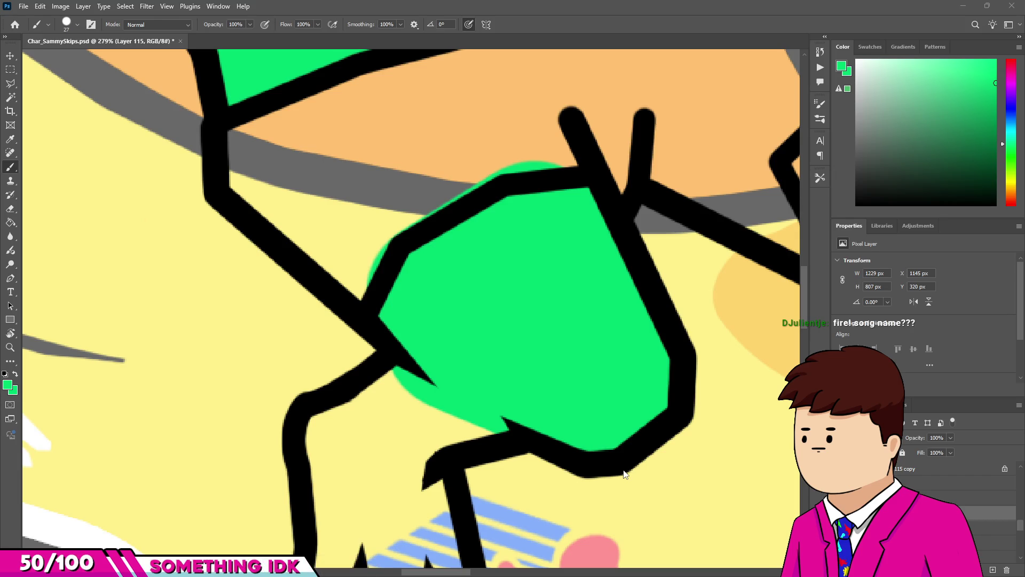
Paint the hand's lower-left edge, finger gaps and three fingertip circles green.
scroll(376, 412, down, 3)
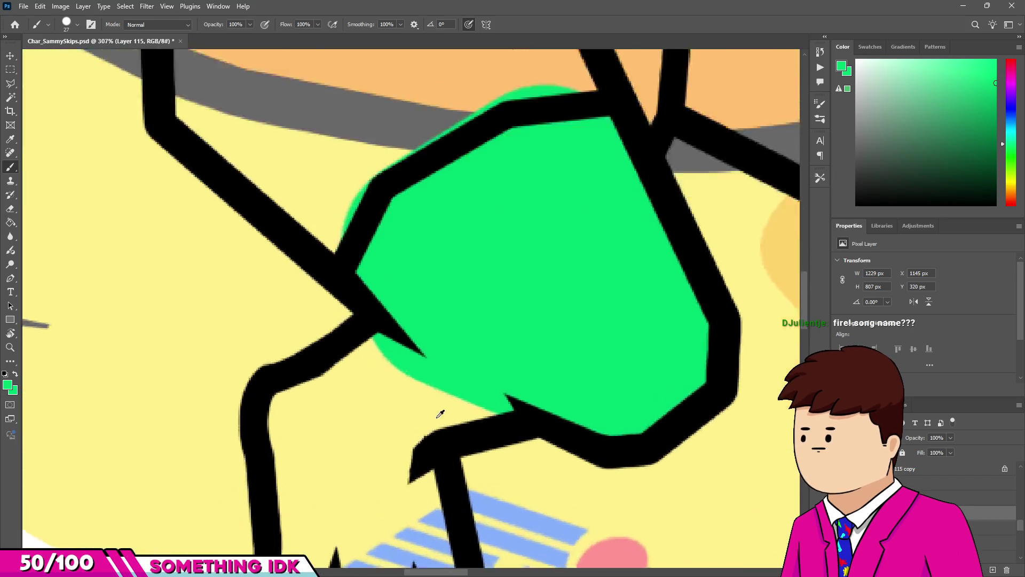
mouse_move(377, 344)
mouse_down()
mouse_move(245, 411)
mouse_move(347, 415)
mouse_up()
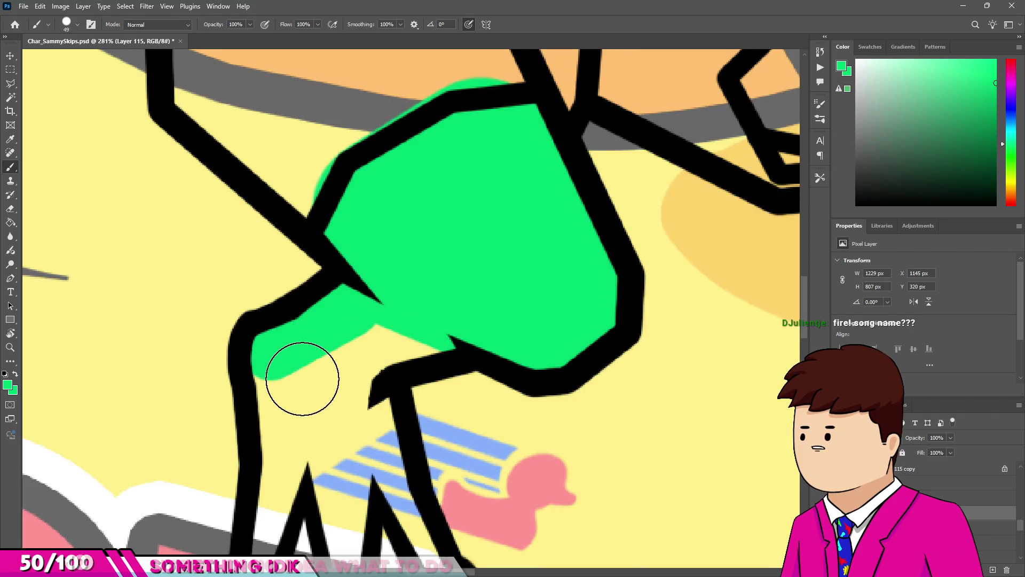
drag(302, 373, 283, 392)
scroll(288, 405, up, 3)
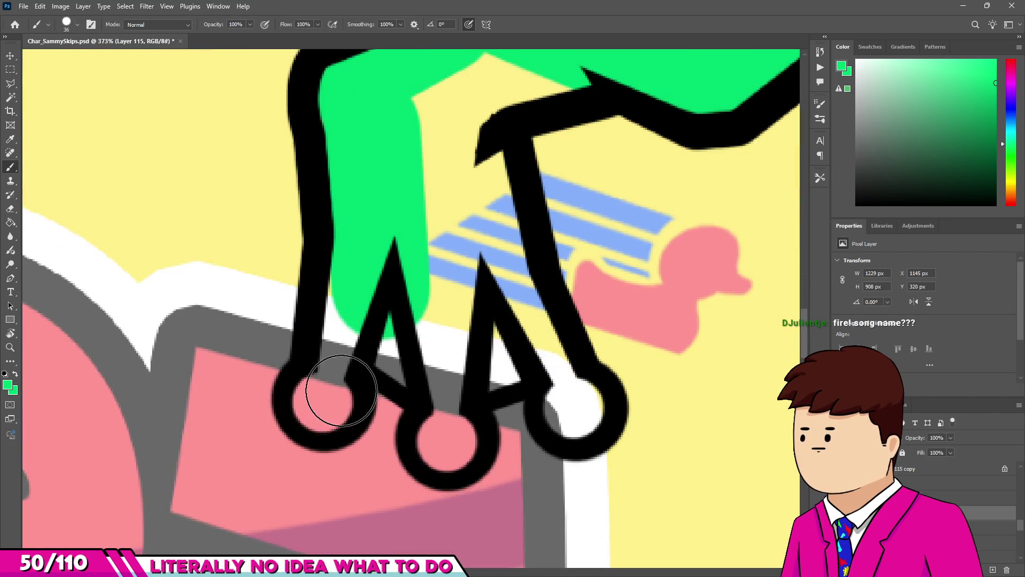
click(323, 402)
drag(363, 275, 355, 333)
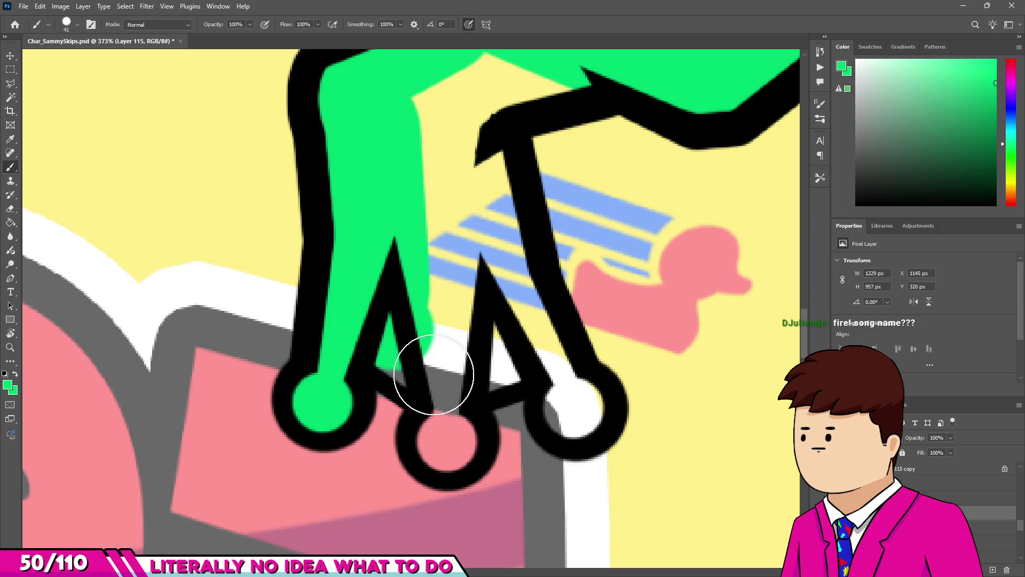
drag(443, 341, 457, 430)
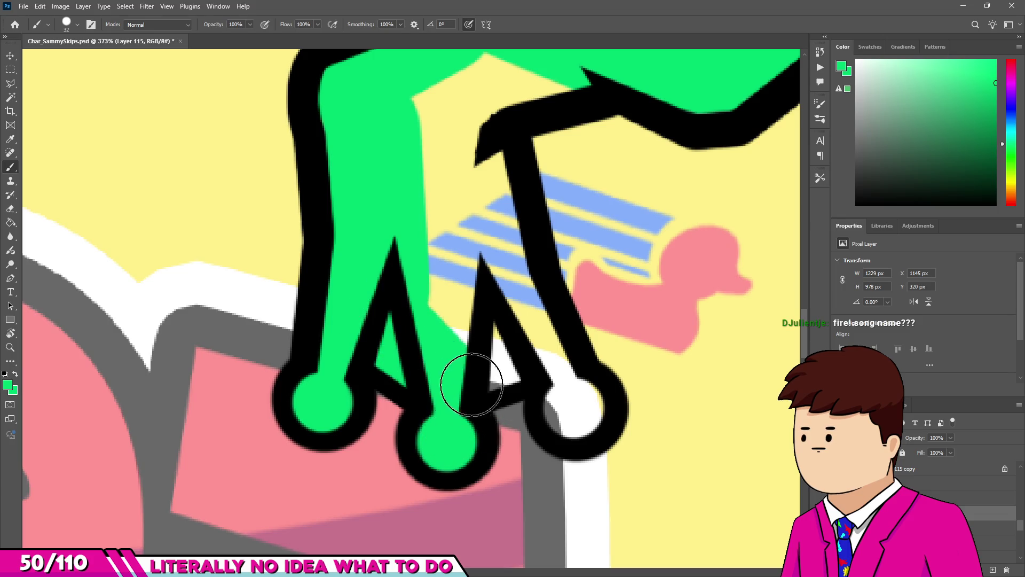
mouse_move(471, 367)
mouse_down()
mouse_move(540, 344)
mouse_move(500, 255)
mouse_up()
click(567, 406)
mouse_move(485, 101)
mouse_down()
mouse_move(577, 80)
mouse_move(499, 81)
mouse_move(428, 160)
mouse_move(463, 271)
mouse_up()
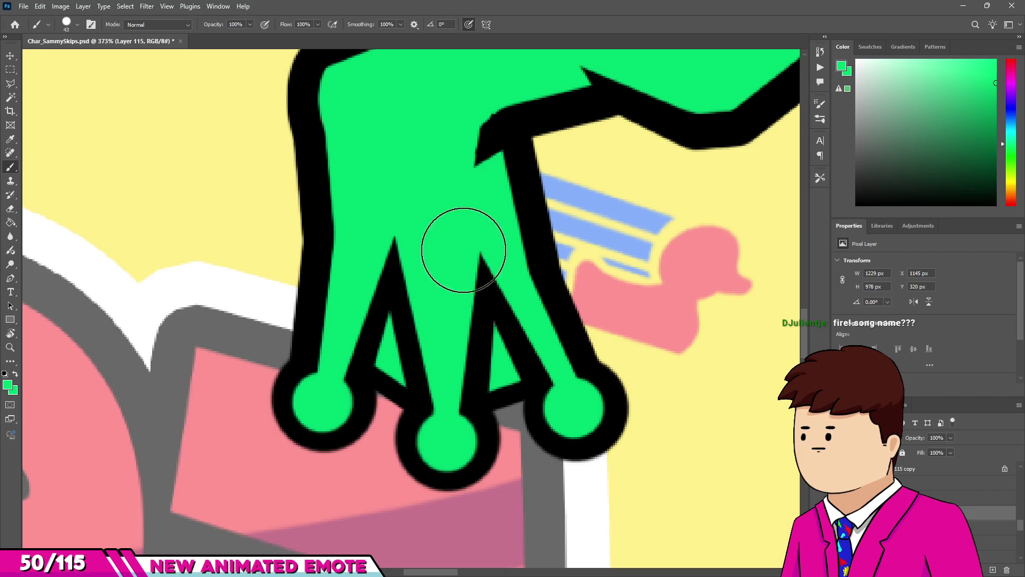
Start a green stroke along the arm crossing the duck.
scroll(462, 271, down, 5)
scroll(361, 284, up, 4)
mouse_move(362, 284)
mouse_down()
mouse_move(554, 304)
mouse_move(595, 321)
mouse_move(611, 347)
mouse_move(746, 349)
mouse_up()
scroll(611, 347, down, 2)
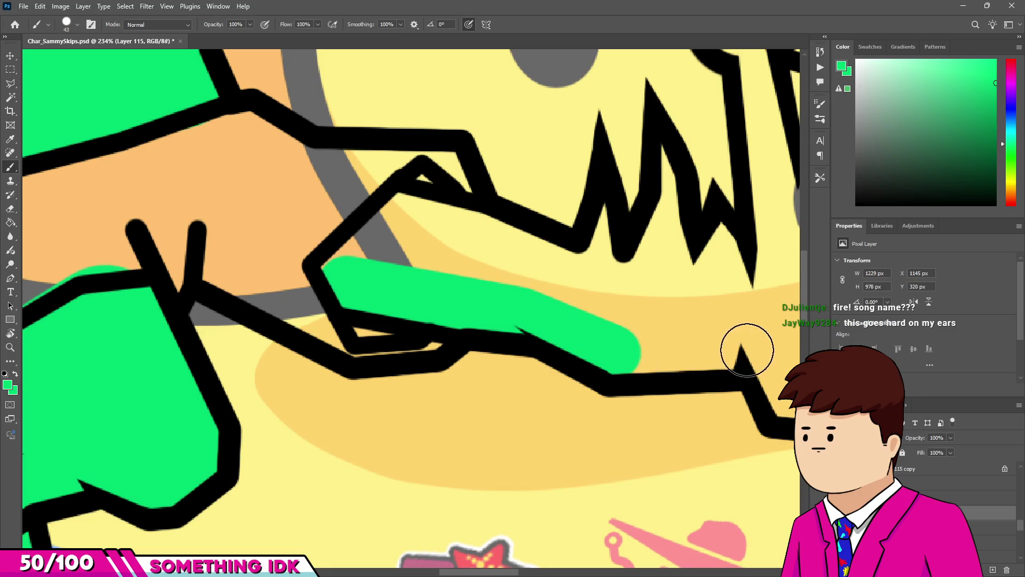
Extend the green fill up along the arm outline, adding a round dab at the top.
scroll(745, 349, down, 3)
scroll(595, 339, up, 4)
mouse_move(595, 338)
mouse_down()
mouse_move(594, 373)
mouse_move(648, 366)
mouse_move(668, 342)
mouse_up()
scroll(668, 342, down, 2)
drag(640, 279, 587, 395)
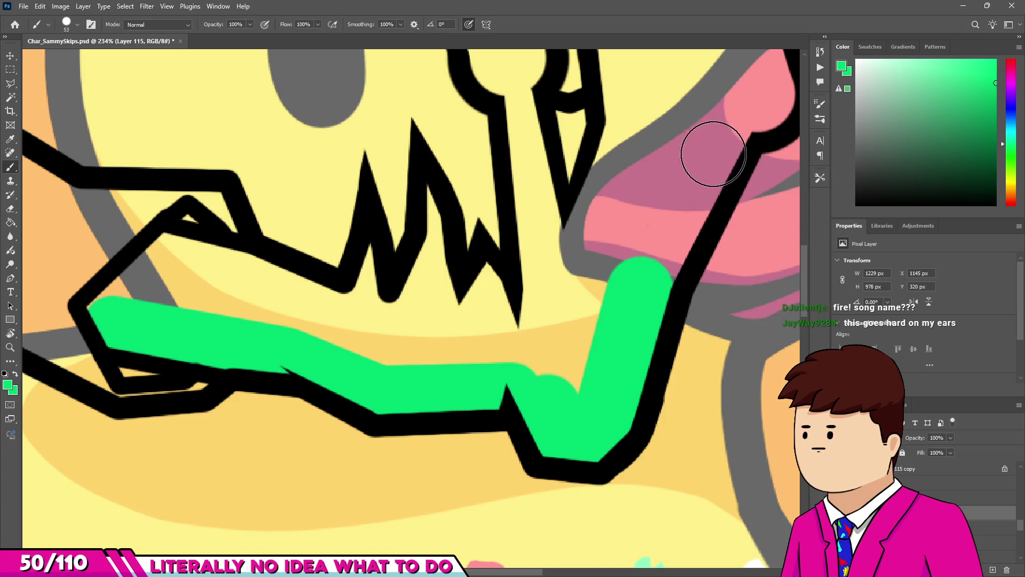
scroll(713, 154, down, 1)
scroll(647, 217, up, 2)
click(687, 229)
scroll(686, 229, down, 5)
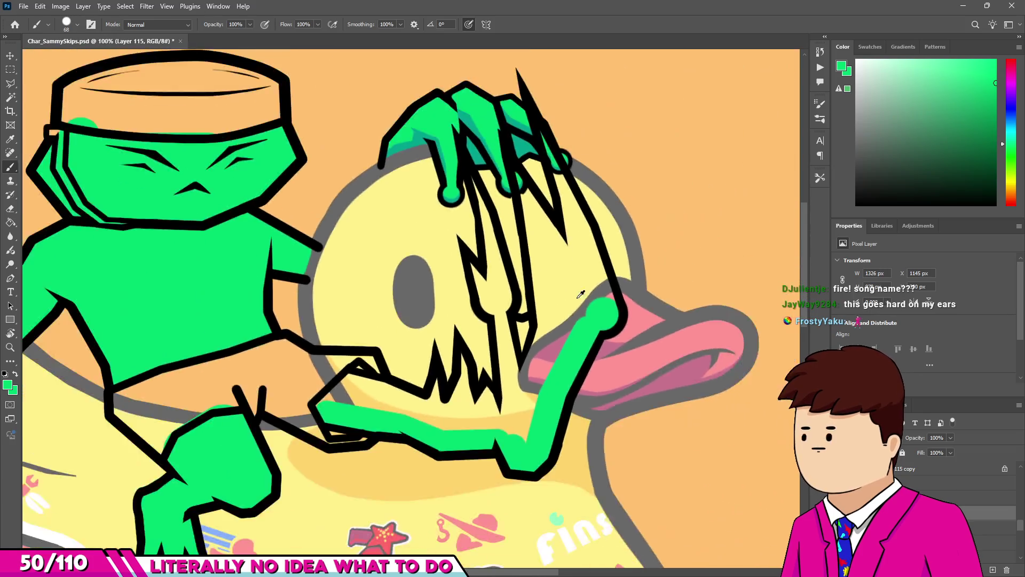
scroll(578, 308, up, 4)
drag(579, 223, 572, 222)
scroll(474, 170, down, 2)
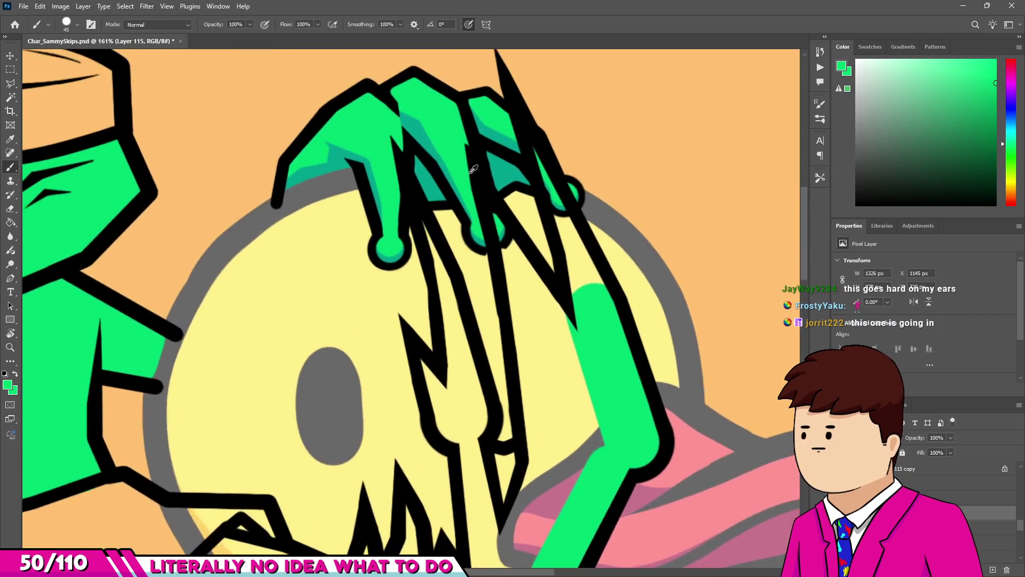
scroll(500, 164, up, 4)
Enlarge the brush, paint the arm strip green down to the blob, and select the layer above.
key(bracketright)
key(bracketright)
mouse_move(612, 245)
mouse_down()
mouse_move(705, 428)
mouse_move(662, 355)
mouse_up()
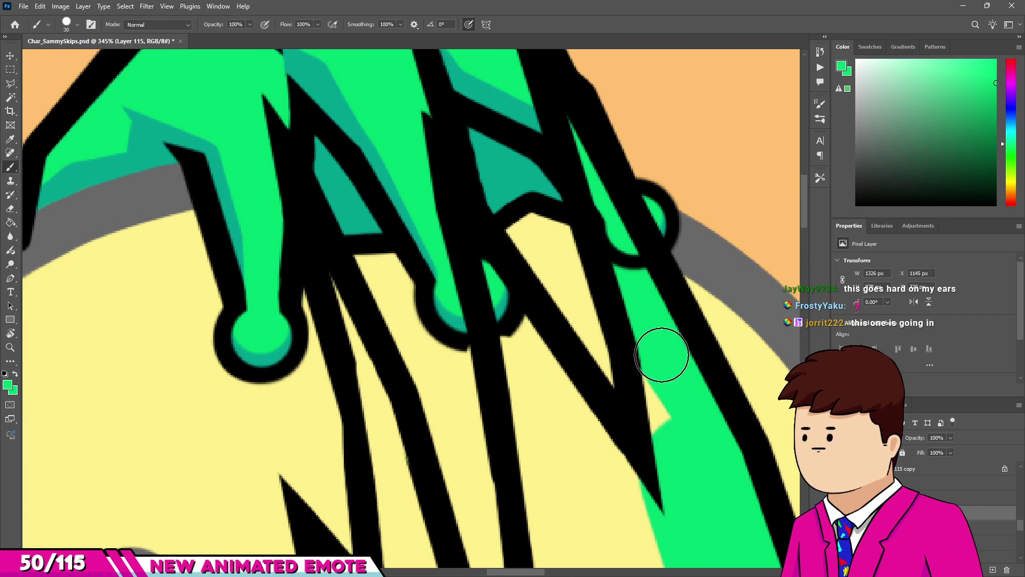
scroll(614, 360, down, 2)
scroll(534, 352, up, 2)
key(alt+bracketright)
Erase the stray black outline below the hair tip and between the two green shapes.
key(e)
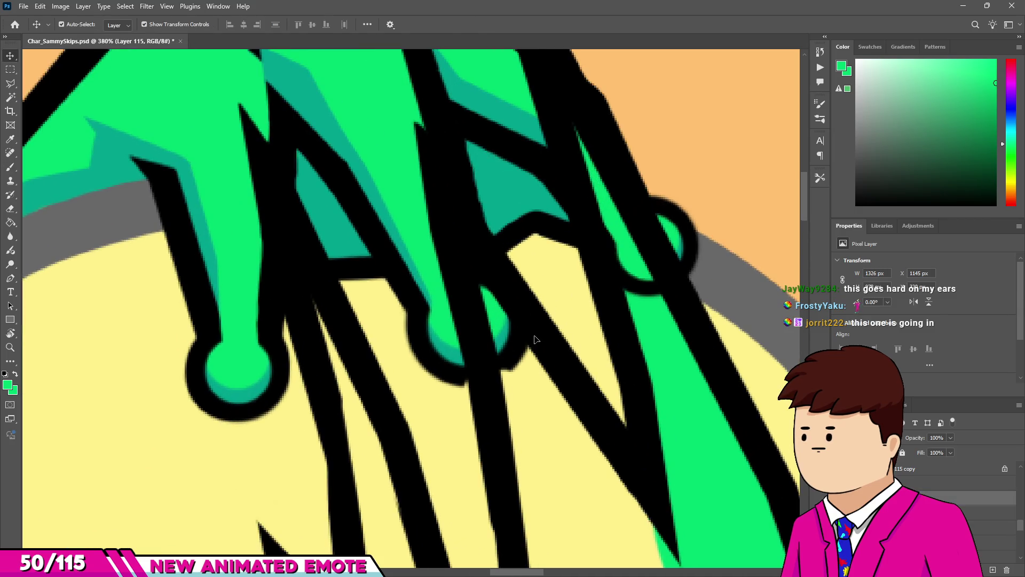
scroll(506, 365, up, 2)
scroll(507, 366, up, 3)
key(b)
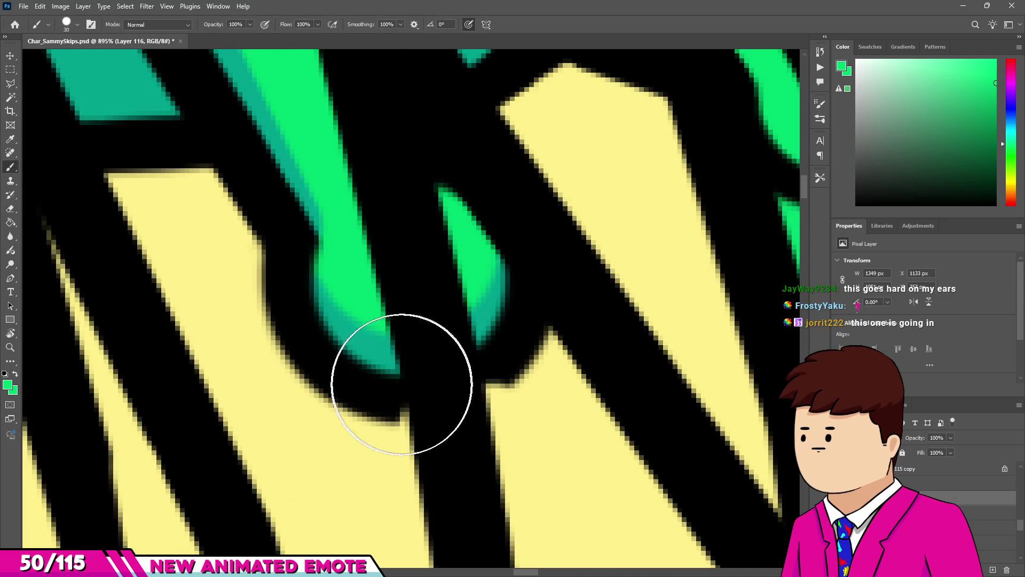
alt+click(417, 390)
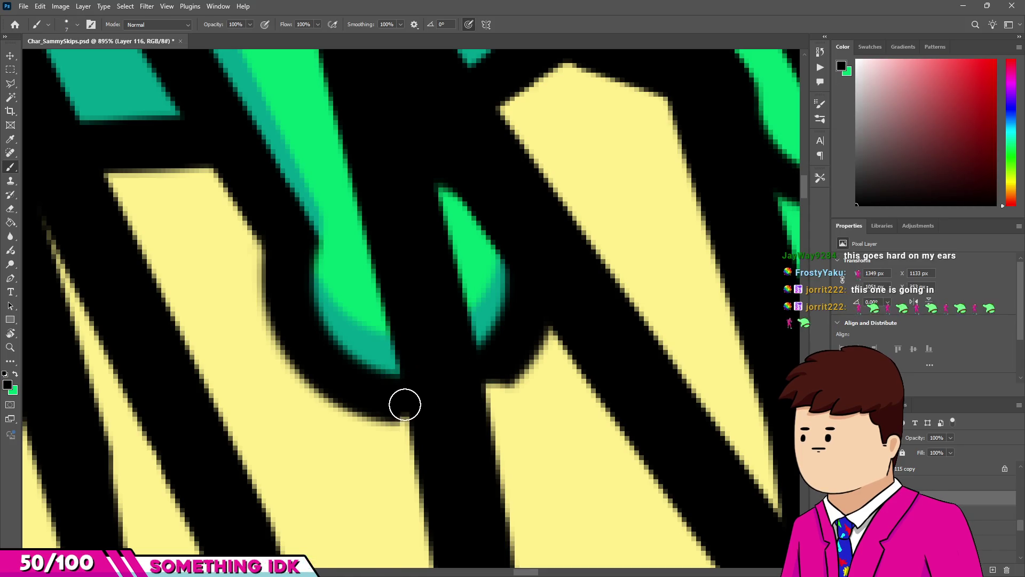
key(e)
drag(501, 336, 510, 391)
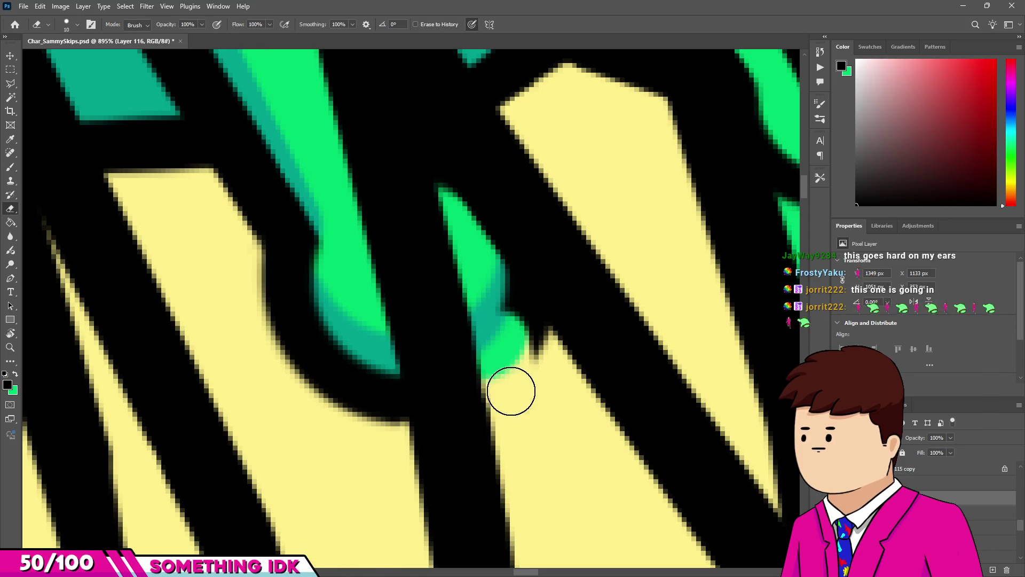
scroll(481, 278, down, 3)
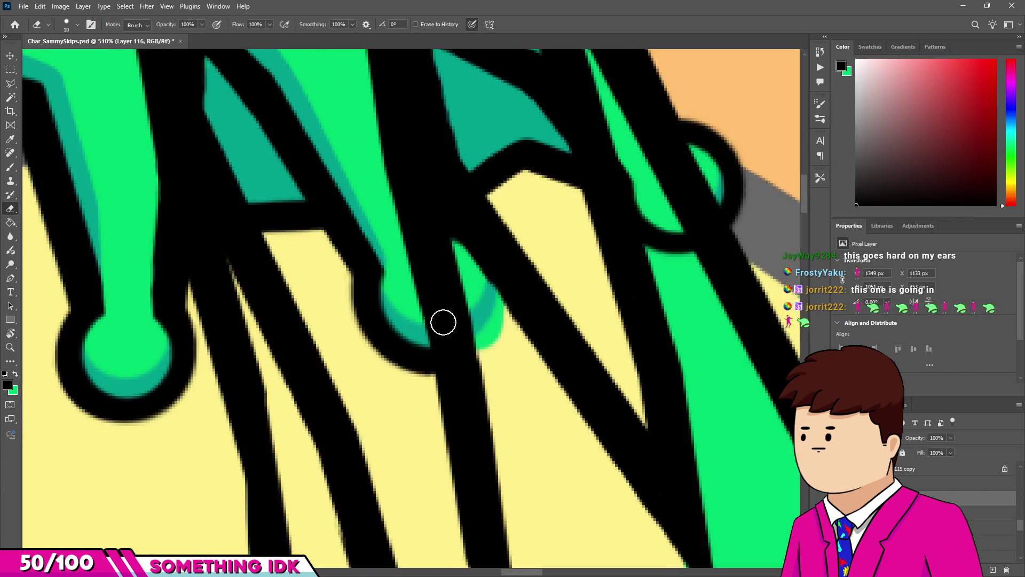
scroll(518, 259, up, 3)
drag(479, 273, 474, 222)
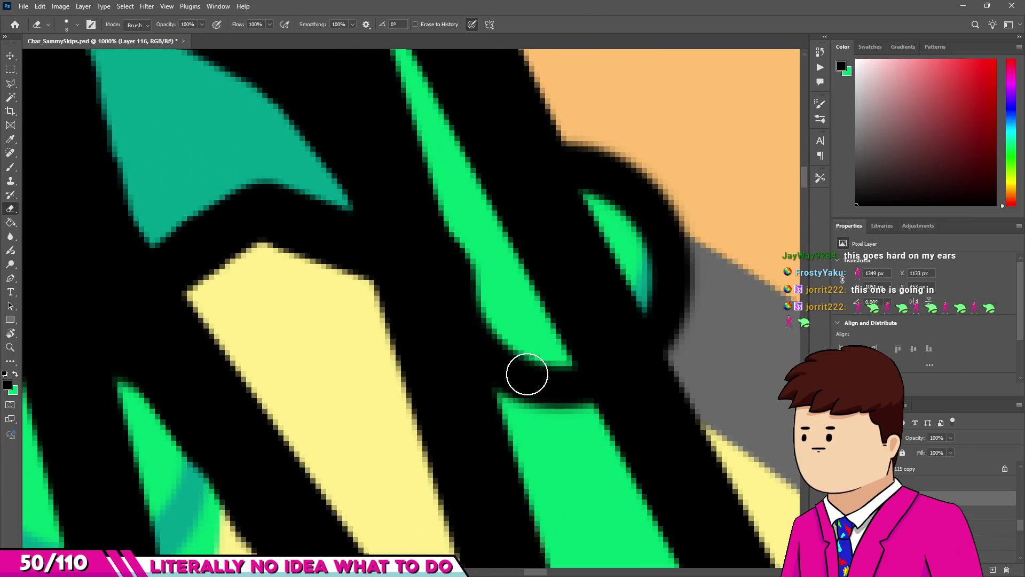
shift+click(523, 402)
drag(575, 407, 538, 366)
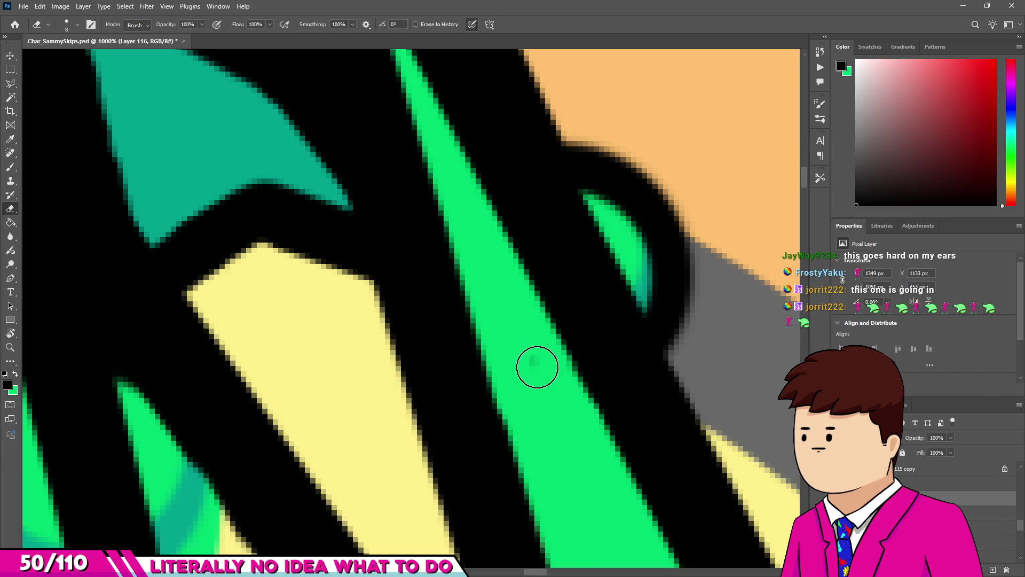
scroll(529, 415, down, 10)
scroll(496, 326, up, 2)
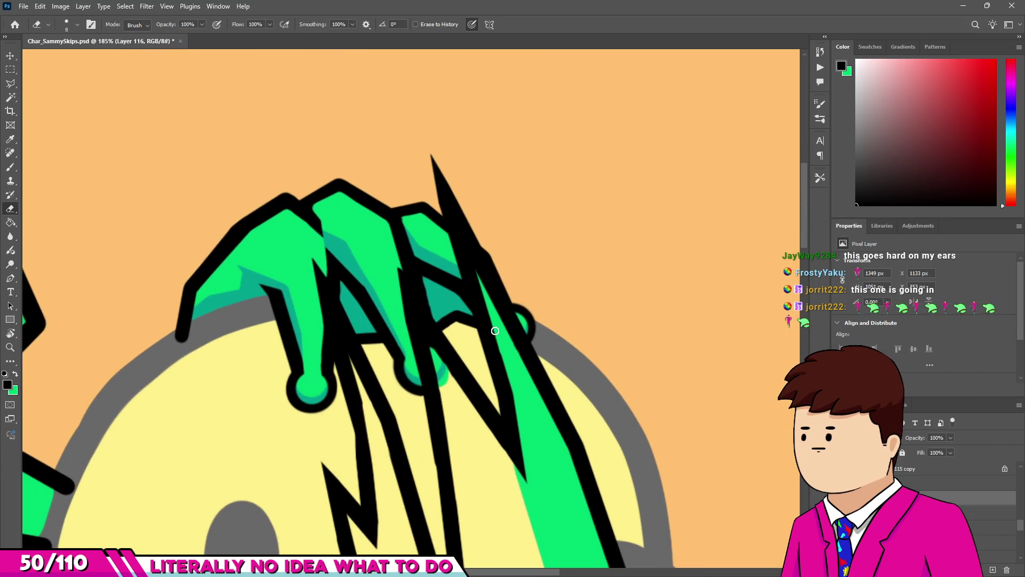
Paint sampled hair green into the gap beside the middle fingertip, undoing the overlarge strip.
key(b)
scroll(431, 310, up, 5)
click(422, 277)
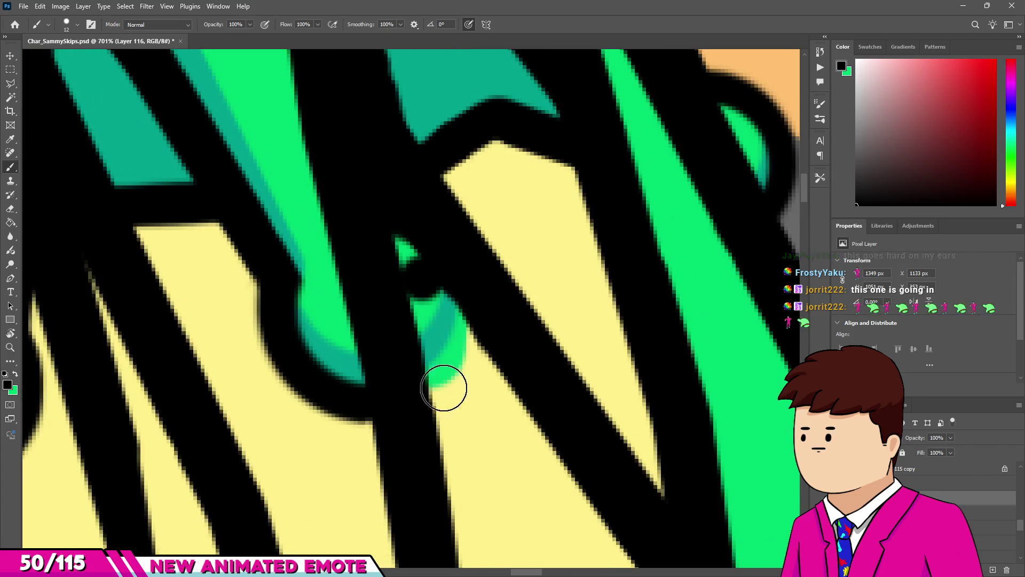
alt+click(324, 279)
click(423, 296)
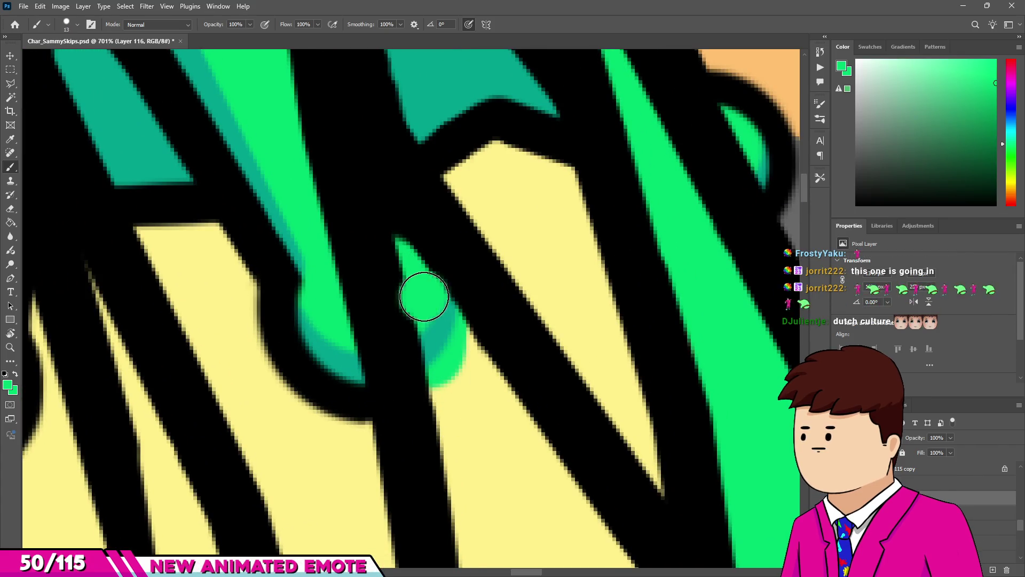
scroll(474, 503, down, 3)
scroll(475, 481, up, 2)
key(bracketright)
click(513, 464)
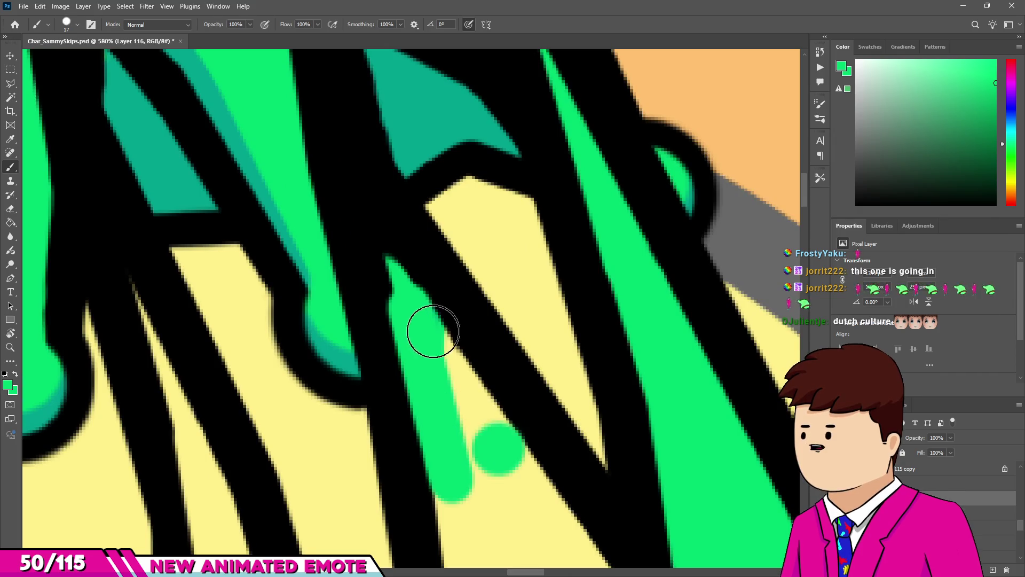
drag(453, 345, 481, 405)
scroll(441, 350, down, 3)
key(ctrl+z)
key(ctrl+z)
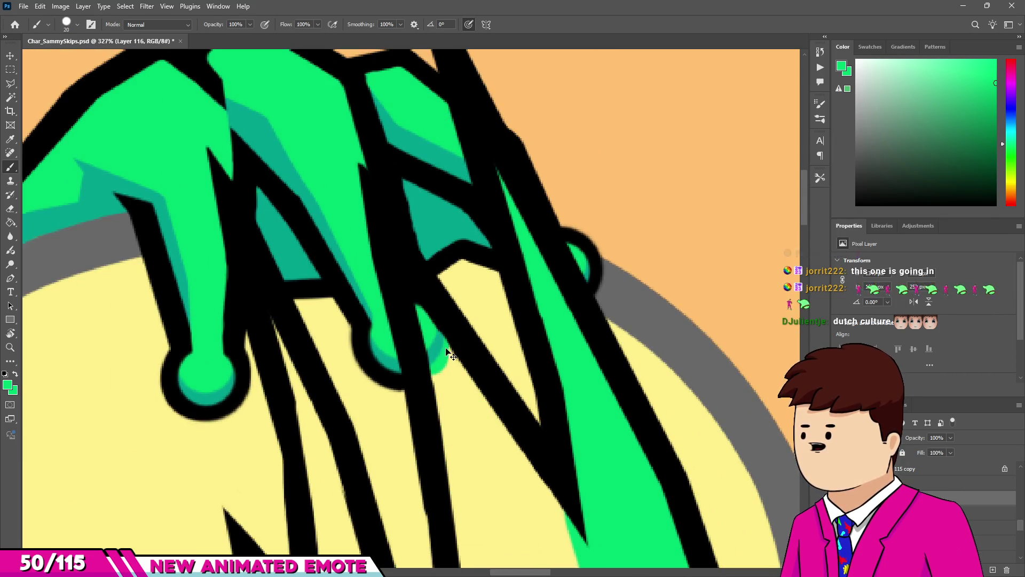
scroll(443, 350, up, 2)
scroll(414, 315, down, 3)
Extend the green strip down to the outline and fill the yellow gaps beside it.
scroll(412, 308, up, 2)
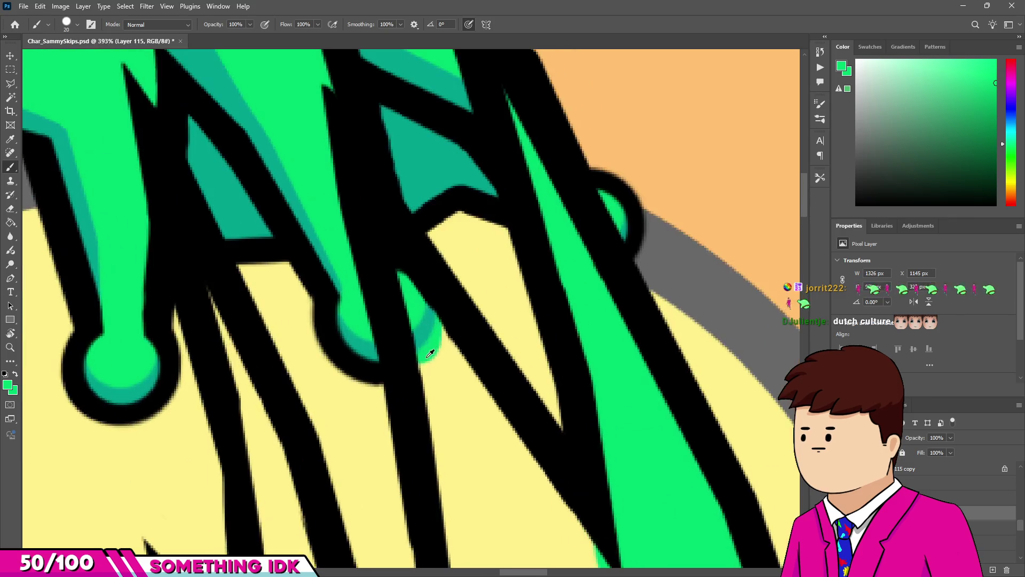
drag(435, 342, 457, 480)
drag(516, 464, 462, 368)
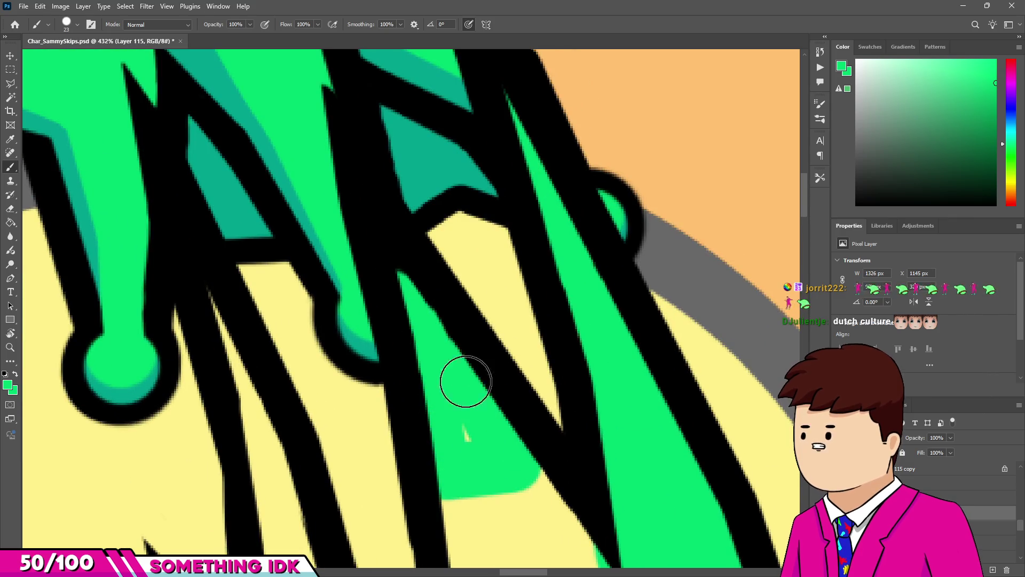
scroll(422, 389, down, 3)
scroll(499, 293, down, 2)
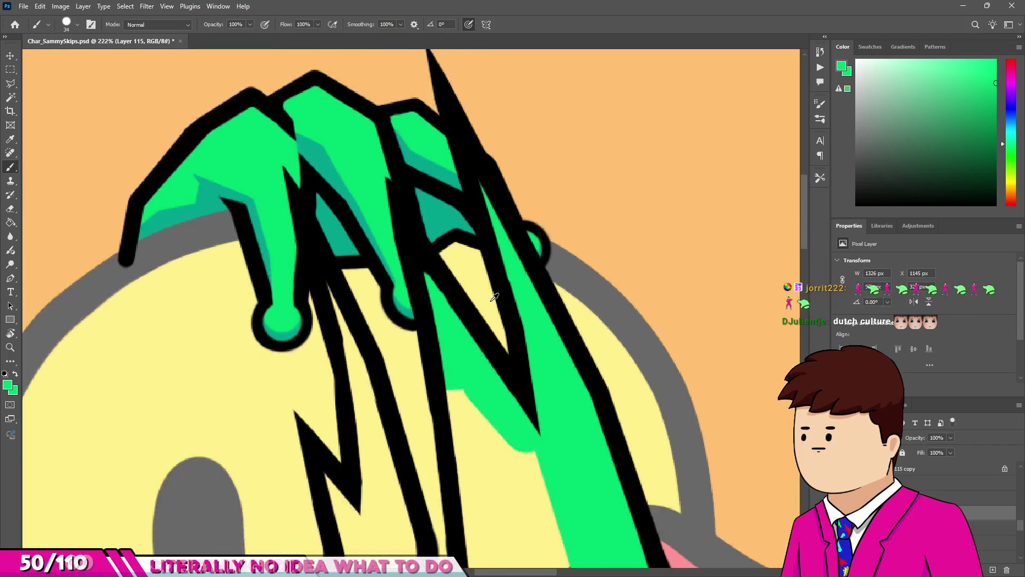
scroll(454, 396, up, 3)
scroll(454, 396, down, 2)
drag(508, 522, 533, 352)
scroll(529, 373, down, 2)
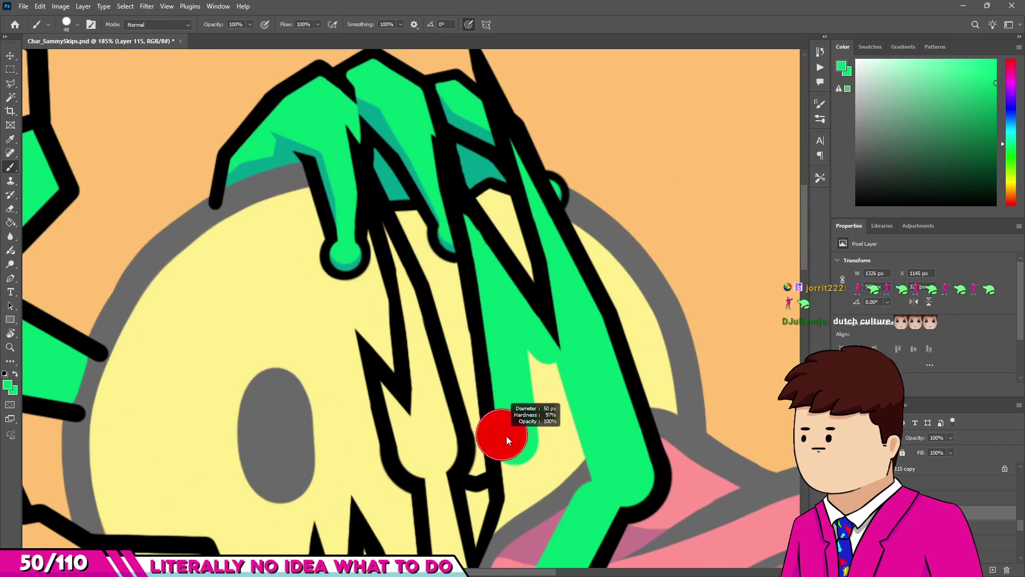
scroll(544, 464, down, 2)
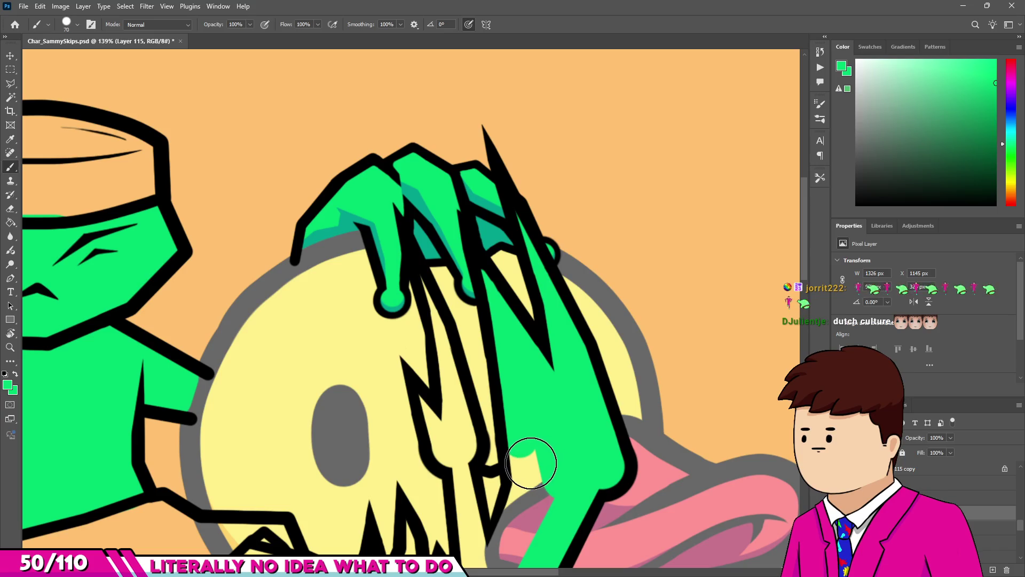
scroll(528, 520, down, 2)
scroll(513, 488, up, 3)
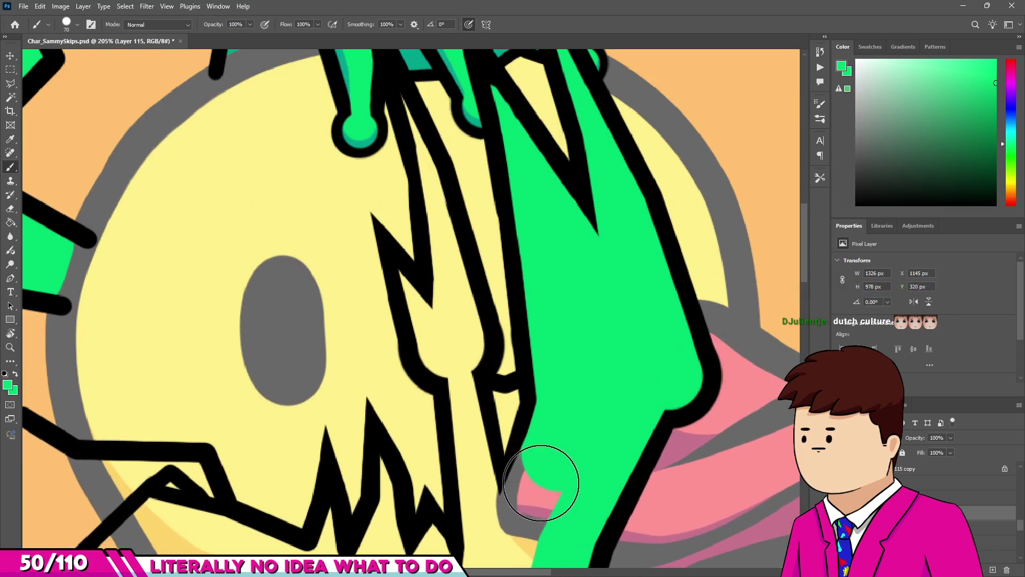
scroll(539, 481, down, 3)
scroll(513, 497, up, 3)
mouse_move(518, 526)
mouse_down()
mouse_move(320, 480)
mouse_move(237, 476)
mouse_move(226, 457)
mouse_up()
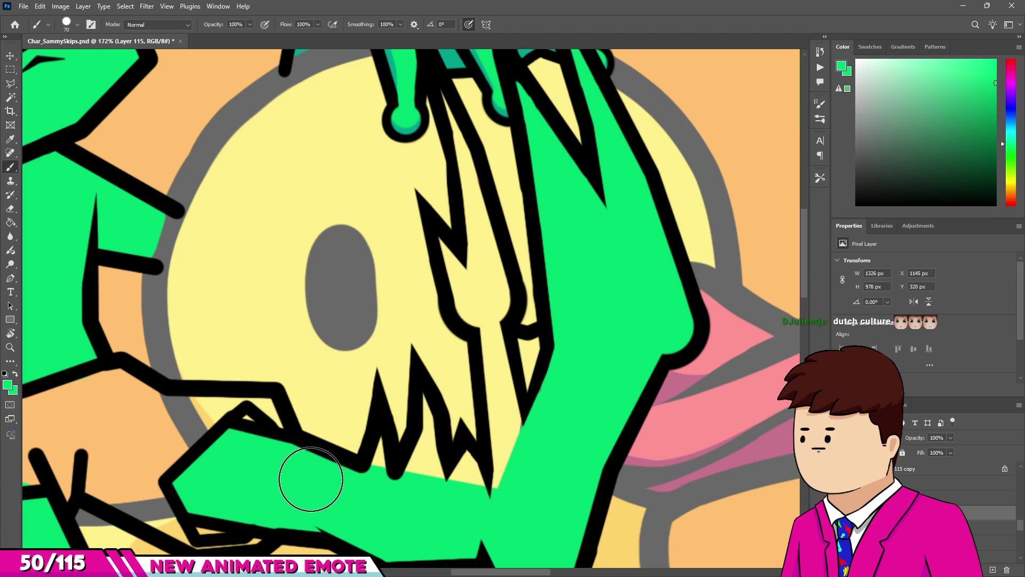
Fill the wedge between the lower teeth and the yellow strips between hair lines with green.
scroll(321, 470, up, 3)
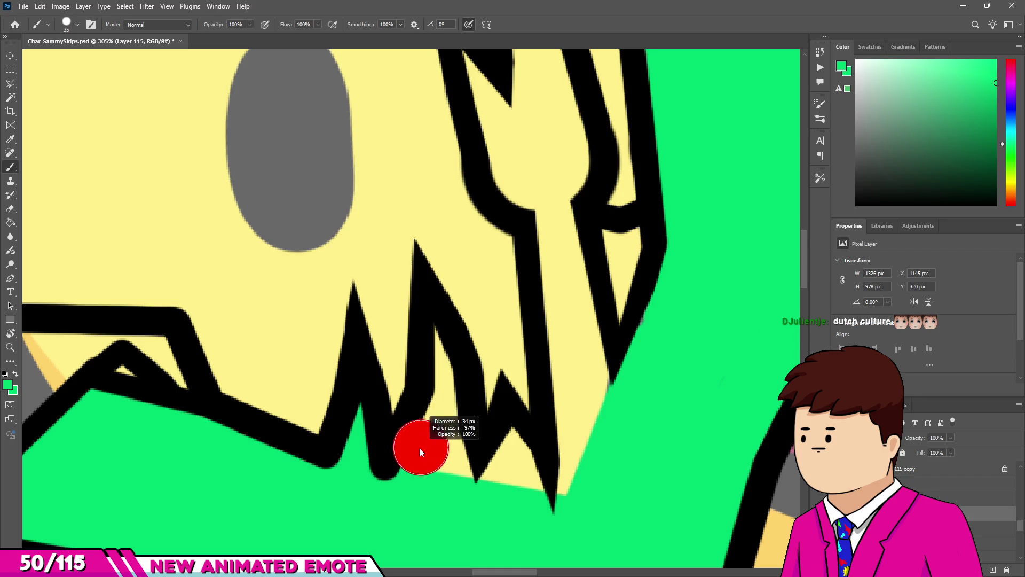
mouse_move(446, 384)
mouse_down()
mouse_move(441, 344)
mouse_move(450, 488)
mouse_move(478, 473)
mouse_move(545, 498)
mouse_up()
scroll(519, 485, down, 2)
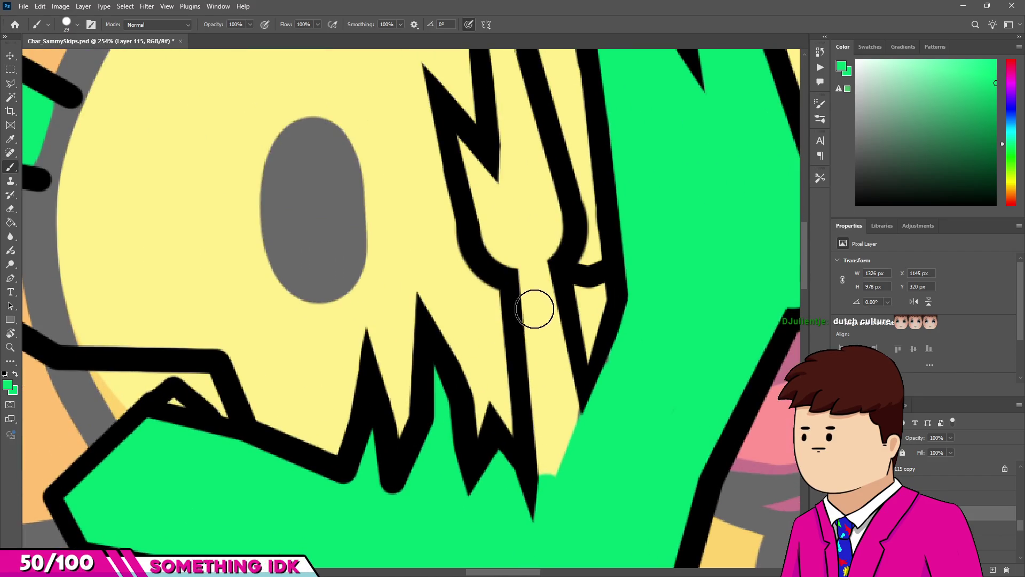
drag(536, 311, 552, 472)
scroll(478, 278, up, 2)
mouse_move(532, 373)
mouse_down()
mouse_move(565, 423)
mouse_move(581, 415)
mouse_move(542, 297)
mouse_move(560, 211)
mouse_move(556, 228)
mouse_up()
scroll(542, 297, down, 1)
key(bracketright)
scroll(519, 165, down, 1)
key(bracketleft)
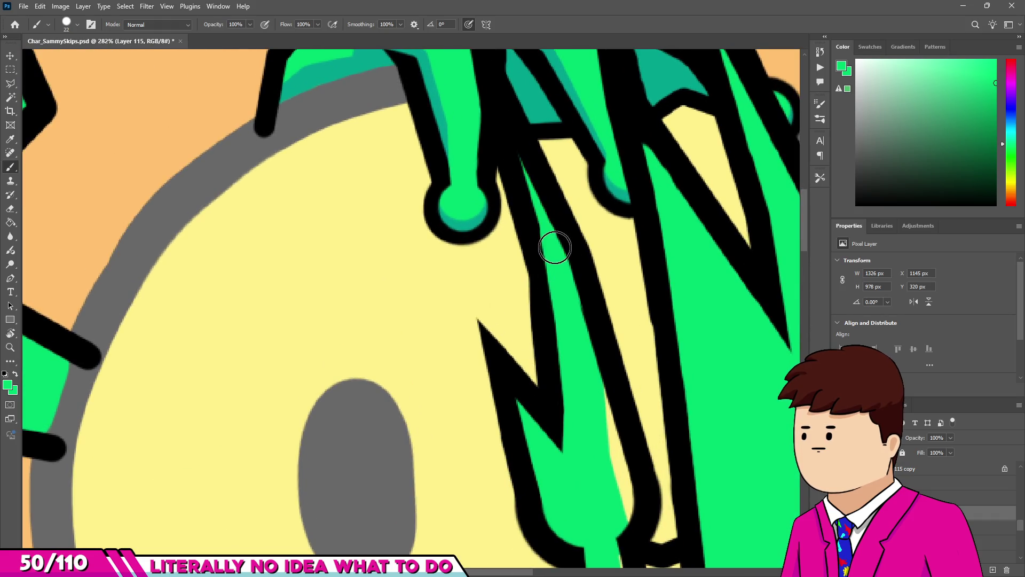
key(bracketright)
key(bracketright)
scroll(566, 299, up, 2)
drag(621, 419, 614, 347)
scroll(614, 374, down, 3)
scroll(598, 444, up, 2)
key(bracketright)
key(bracketright)
scroll(667, 449, down, 5)
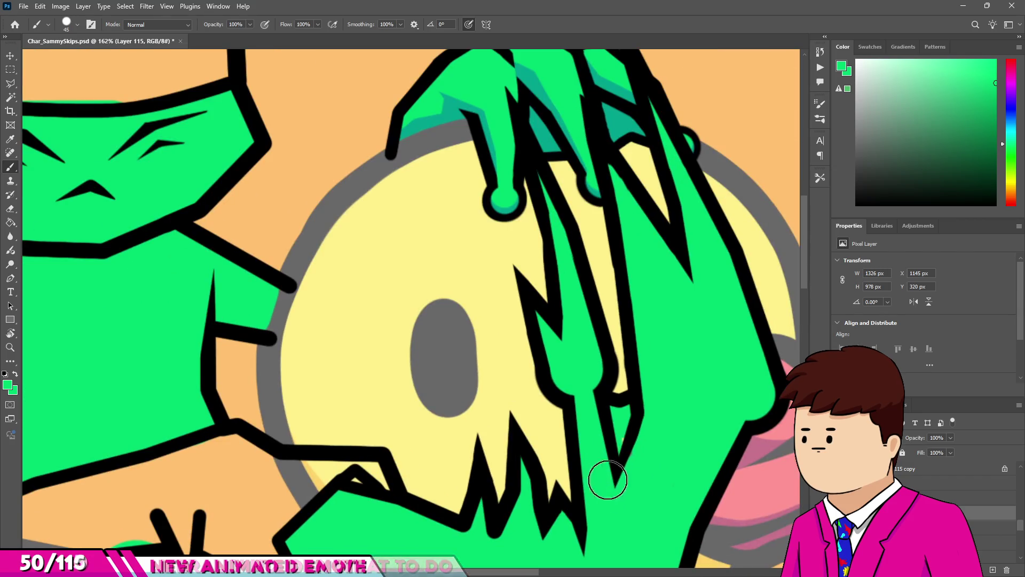
scroll(606, 486, down, 2)
scroll(451, 514, up, 2)
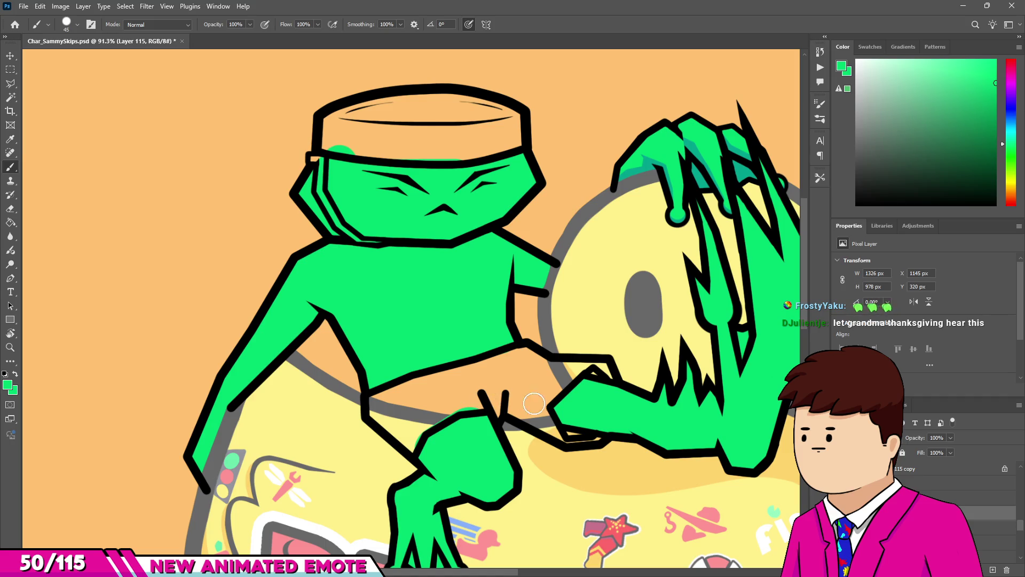
key(w)
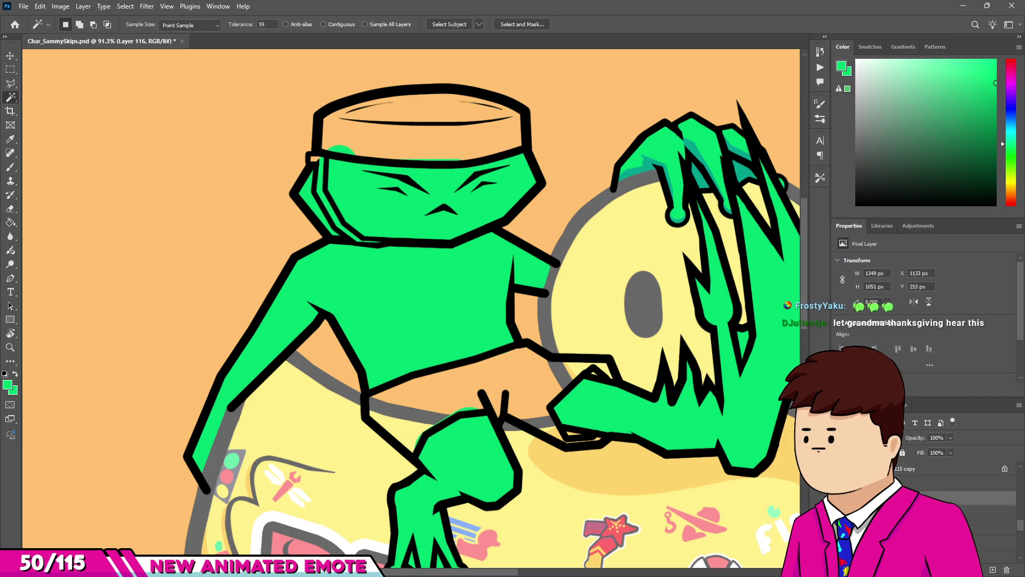
Sample red from the shorts, select the headband with contiguous Magic Wand, and expand it 4 px.
key(b)
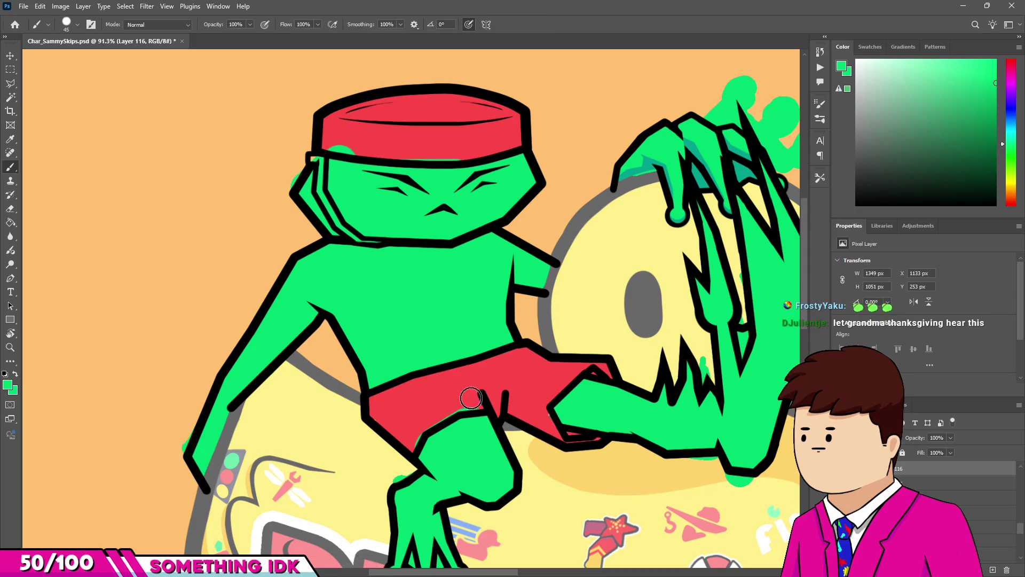
alt+click(470, 398)
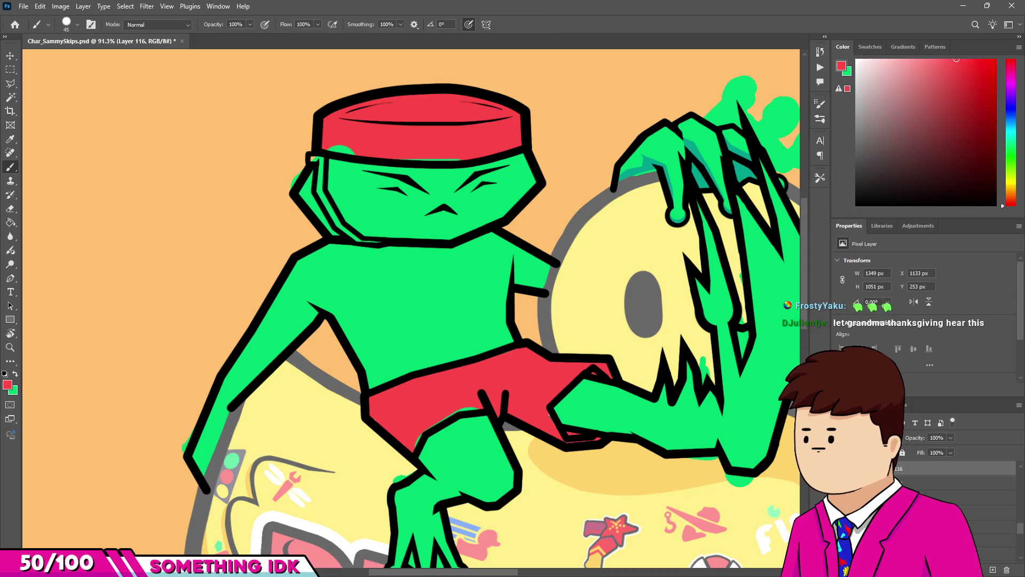
key(ctrl+z)
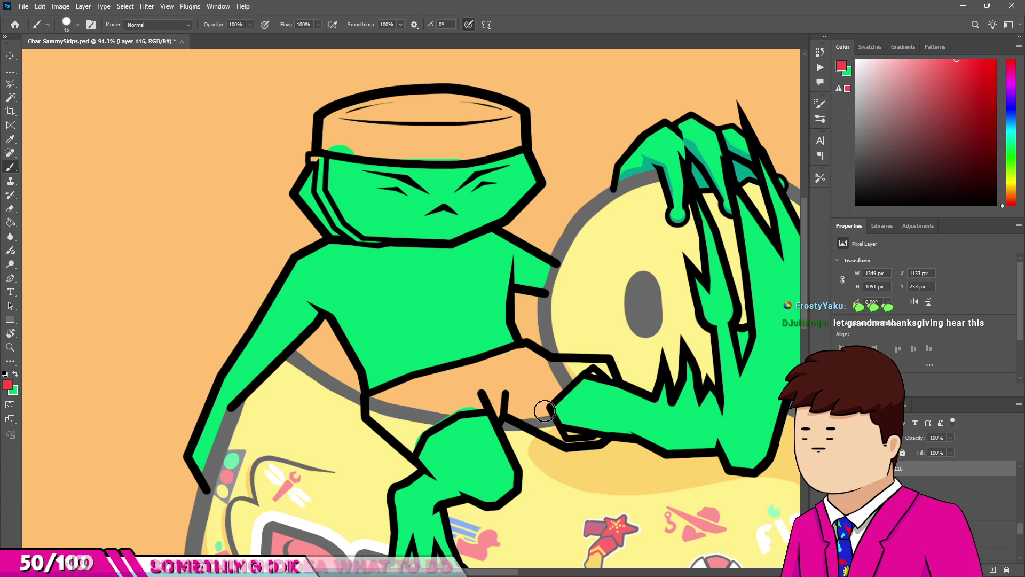
key(w)
click(363, 65)
click(323, 24)
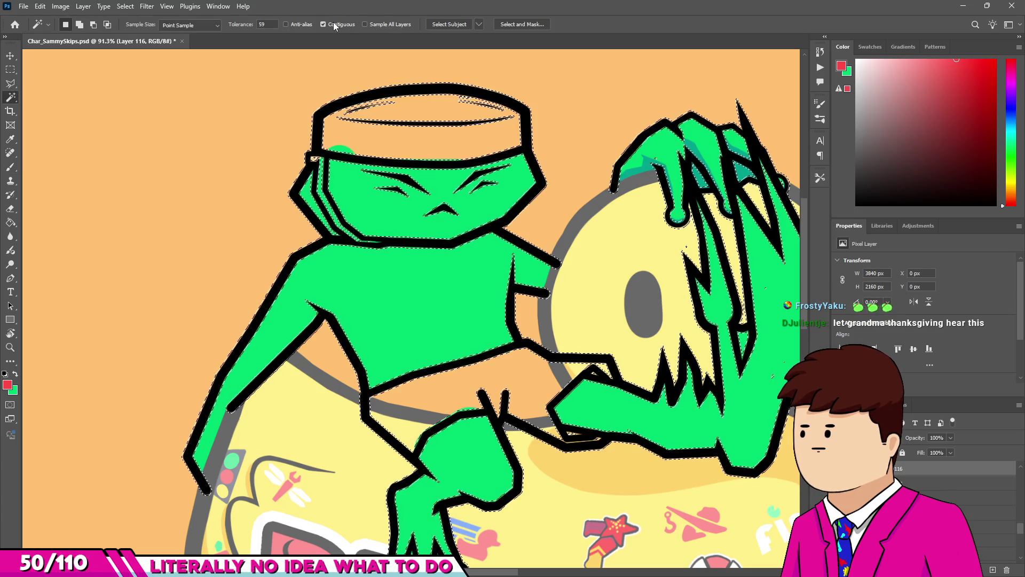
click(378, 139)
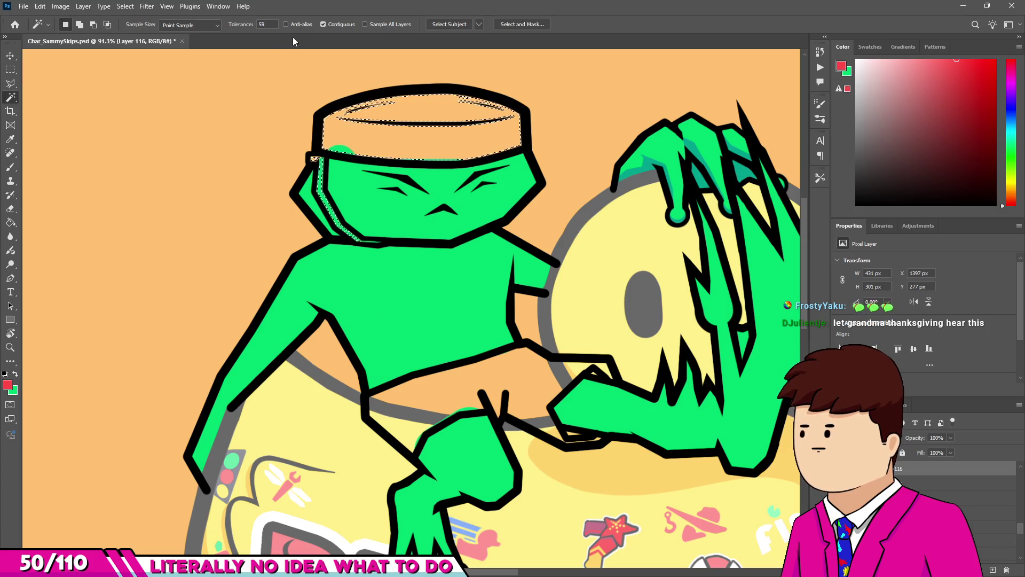
key(ctrl+z)
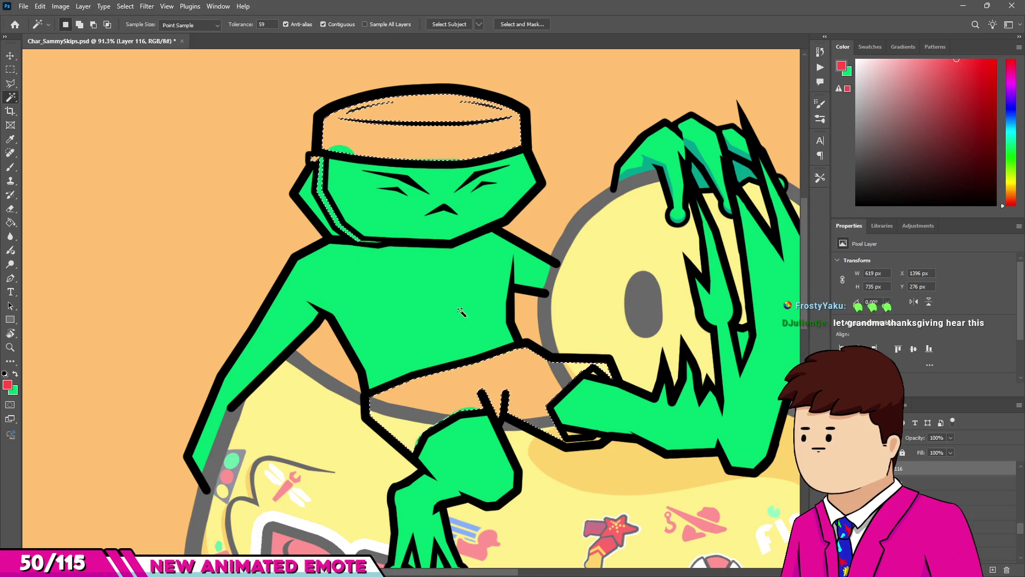
click(125, 6)
mouse_move(178, 174)
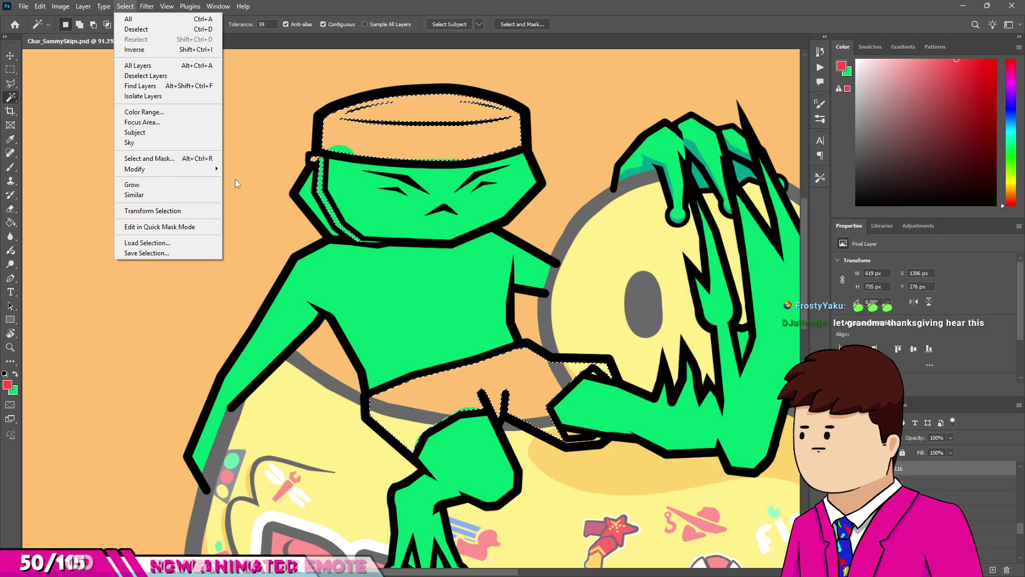
click(242, 189)
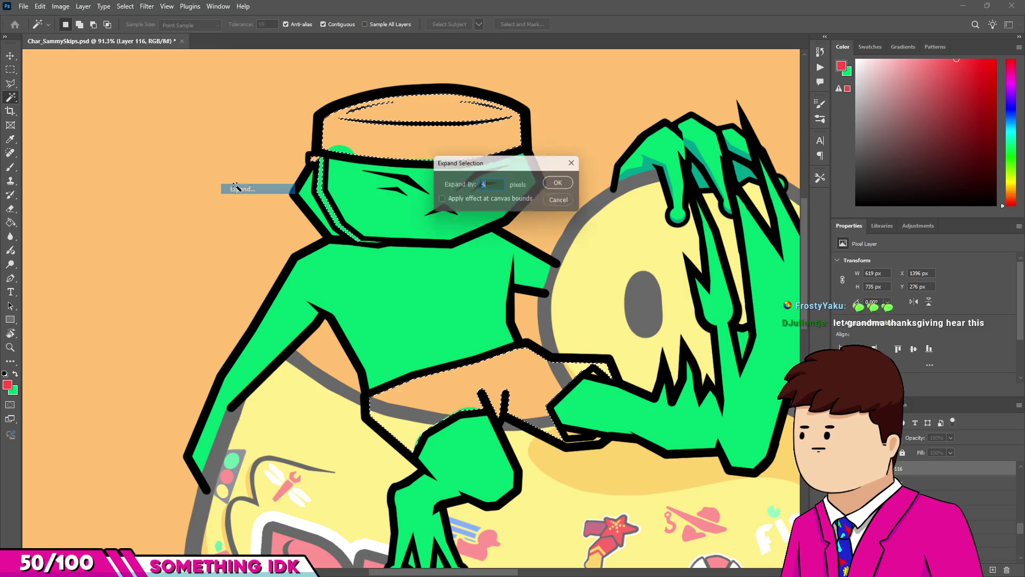
click(562, 183)
Paint the headband, strap and shorts red inside the selection, doing the shorts on the layer below.
key(b)
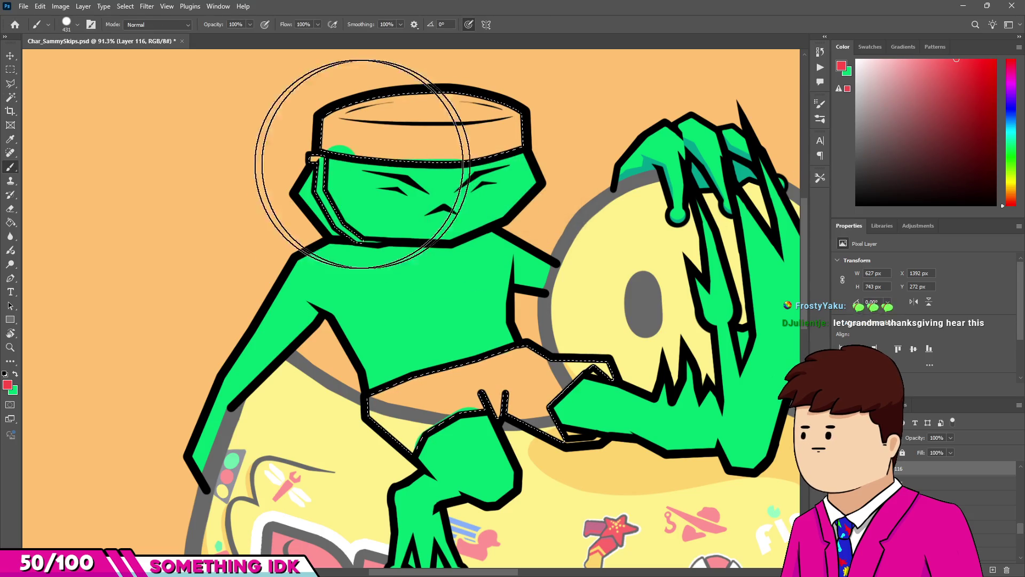
drag(382, 166, 470, 128)
mouse_move(406, 395)
mouse_down()
mouse_move(594, 354)
mouse_move(523, 385)
mouse_up()
key(ctrl+z)
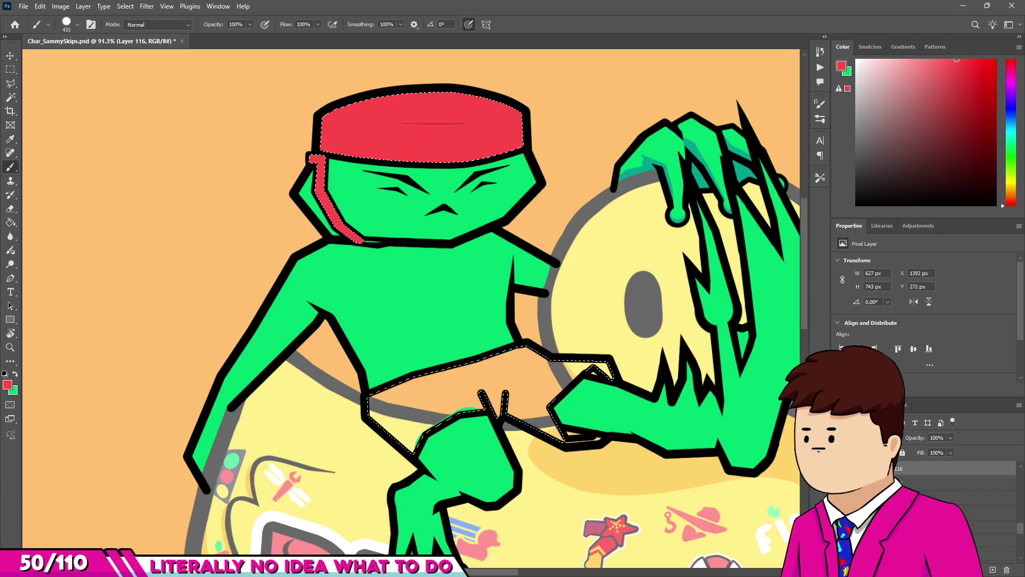
key(alt+bracketleft)
drag(549, 423, 737, 374)
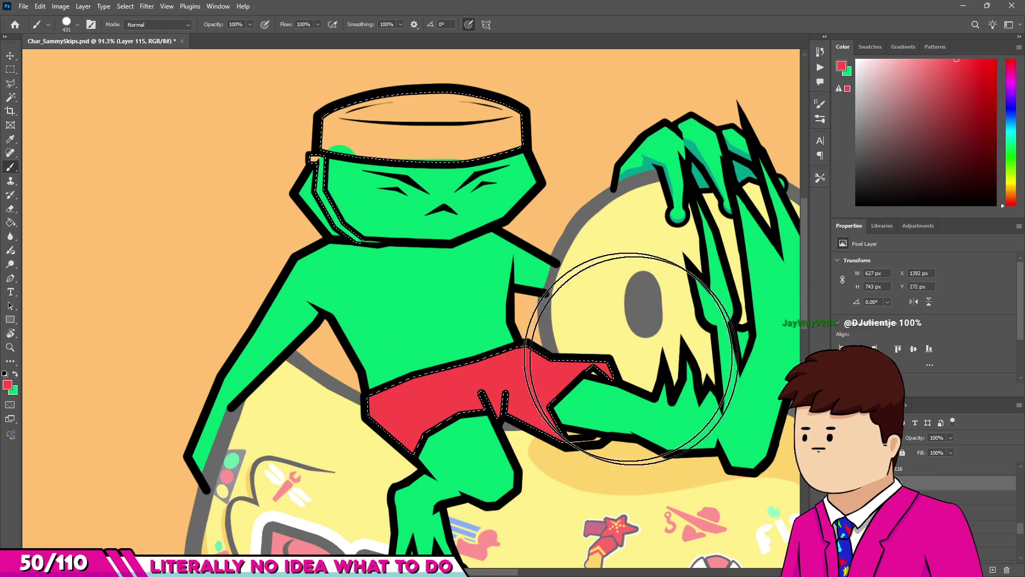
click(420, 187)
key(m)
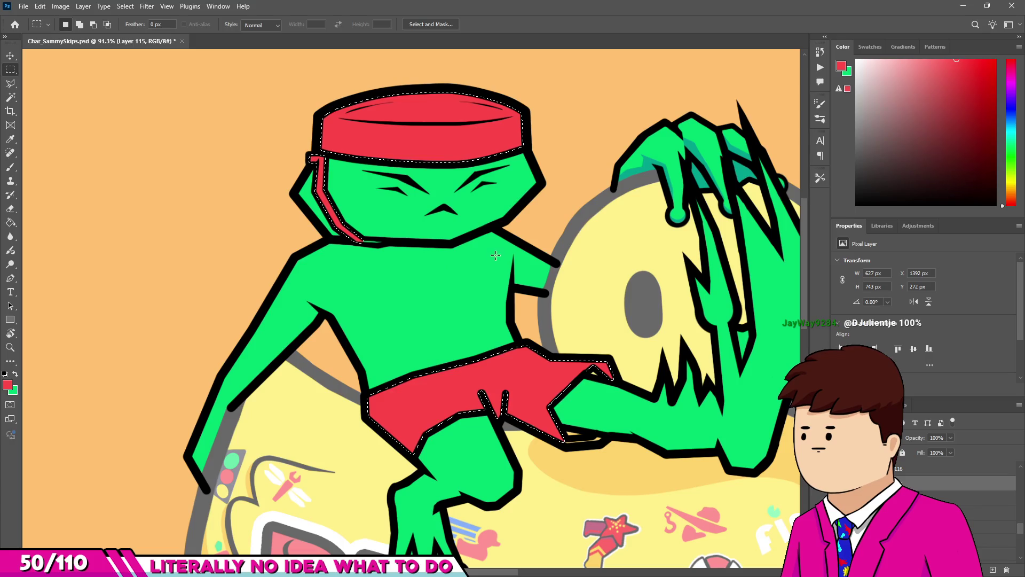
key(b)
scroll(566, 427, up, 10)
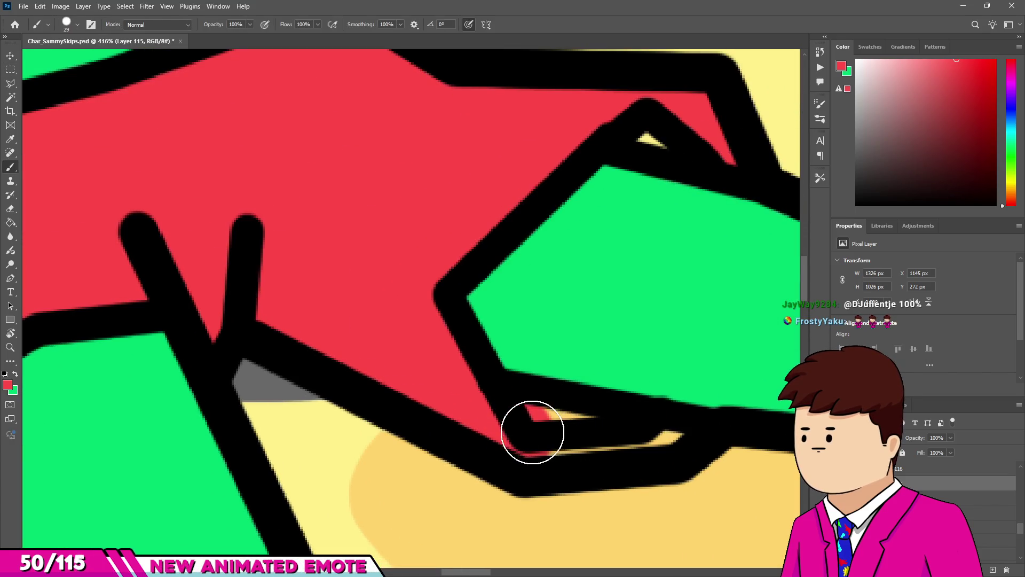
Paint red over the yellow gap beside the shorts near the foot.
drag(666, 445, 577, 415)
scroll(576, 415, down, 6)
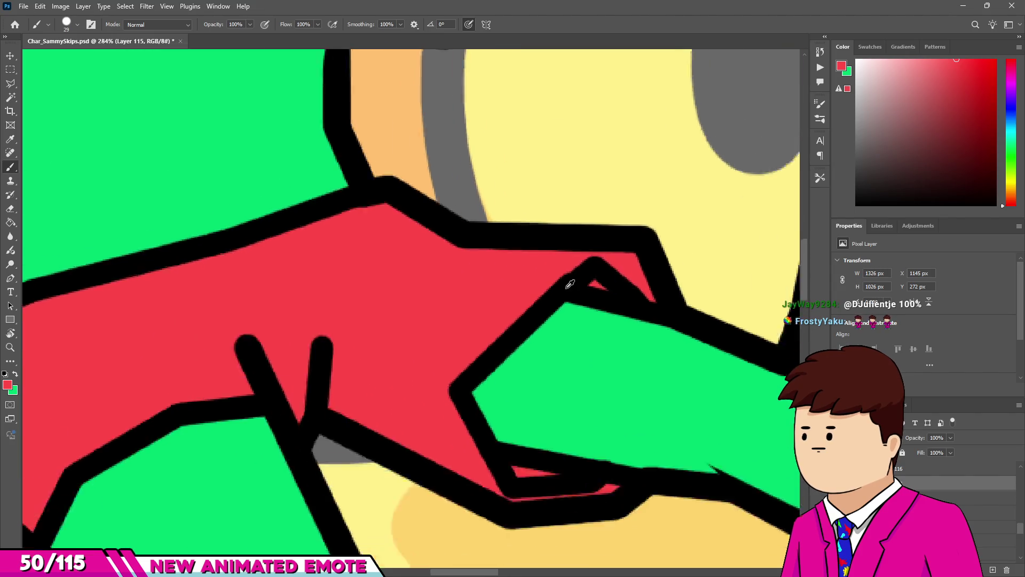
scroll(563, 309, down, 5)
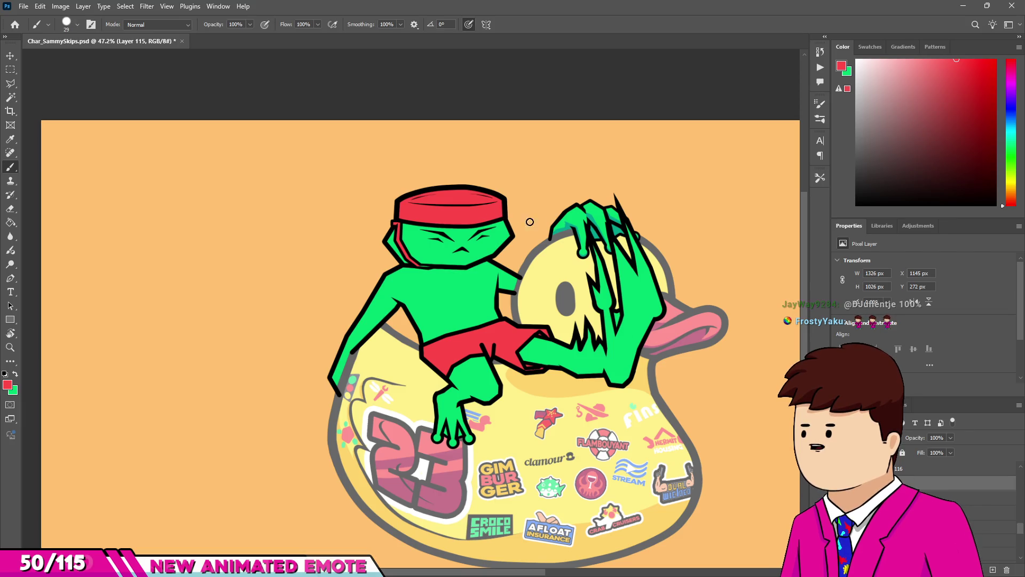
scroll(499, 287, up, 5)
key(e)
scroll(379, 290, down, 8)
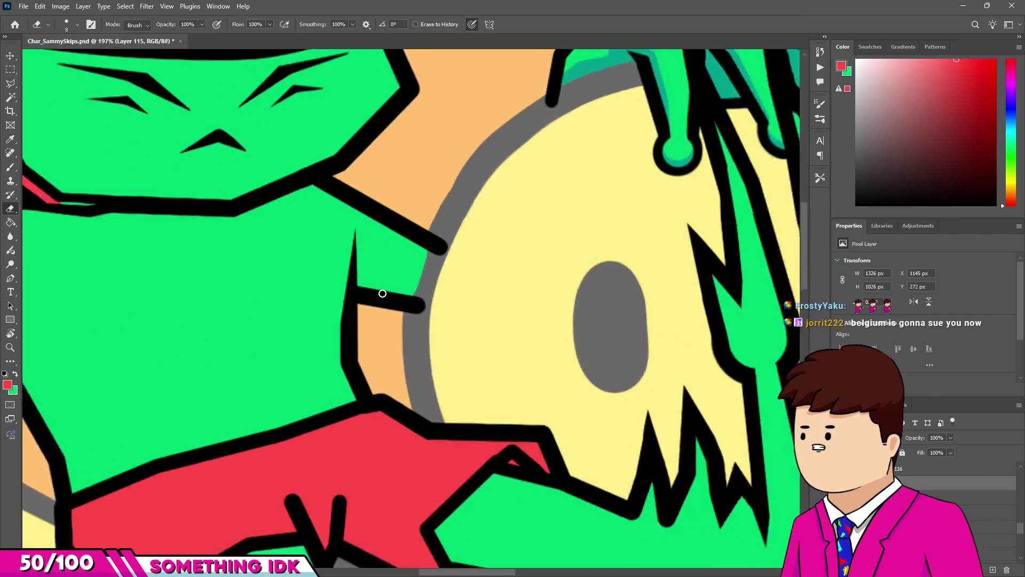
key(b)
scroll(443, 163, up, 1)
scroll(347, 207, up, 10)
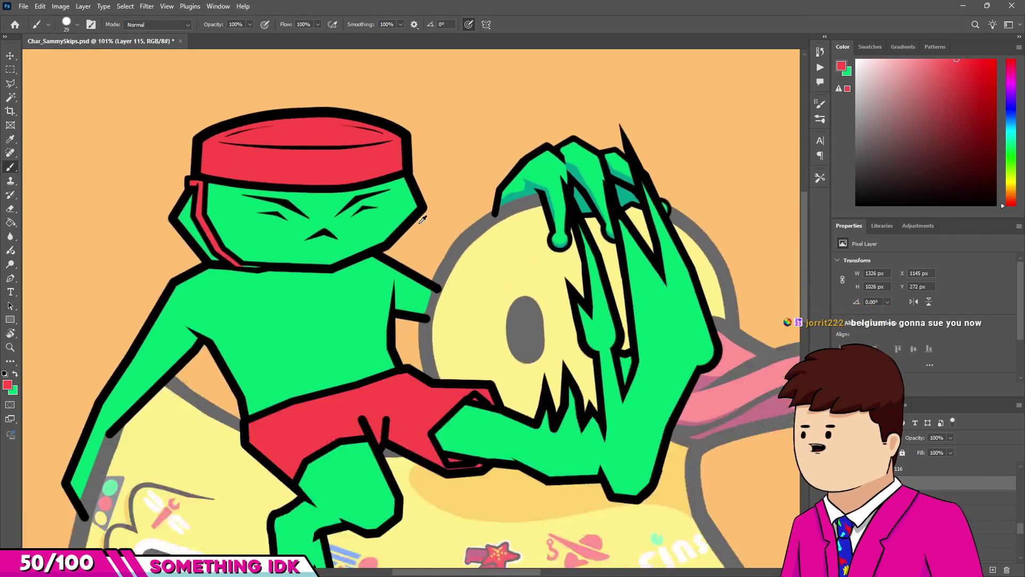
scroll(259, 350, down, 3)
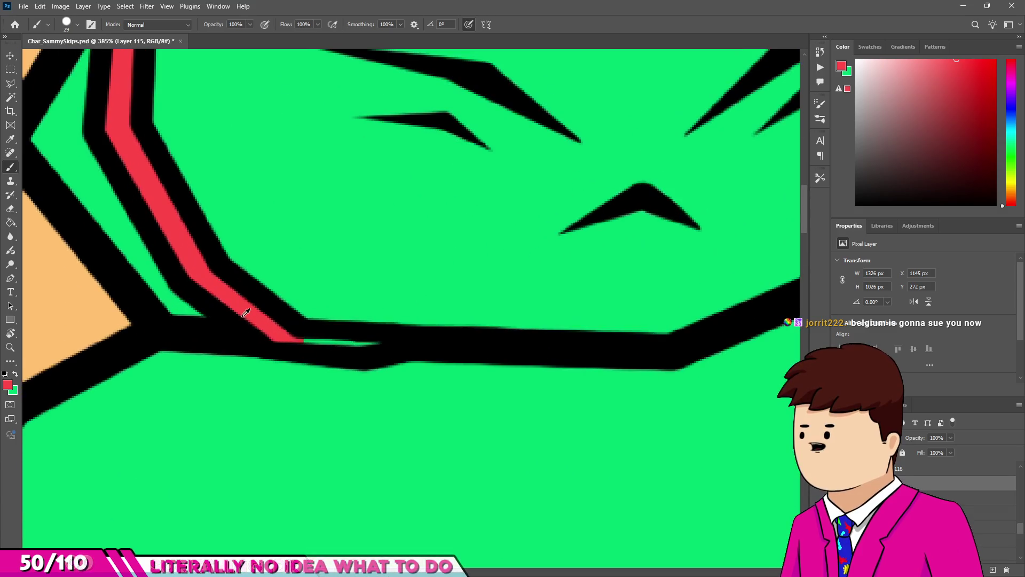
scroll(304, 298, down, 3)
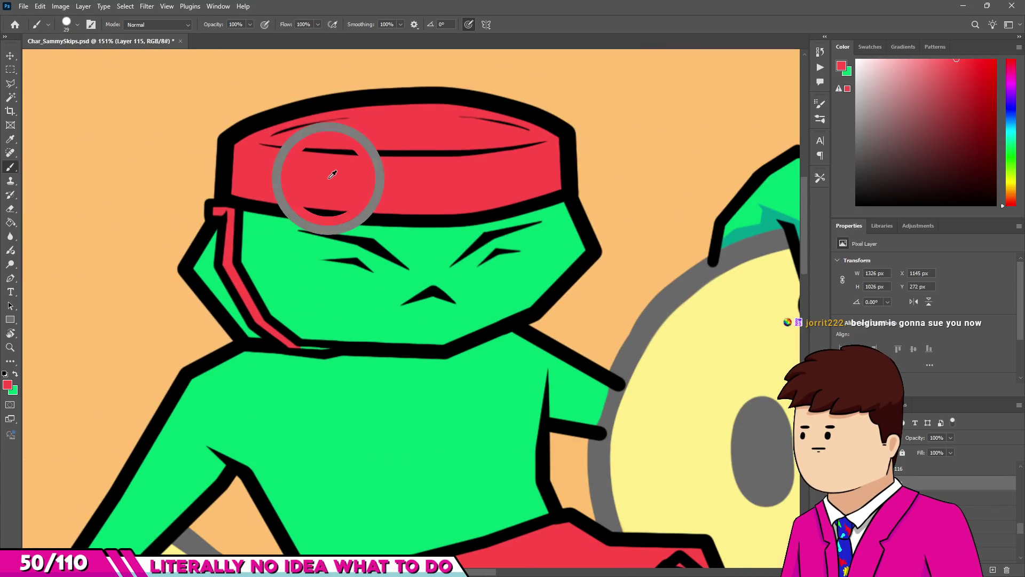
scroll(320, 338, up, 5)
Resize the brush and paint the green sliver along the headband strap red.
mouse_move(268, 370)
mouse_down()
mouse_move(252, 376)
mouse_move(277, 361)
mouse_up()
scroll(252, 376, up, 3)
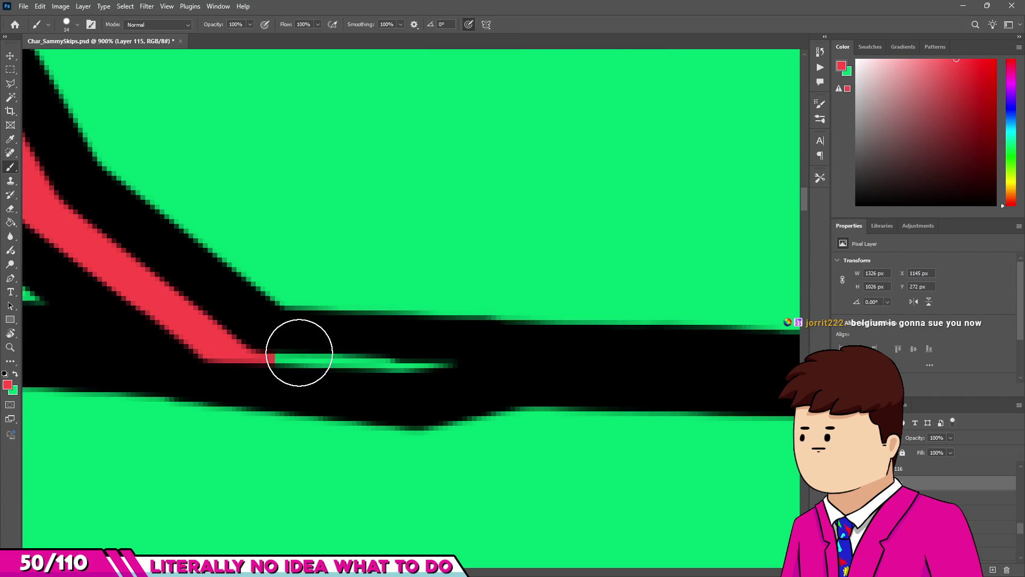
drag(279, 370, 441, 359)
scroll(268, 470, down, 2)
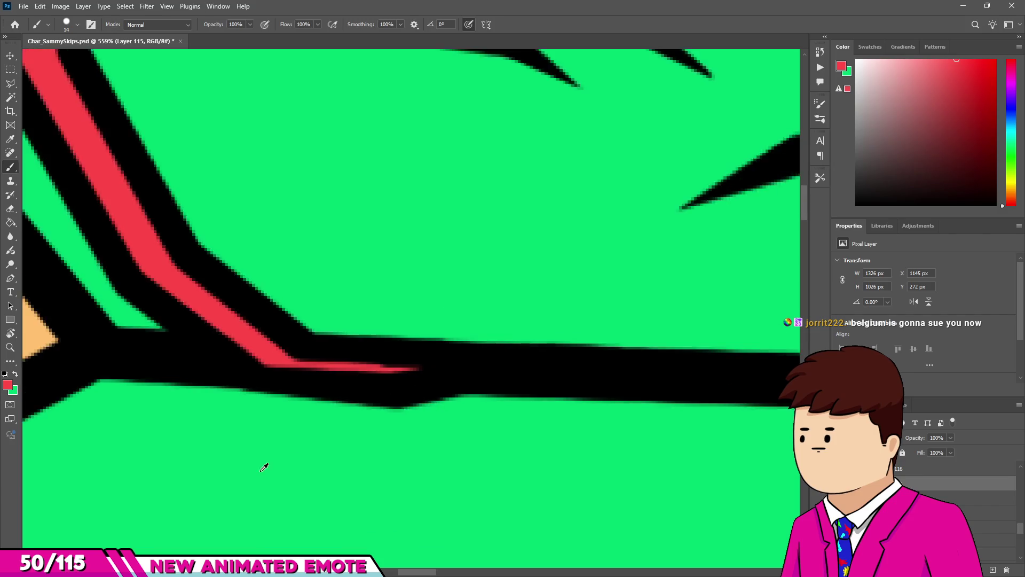
scroll(269, 470, down, 5)
scroll(245, 351, up, 3)
scroll(413, 317, down, 3)
scroll(530, 334, down, 8)
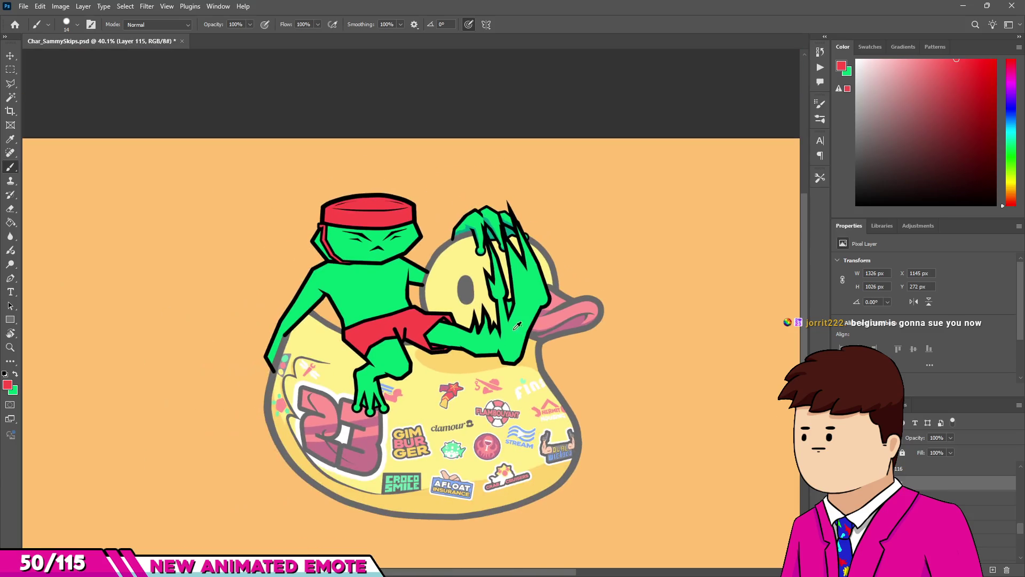
scroll(555, 321, up, 6)
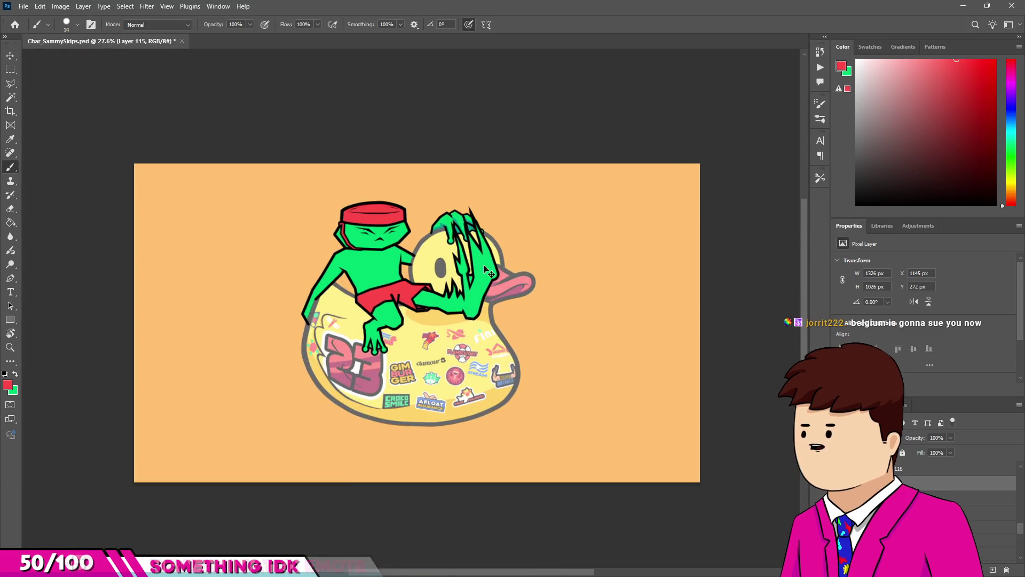
scroll(511, 251, up, 4)
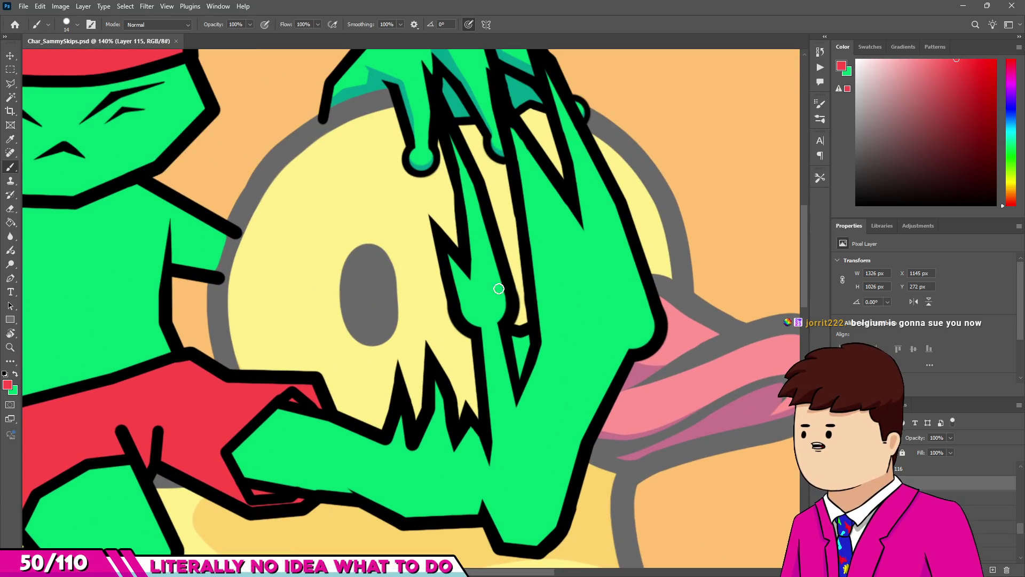
scroll(478, 301, down, 4)
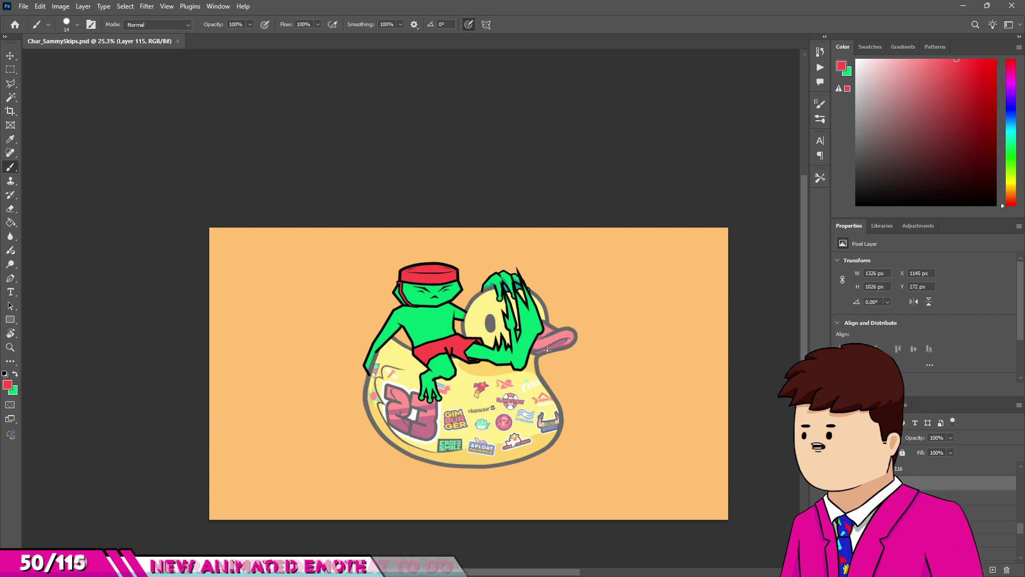
scroll(548, 356, up, 2)
scroll(548, 357, up, 10)
Fill the claw's yellow slit black on the outline layer, then erase to widen the slit and remove the V lines.
alt+click(424, 296)
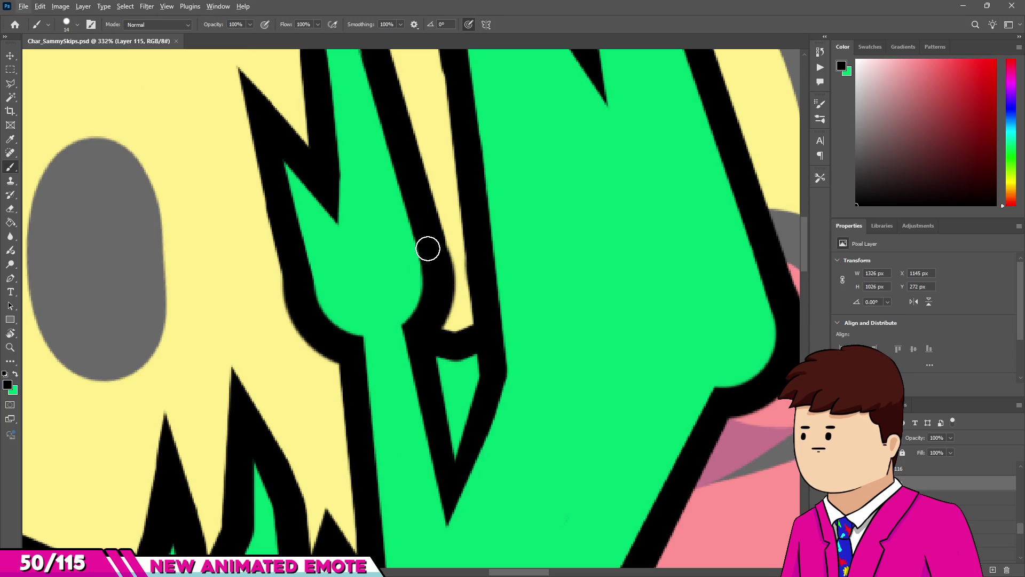
key(alt+bracketright)
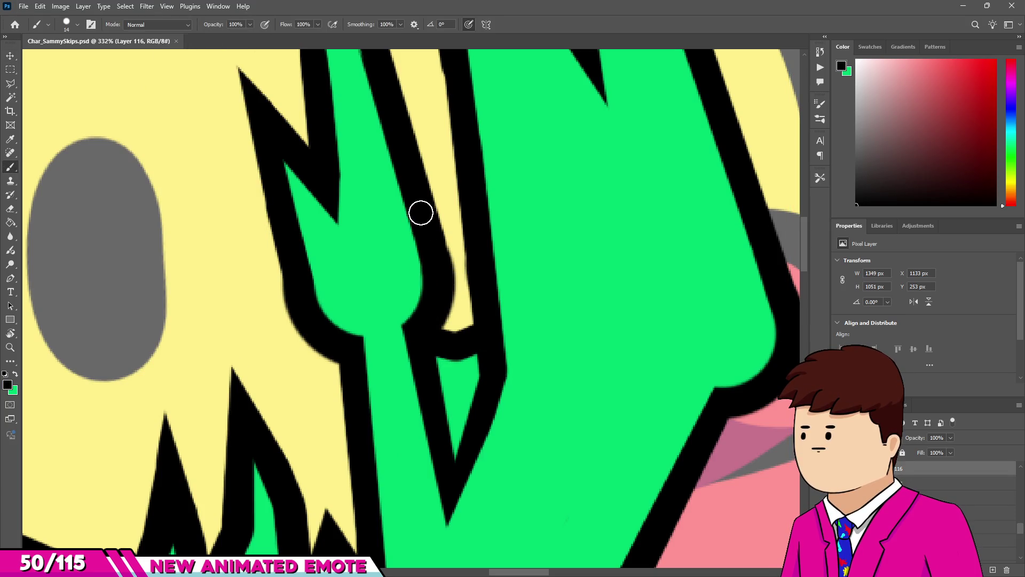
drag(480, 283, 448, 229)
scroll(447, 253, up, 2)
click(492, 288)
key(e)
mouse_move(508, 368)
mouse_down()
mouse_move(491, 350)
mouse_move(501, 341)
mouse_up()
scroll(501, 341, down, 3)
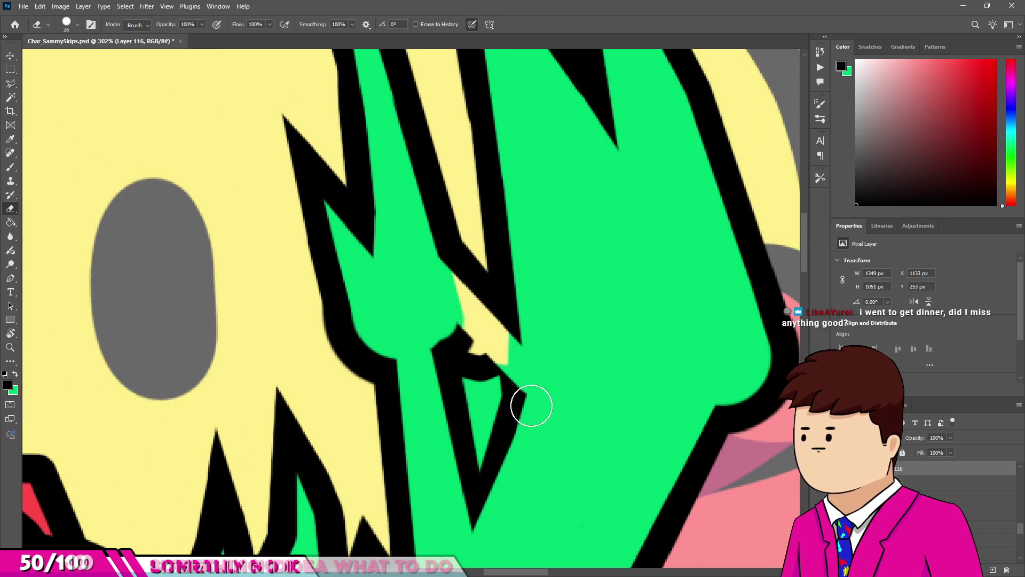
mouse_move(499, 412)
mouse_down()
mouse_move(446, 354)
mouse_move(490, 485)
mouse_move(468, 512)
mouse_up()
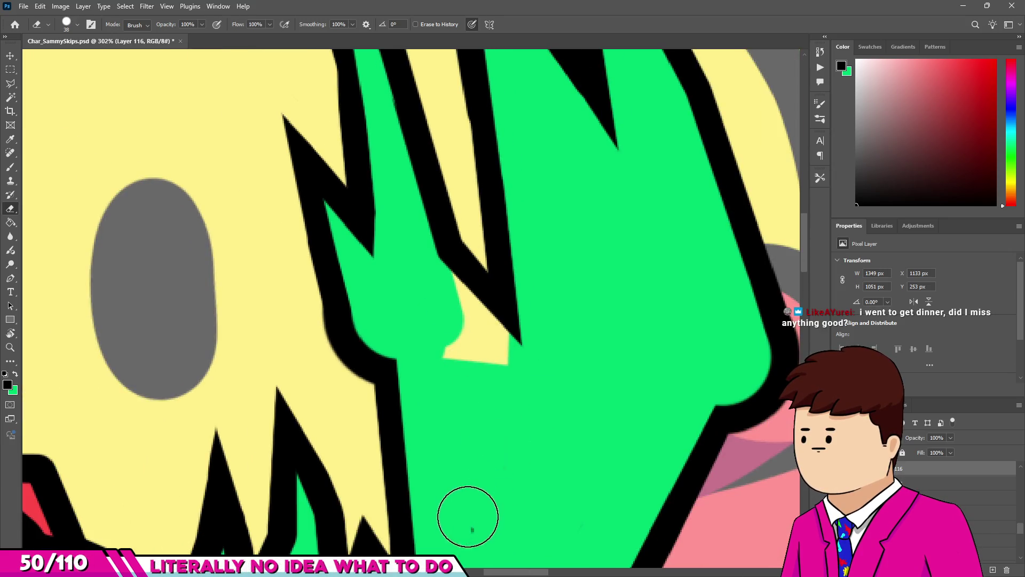
Pick green as the brush colour on the colour fill layer and enlarge the brush.
key(alt+bracketleft)
key(b)
alt+click(458, 383)
mouse_move(457, 382)
mouse_down()
mouse_move(451, 393)
mouse_move(449, 359)
mouse_move(488, 359)
mouse_move(423, 274)
mouse_move(441, 320)
mouse_up()
scroll(432, 316, down, 3)
scroll(431, 316, down, 4)
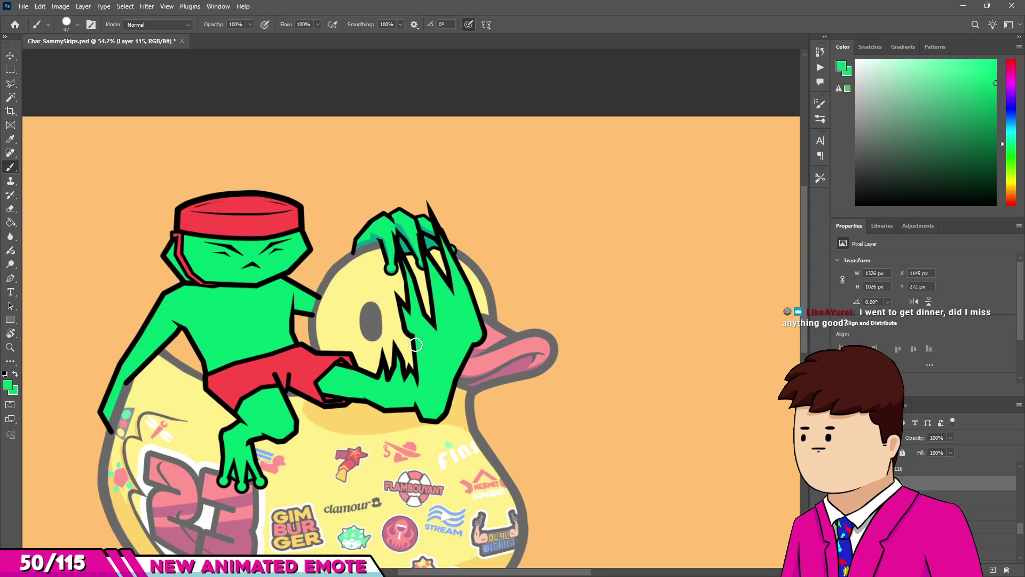
scroll(415, 344, down, 3)
scroll(352, 331, up, 2)
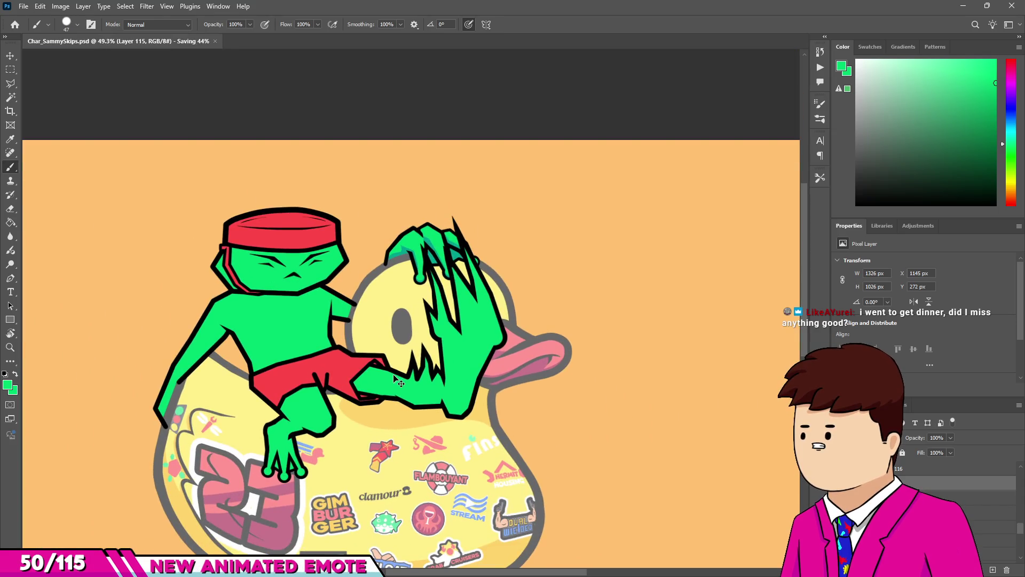
scroll(393, 378, down, 1)
scroll(427, 352, up, 1)
scroll(459, 336, down, 1)
scroll(486, 318, up, 1)
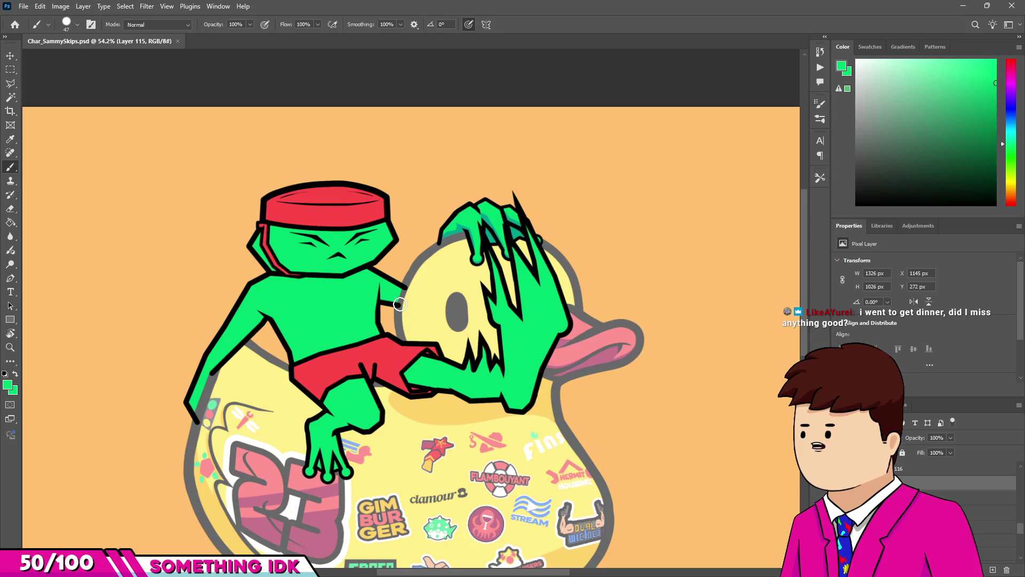
scroll(386, 273, up, 5)
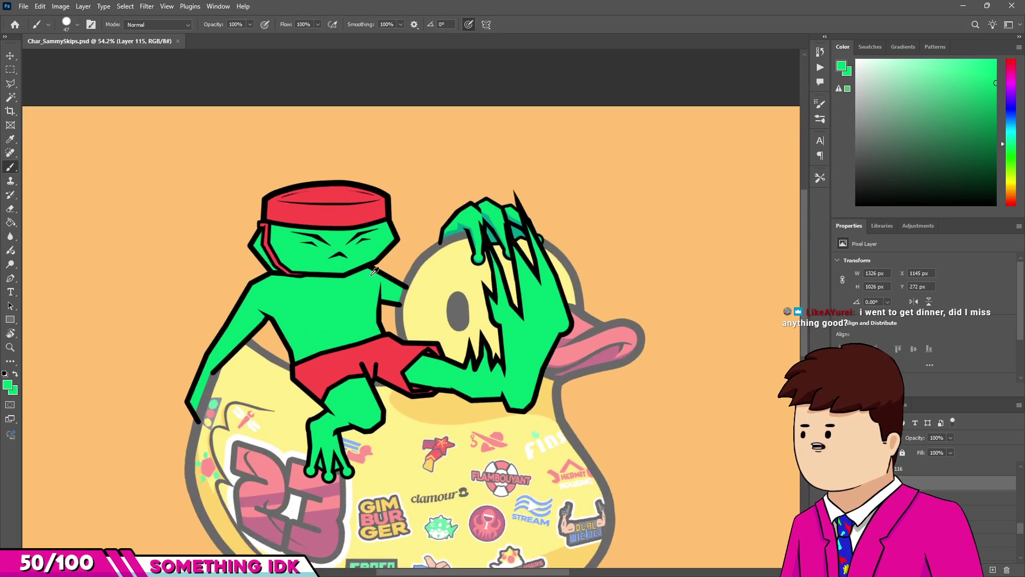
Erase the tips of the black lines on the shorts on the outline layer.
key(v)
click(432, 372)
key(e)
scroll(433, 368, up, 6)
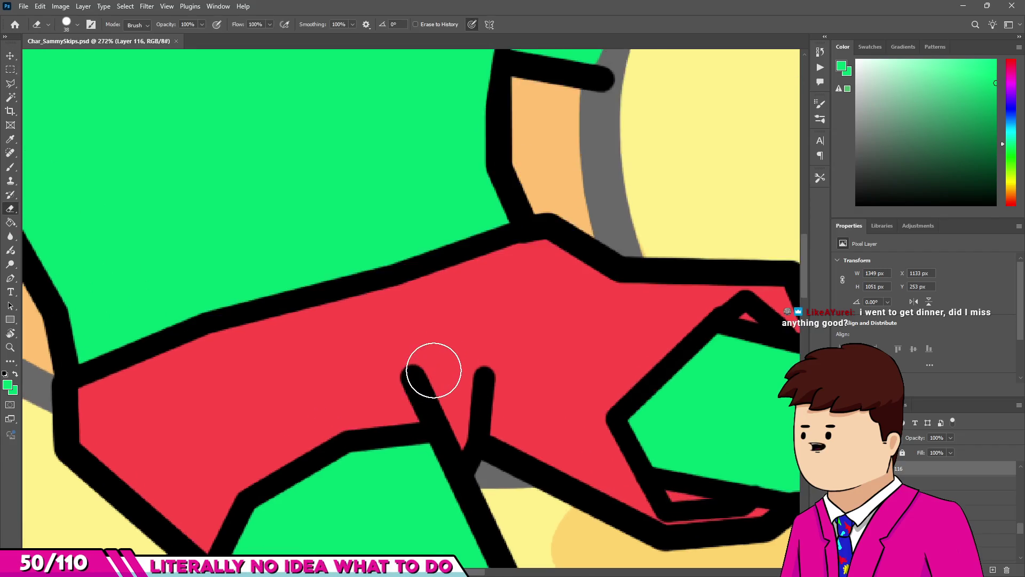
scroll(458, 411, down, 2)
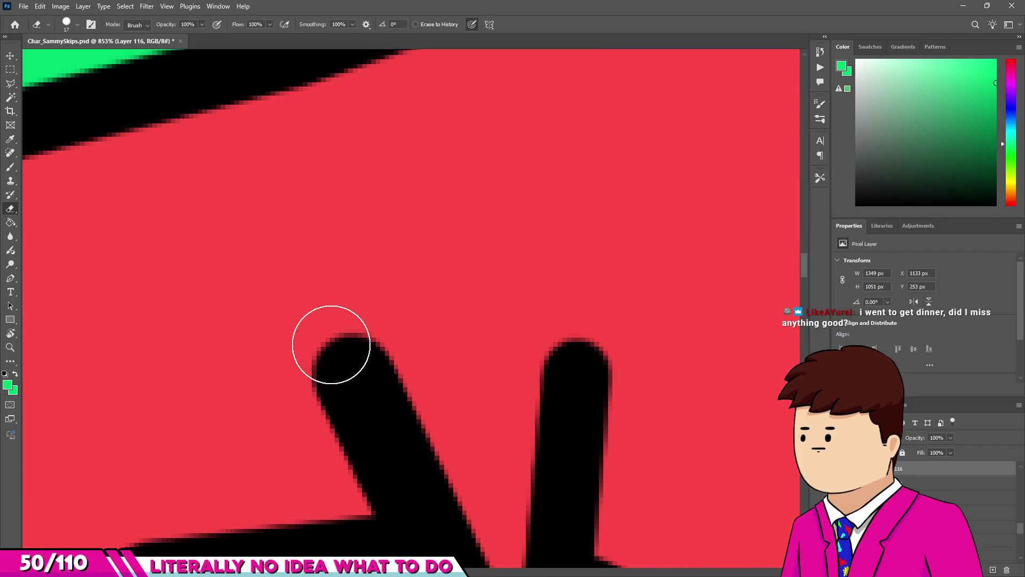
click(341, 350)
scroll(327, 313, down, 3)
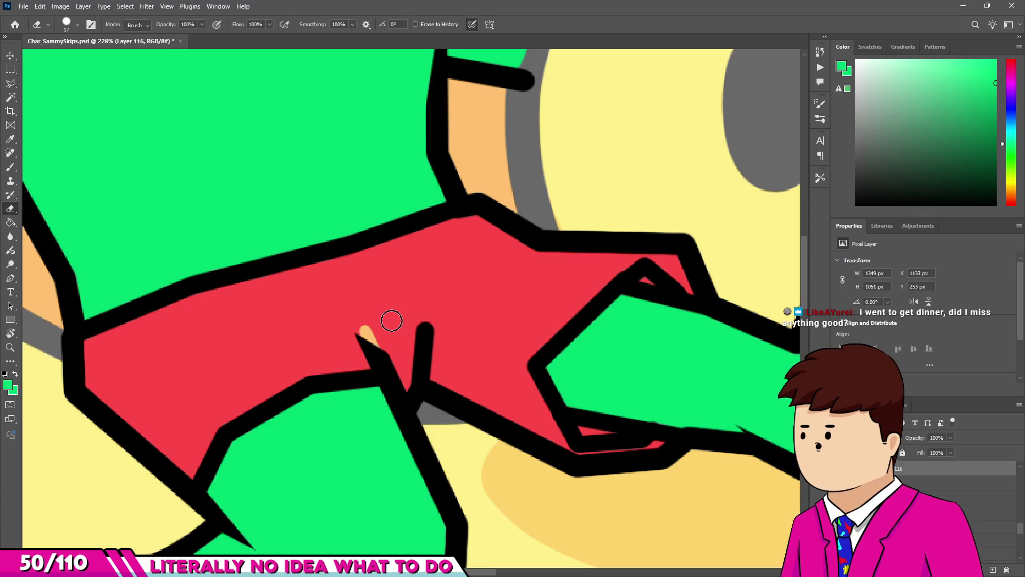
scroll(390, 320, up, 3)
drag(444, 280, 445, 347)
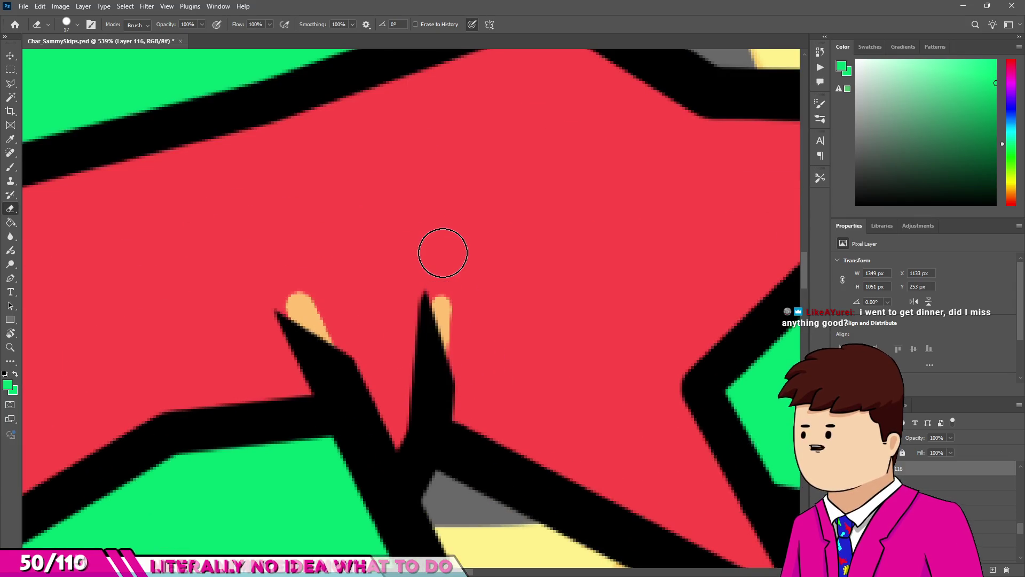
scroll(441, 251, down, 2)
Sample the headband's red and paint the two orange spike tips red.
key(b)
alt+click(447, 238)
drag(343, 291, 443, 307)
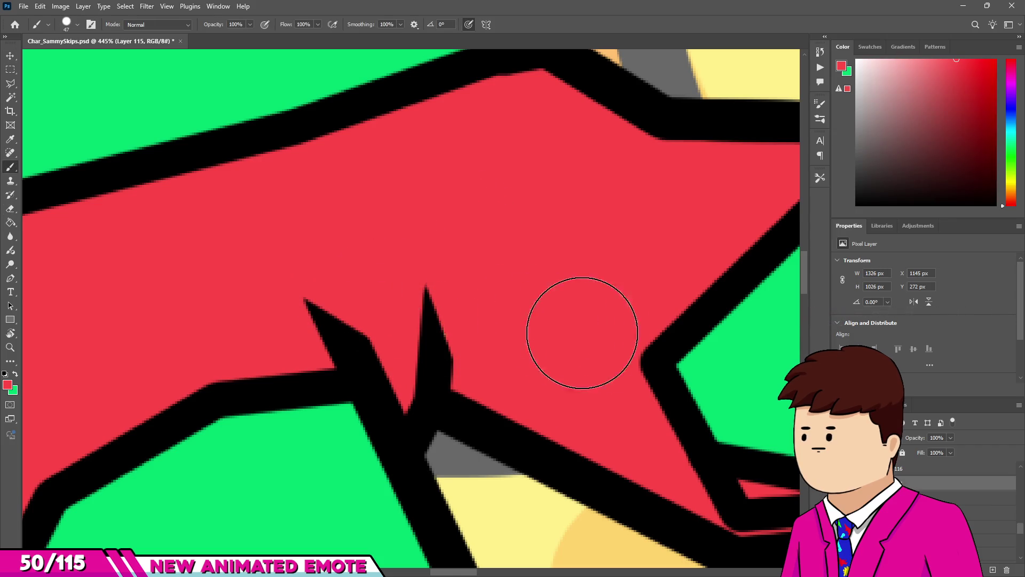
scroll(267, 280, down, 2)
key(ctrl+z)
scroll(328, 288, up, 1)
drag(327, 288, 349, 307)
drag(430, 286, 435, 309)
scroll(419, 293, down, 3)
scroll(418, 293, down, 5)
scroll(357, 291, up, 4)
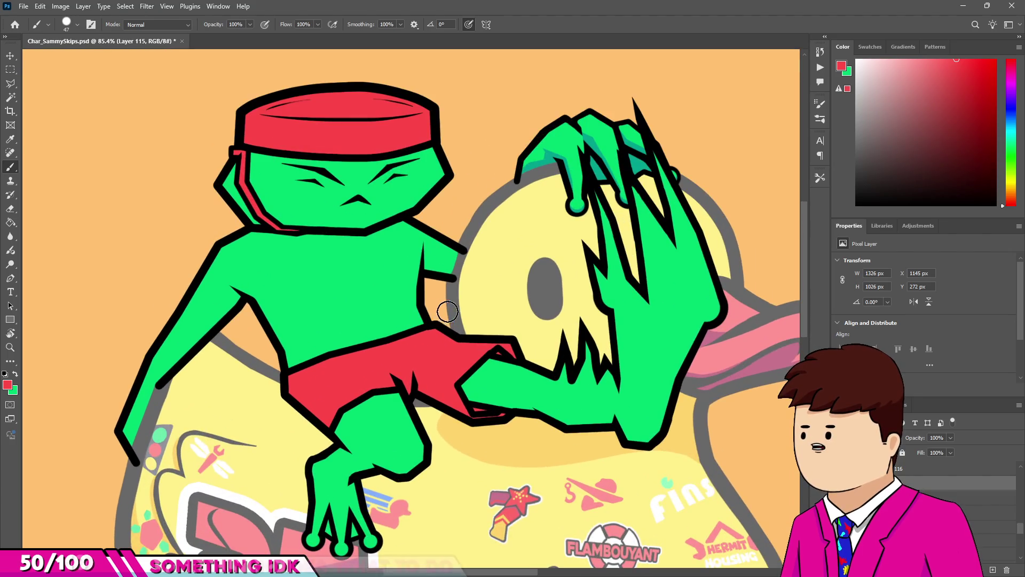
scroll(476, 291, down, 2)
scroll(431, 261, up, 1)
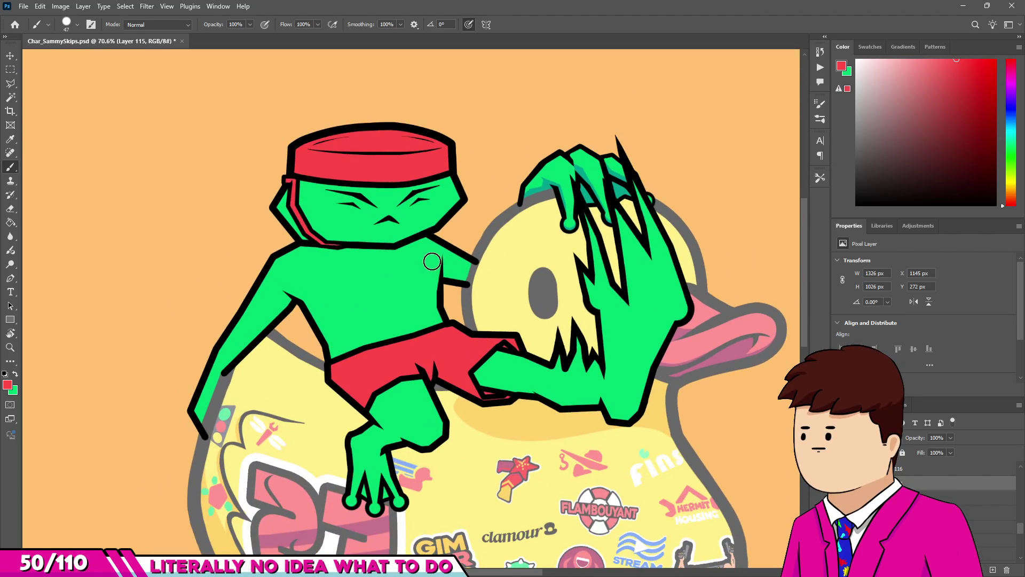
scroll(499, 294, down, 3)
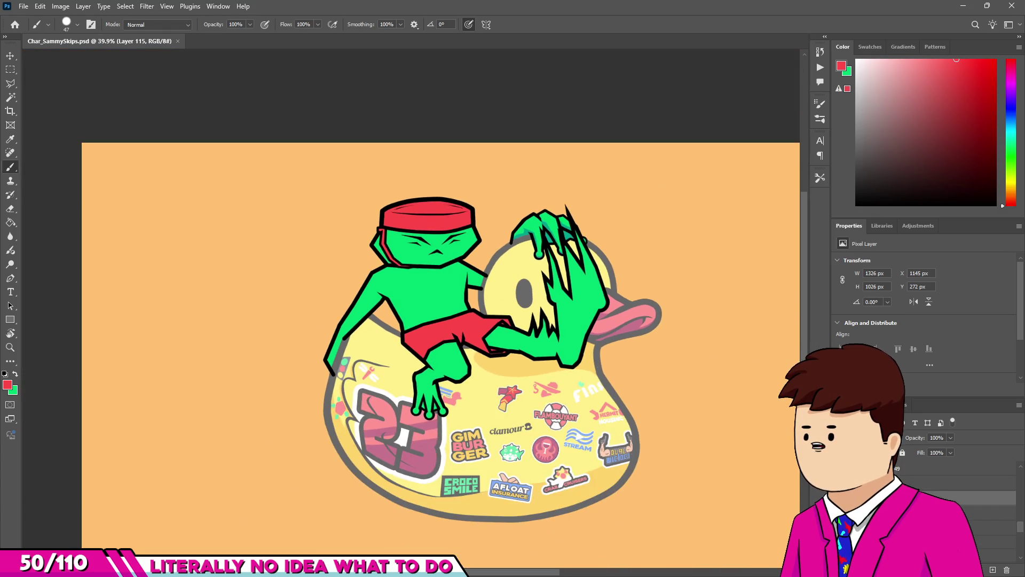
Add a new empty layer in the Frame10 group, briefly toggling the previous-pose onion skin.
key(ctrl+shift+alt+e)
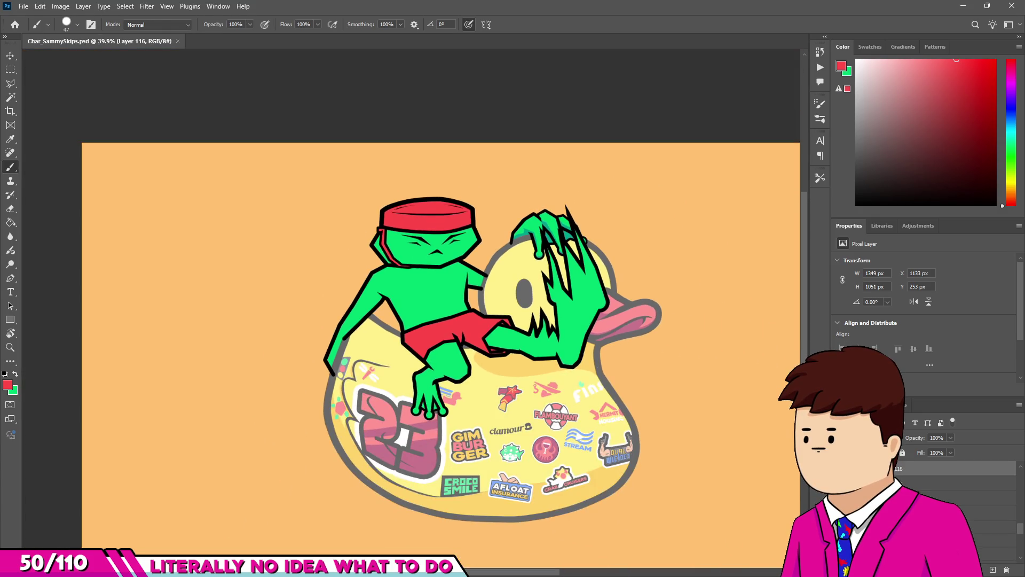
click(956, 481)
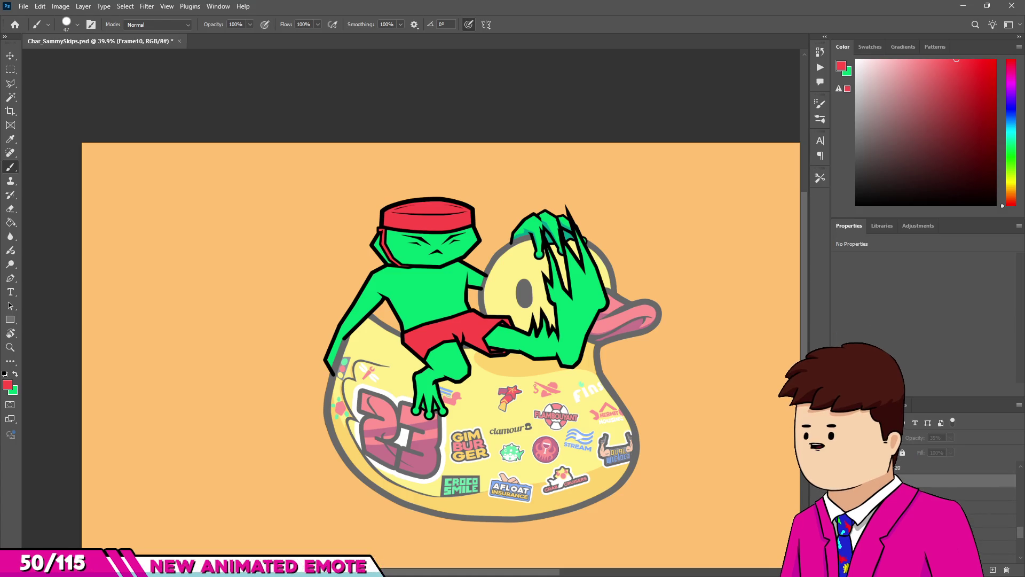
click(839, 481)
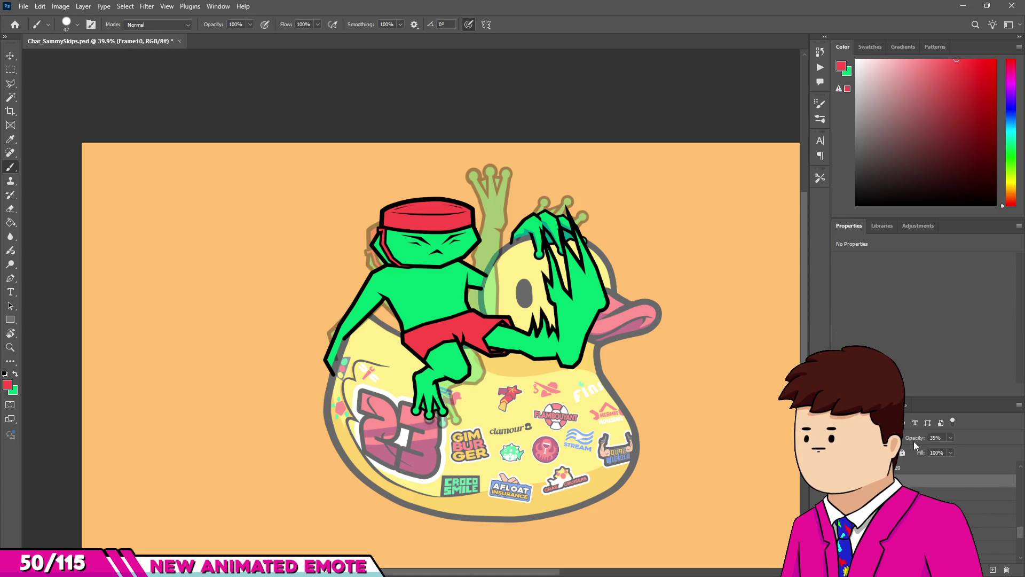
click(854, 510)
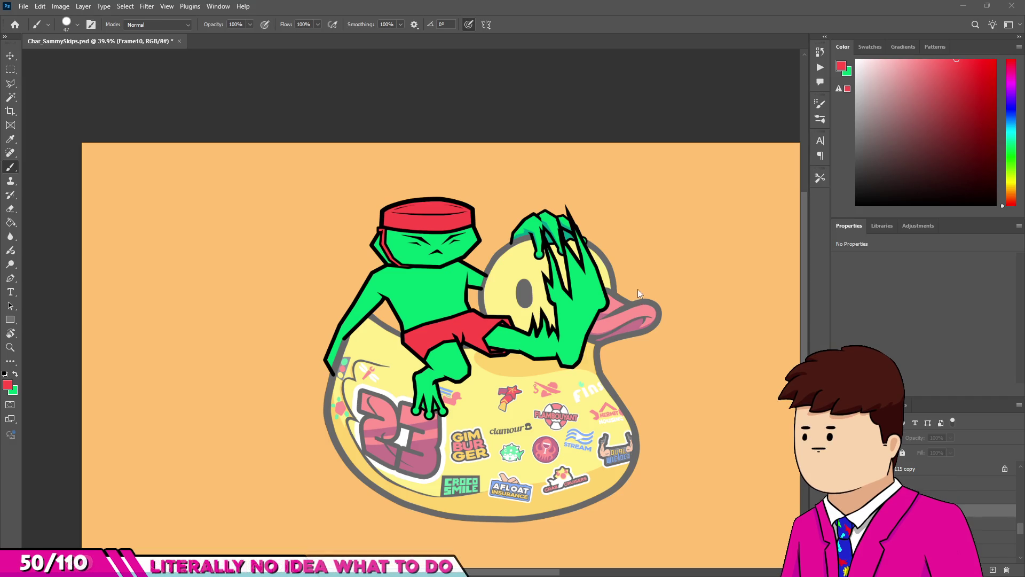
scroll(609, 289, down, 1)
scroll(956, 507, up, 1)
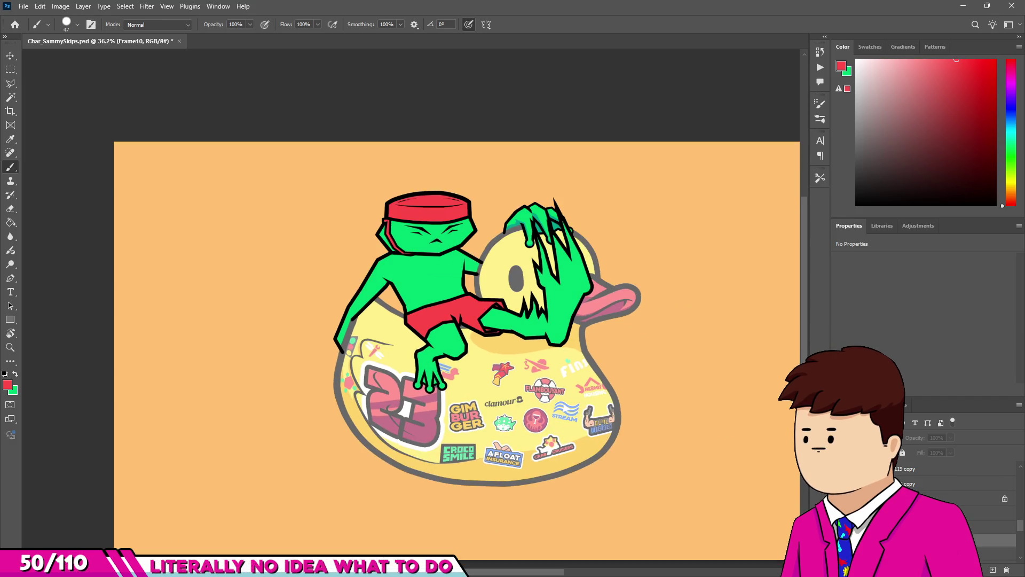
Hide the character's colour fills, leaving the line art, and shift the hand slightly down and right.
key(ctrl+comma)
key(ctrl+comma)
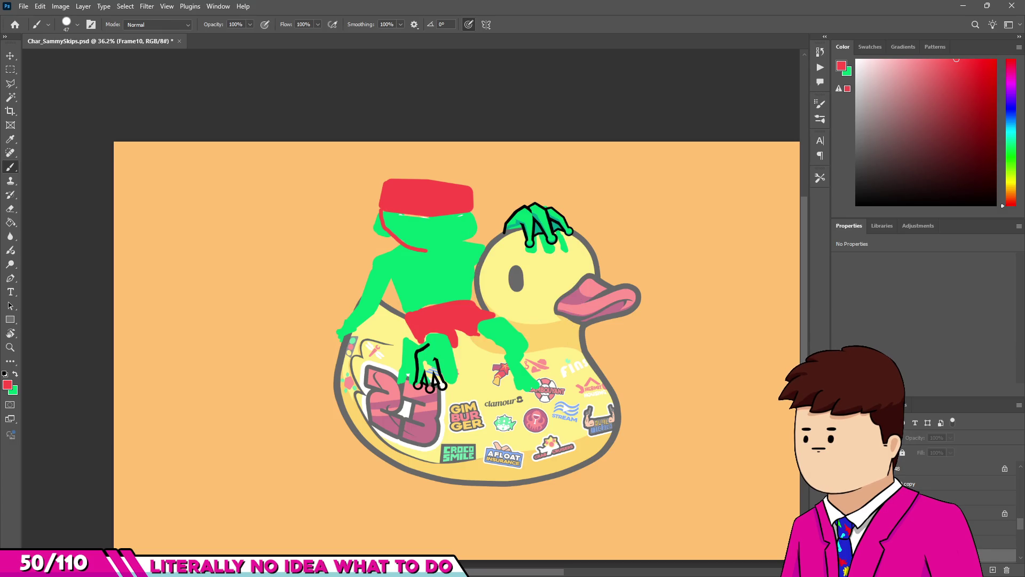
key(ctrl+comma)
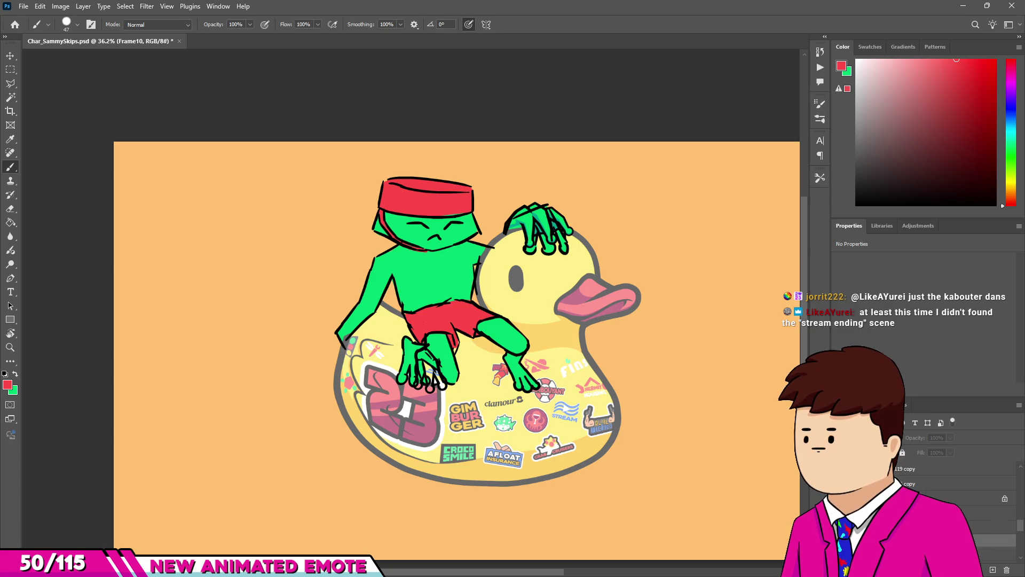
key(ctrl+comma)
scroll(438, 364, up, 5)
key(v)
mouse_move(393, 352)
mouse_down()
mouse_move(434, 373)
mouse_move(403, 367)
mouse_up()
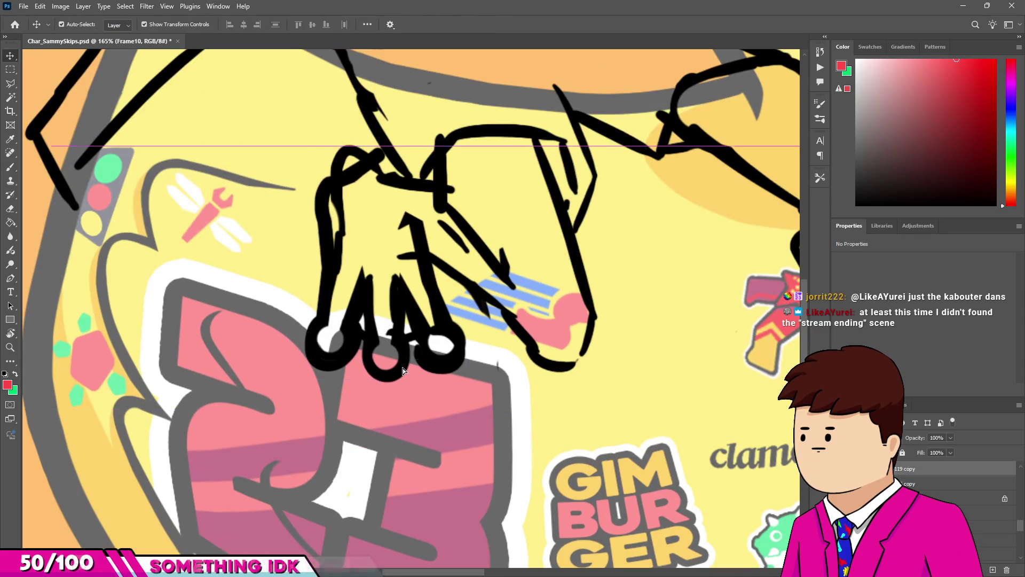
Rotate the inked hand about 5° clockwise, nudge it right and down, and commit.
drag(478, 141, 489, 149)
drag(396, 329, 403, 334)
key(Return)
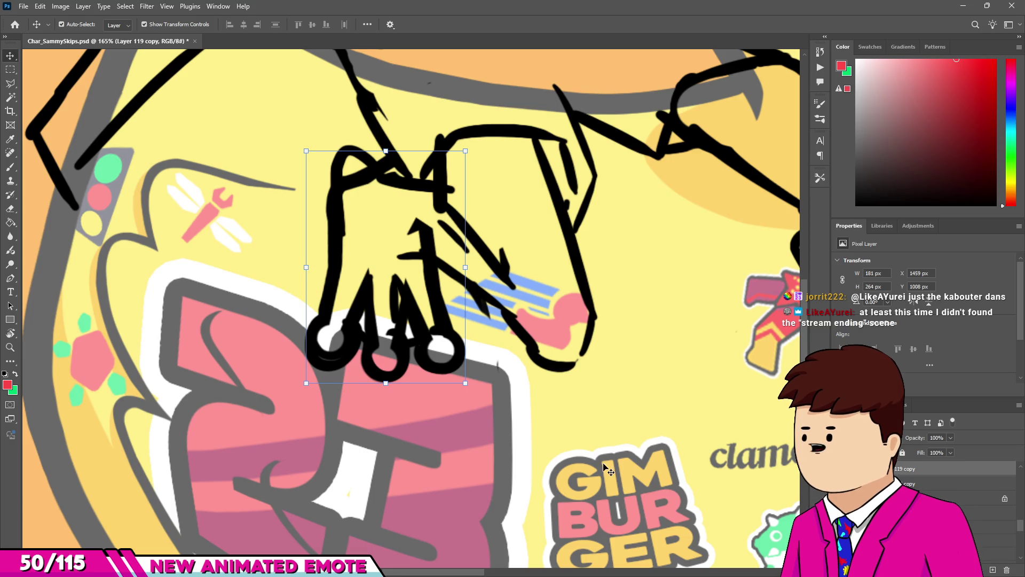
Merge the green hand layer on the duck's head with the inked belly hand layer.
scroll(951, 497, up, 2)
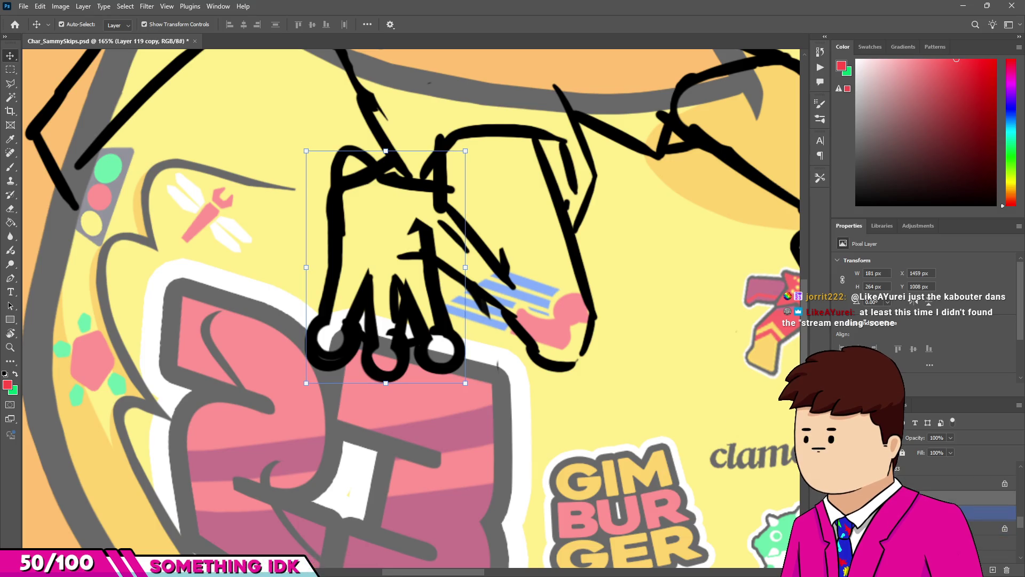
scroll(570, 477, down, 5)
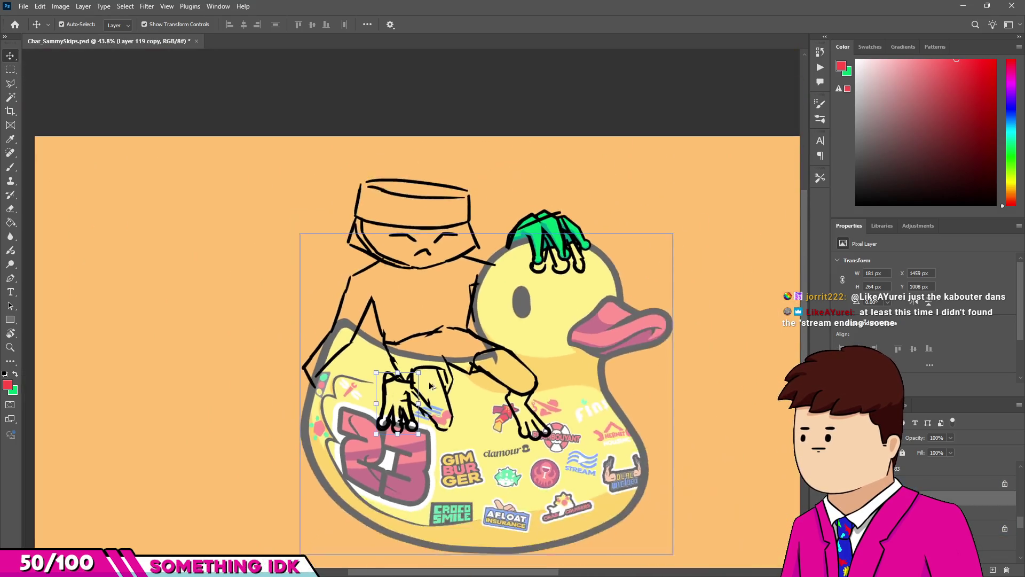
scroll(570, 477, up, 2)
click(571, 198)
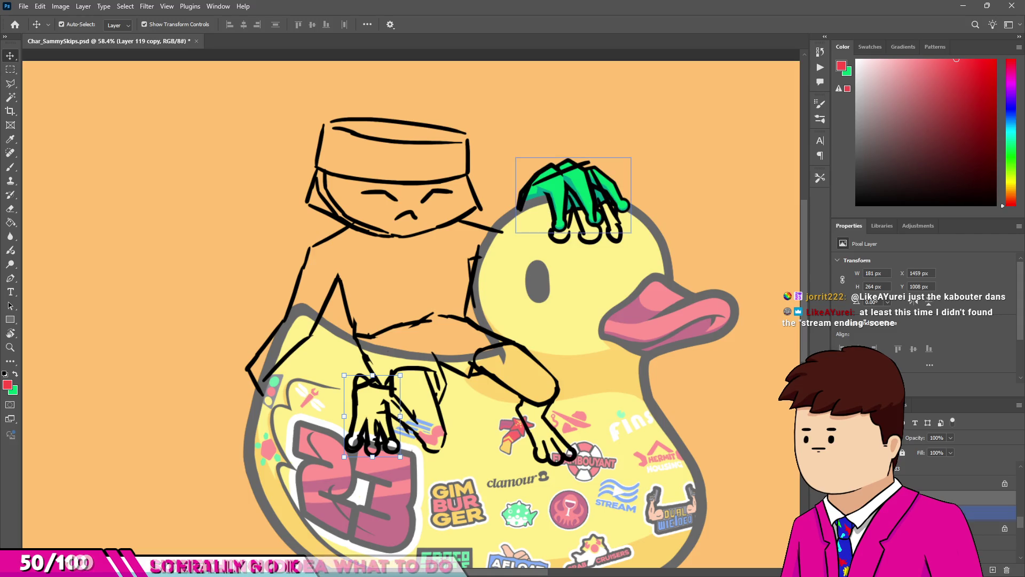
ctrl+click(987, 512)
right_click(884, 505)
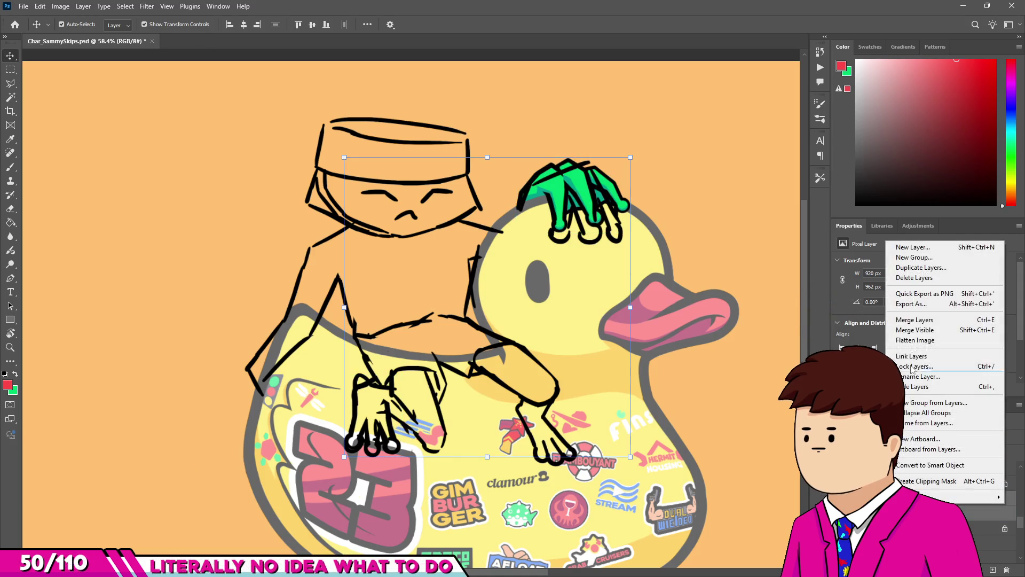
click(915, 319)
Set the sketch layer Layer 48 to 49% opacity.
click(955, 497)
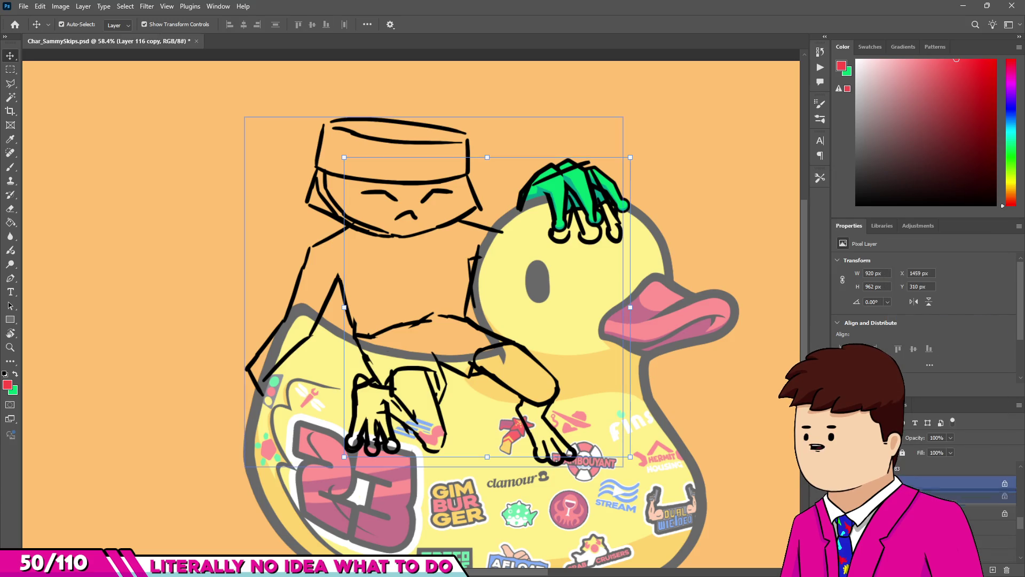
click(937, 437)
text(54)
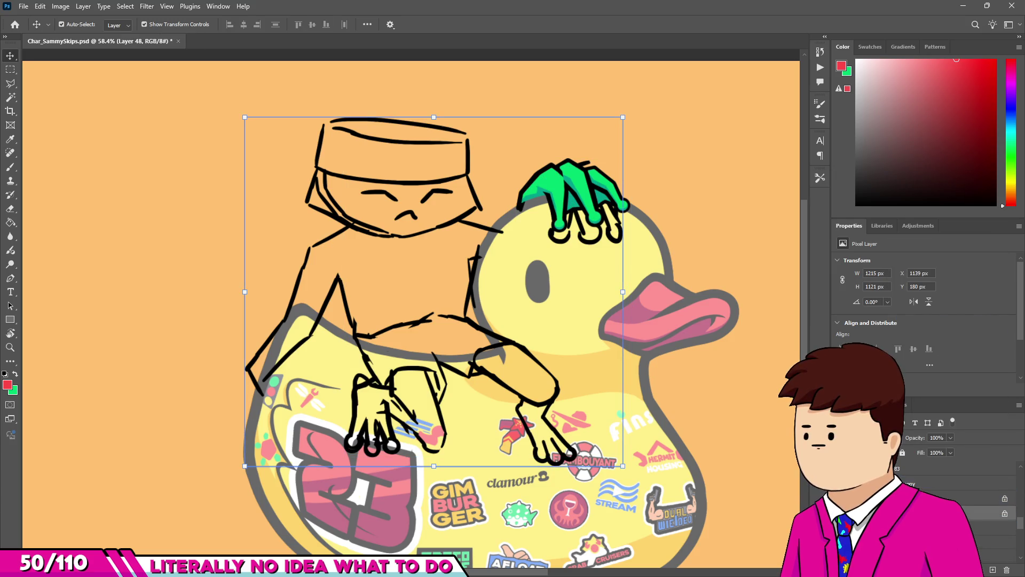
text(49)
key(Return)
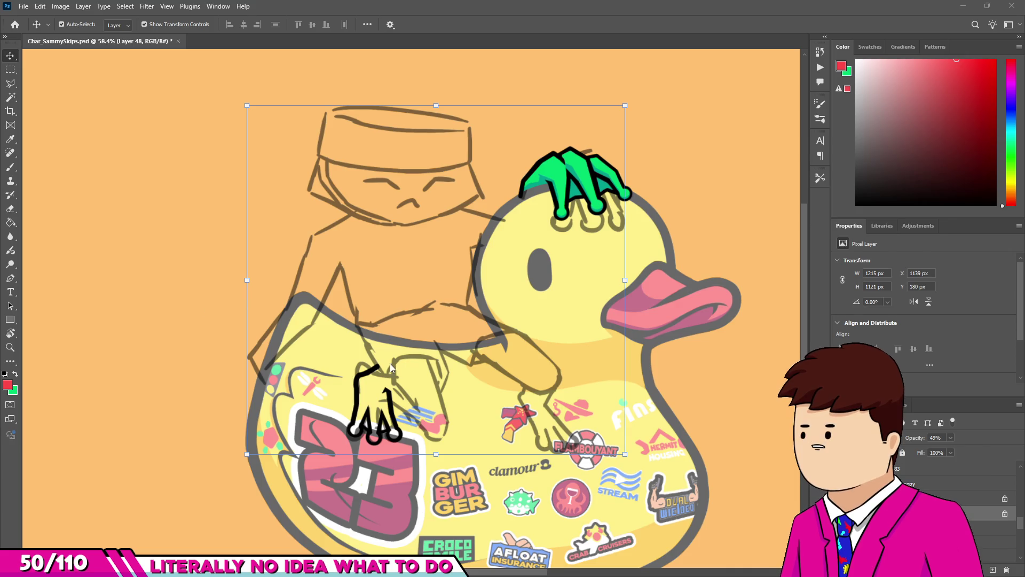
Select the merged hand layer to edit its belly-hand ink lines.
click(368, 371)
scroll(360, 374, up, 8)
Erase most of the old hand stroke and repaint the finger outline as a rounded black column.
key(e)
scroll(379, 415, up, 2)
mouse_move(350, 405)
mouse_down()
mouse_move(343, 321)
mouse_move(400, 331)
mouse_move(432, 315)
mouse_move(388, 357)
mouse_up()
key(bracketright)
key(bracketright)
key(bracketright)
key(b)
scroll(352, 342, down, 3)
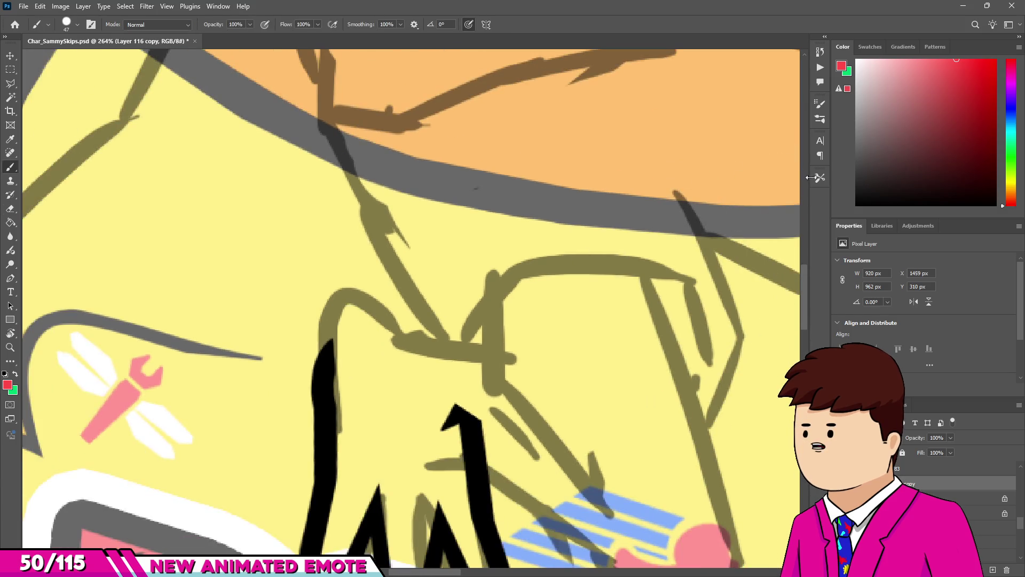
alt+click(325, 363)
scroll(324, 363, up, 3)
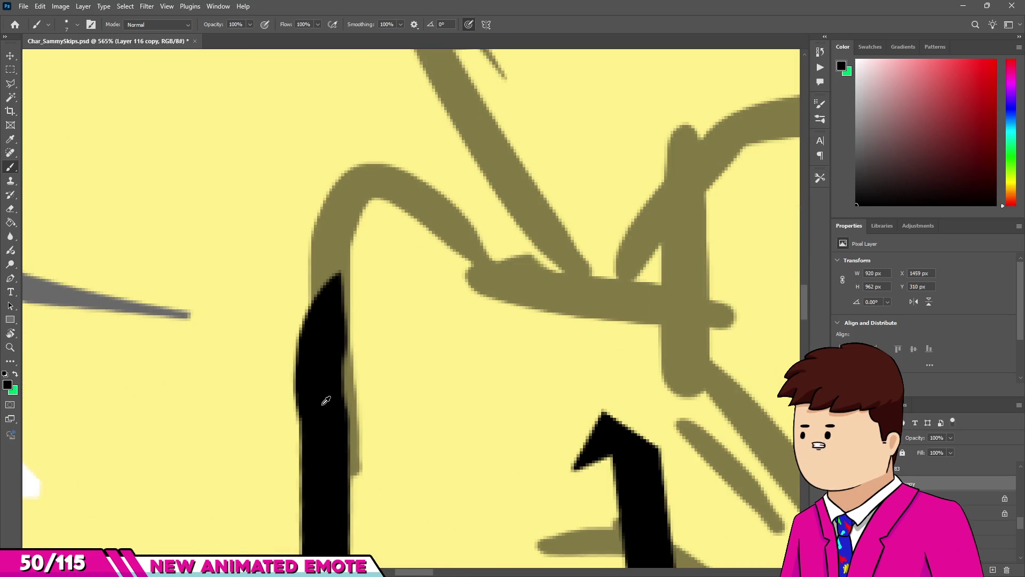
drag(334, 267, 334, 229)
key(bracketright)
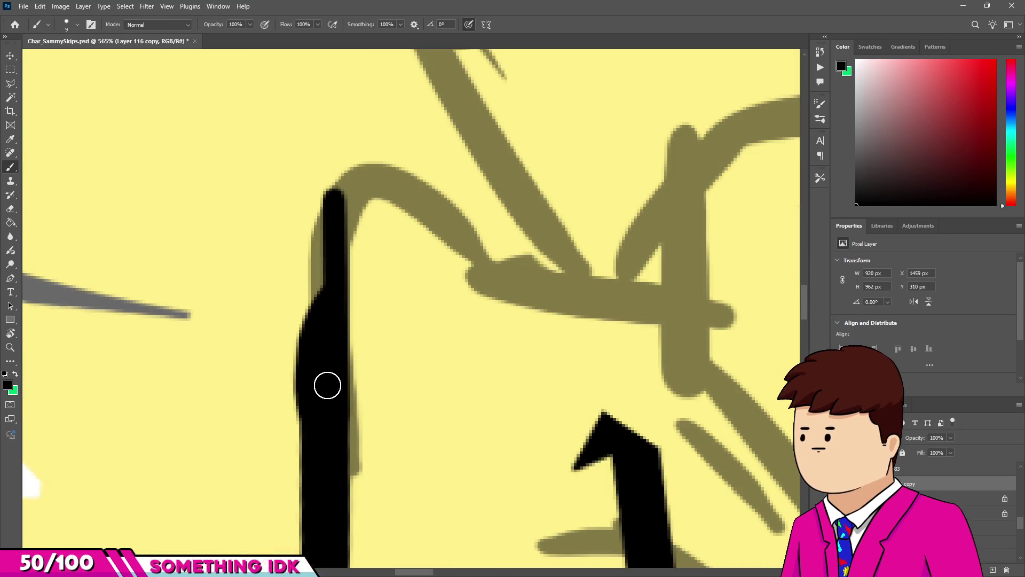
drag(315, 336, 311, 194)
drag(312, 237, 309, 193)
Ink the black knuckle arch along the sketch, then trim its tail and the stroke's left edge.
key(e)
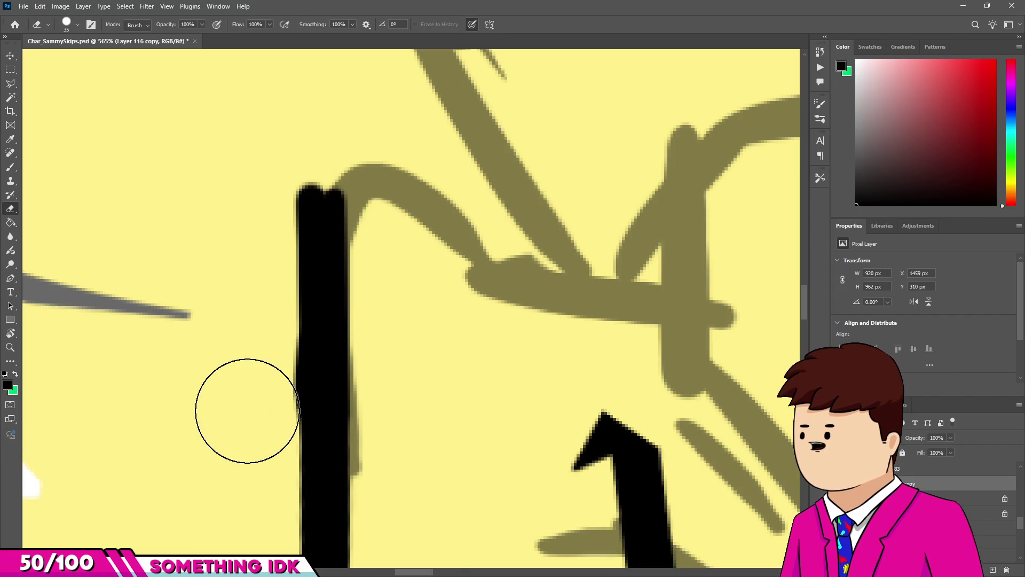
key(b)
alt+scroll(343, 213, up, 2)
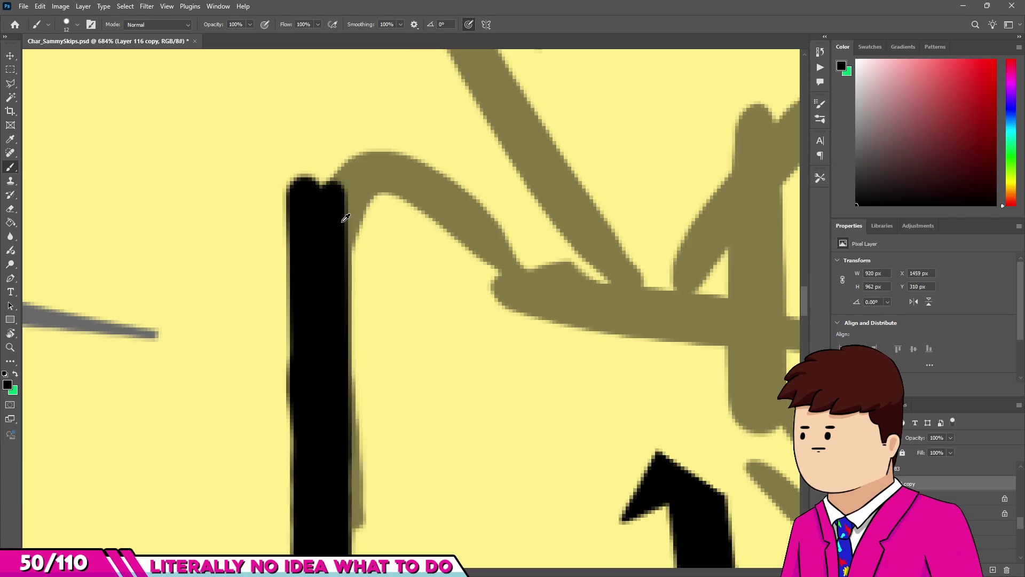
drag(329, 231, 379, 172)
mouse_move(455, 171)
mouse_down()
mouse_move(533, 247)
mouse_move(549, 284)
mouse_up()
key(e)
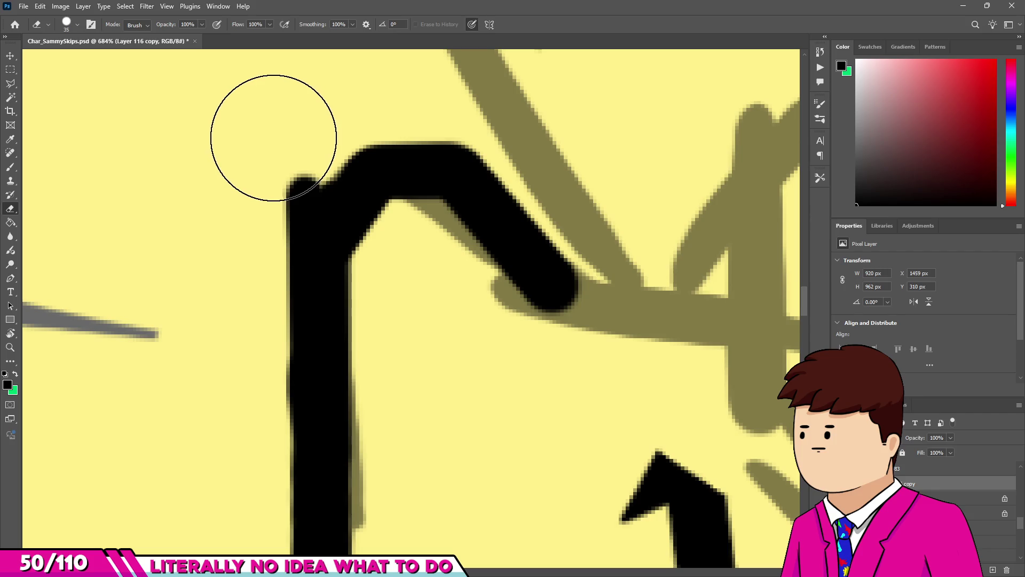
alt+scroll(263, 309, down, 10)
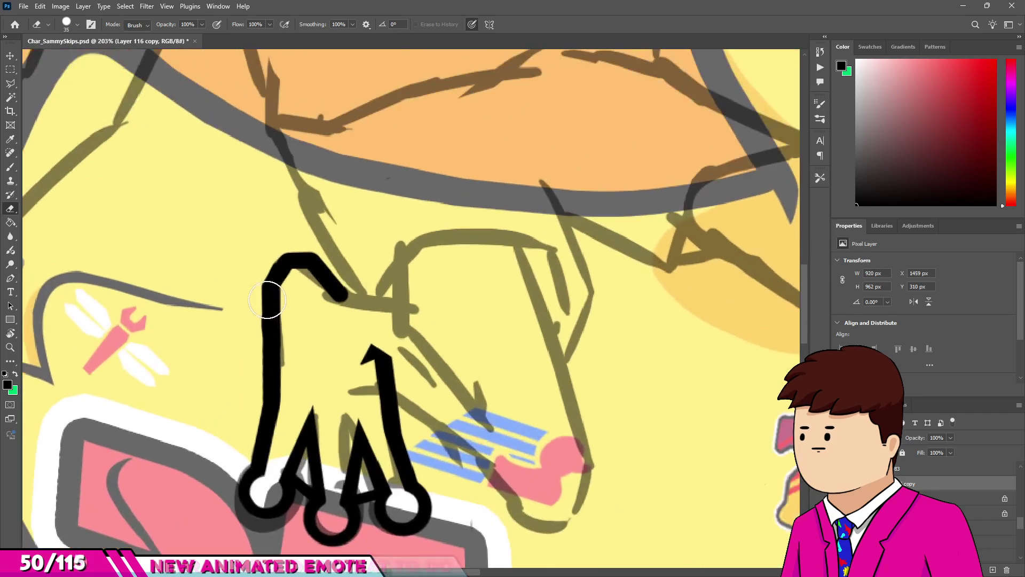
alt+scroll(268, 300, down, 5)
alt+scroll(282, 310, up, 5)
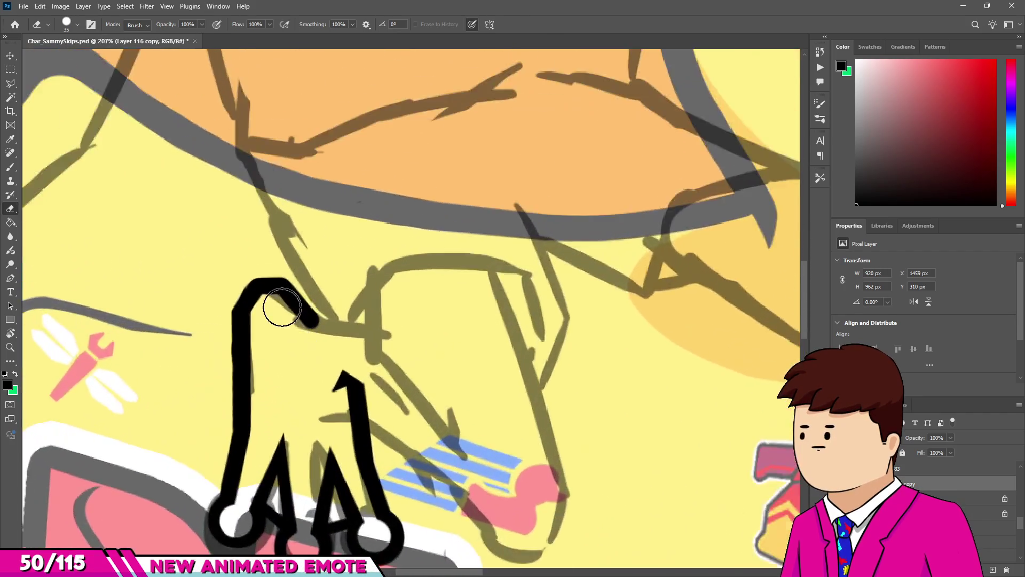
scroll(282, 309, up, 3)
drag(275, 309, 418, 326)
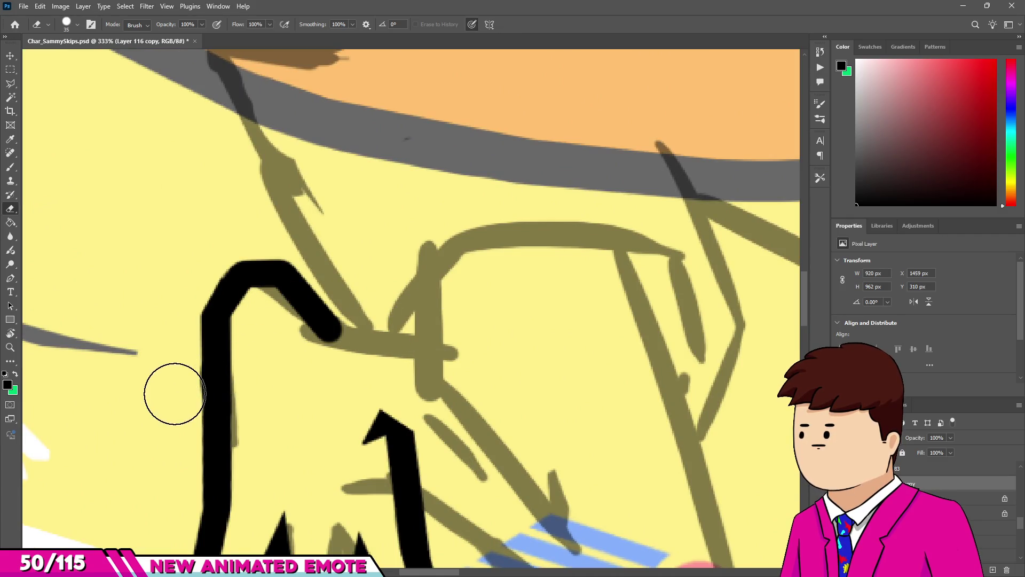
scroll(150, 431, down, 2)
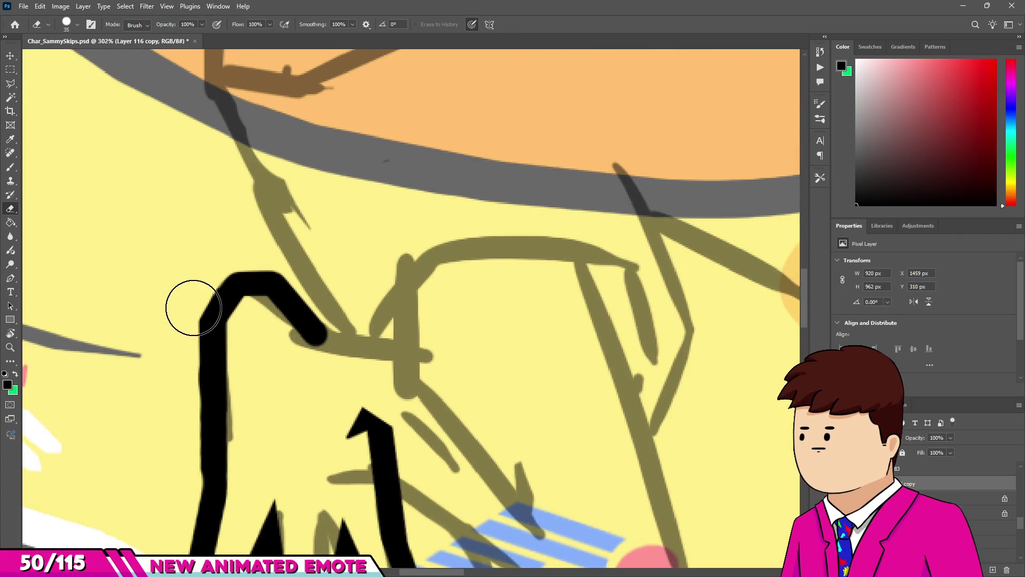
drag(187, 423, 176, 481)
drag(184, 311, 177, 294)
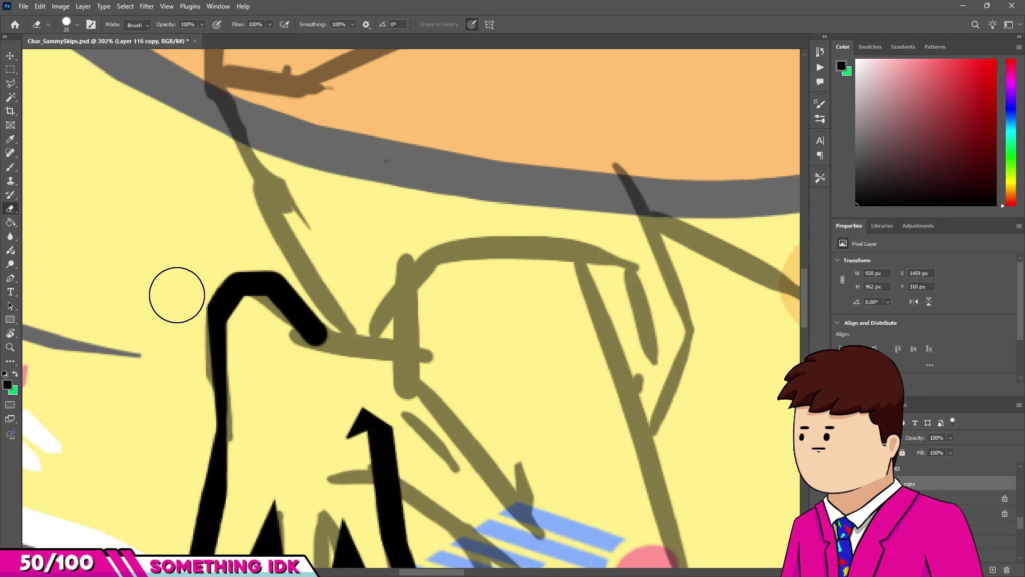
Taper the thick end of the black hook stroke, then undo that erase.
key(b)
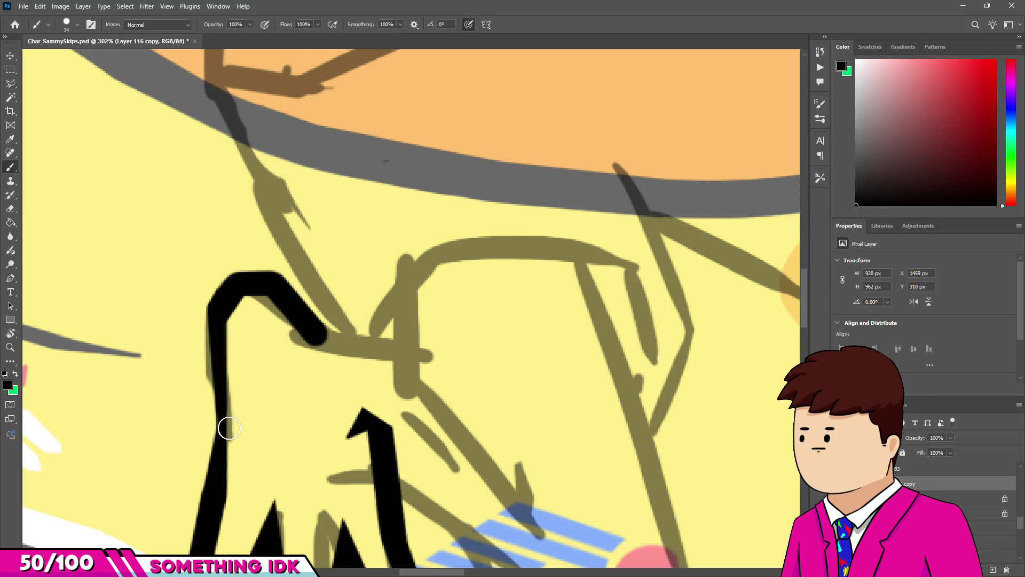
scroll(211, 321, down, 10)
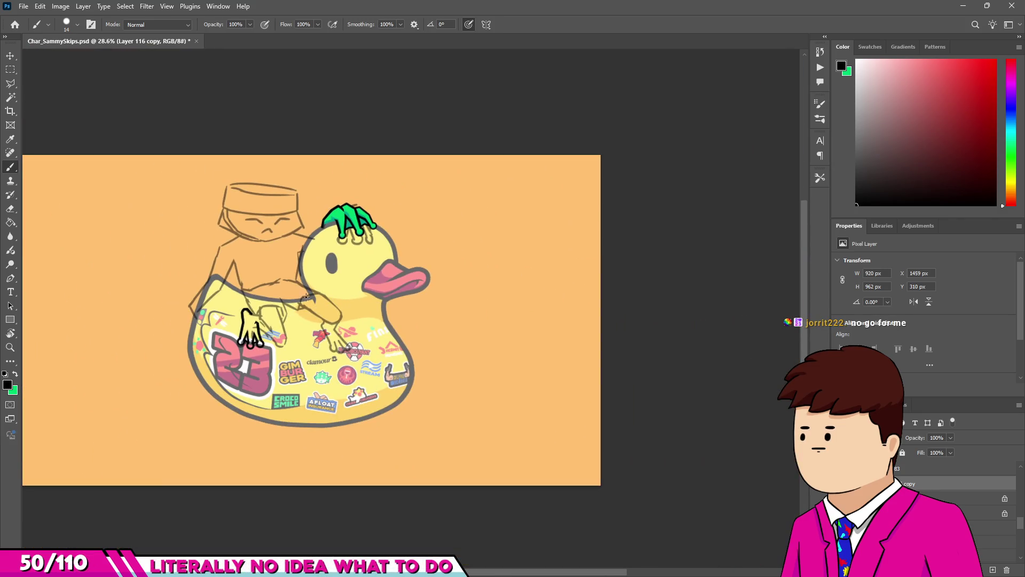
scroll(310, 298, up, 10)
key(e)
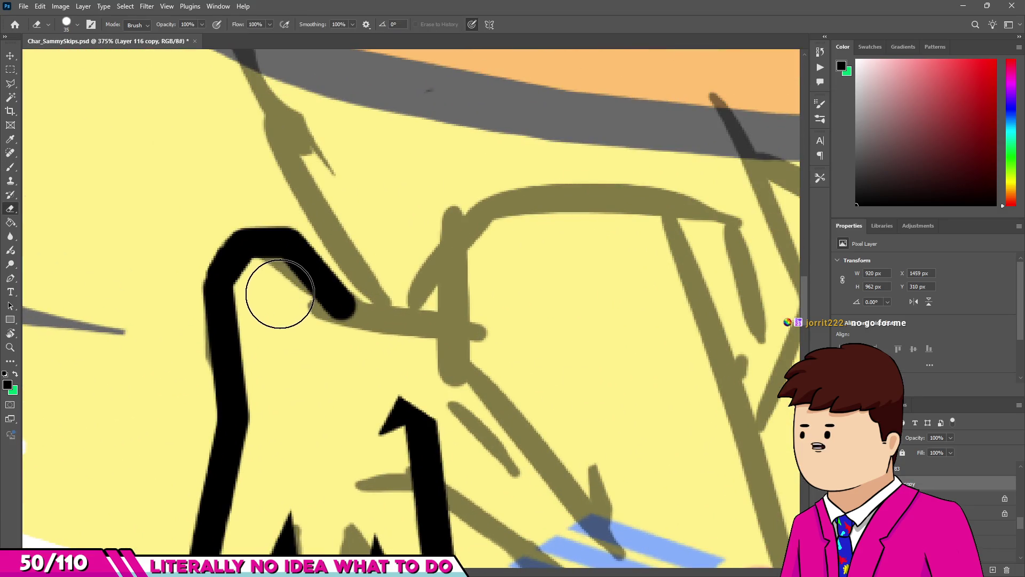
mouse_move(270, 291)
mouse_down()
mouse_move(366, 344)
mouse_move(320, 288)
mouse_up()
key(b)
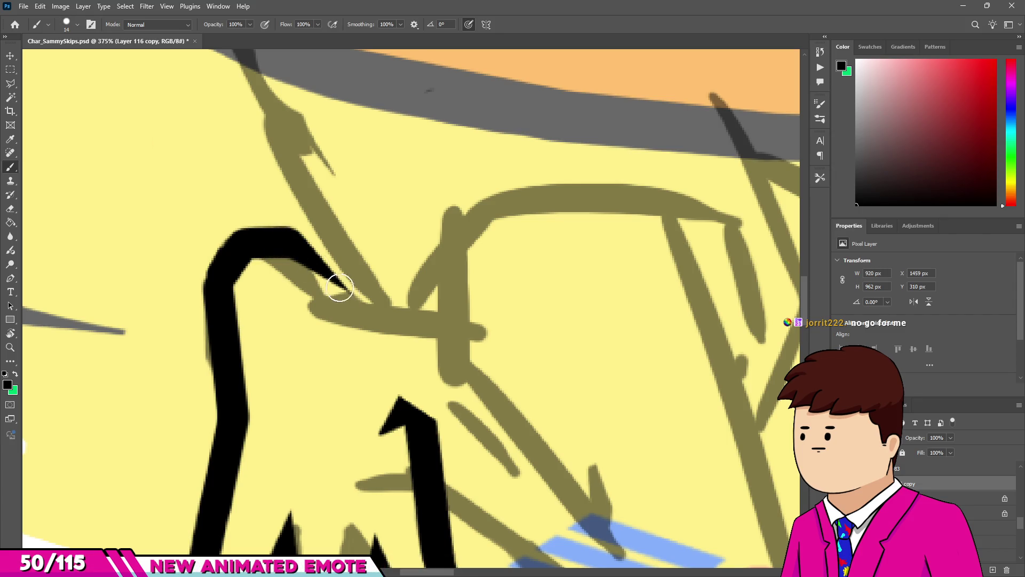
key(ctrl+z)
scroll(350, 300, down, 8)
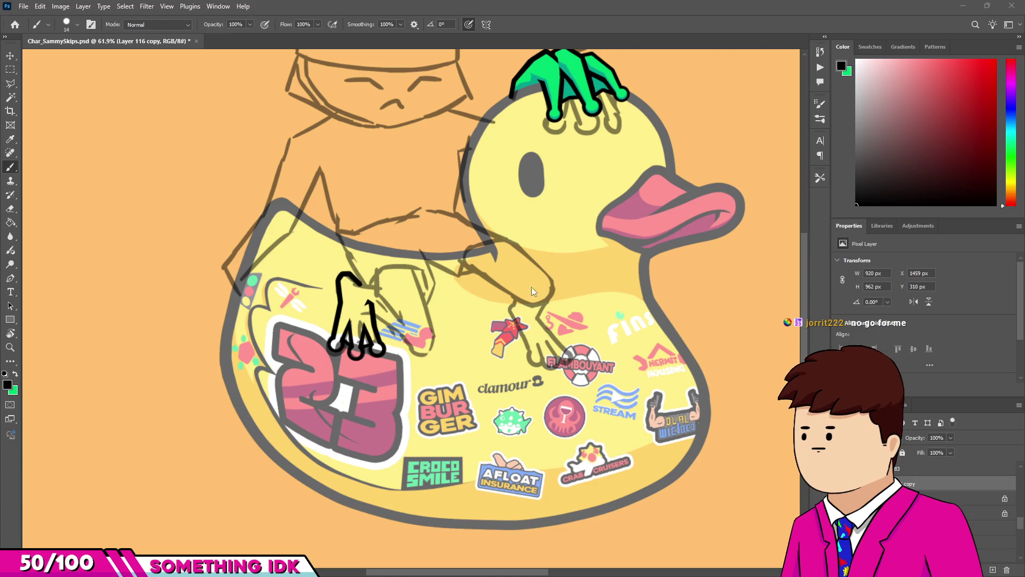
scroll(543, 327, up, 8)
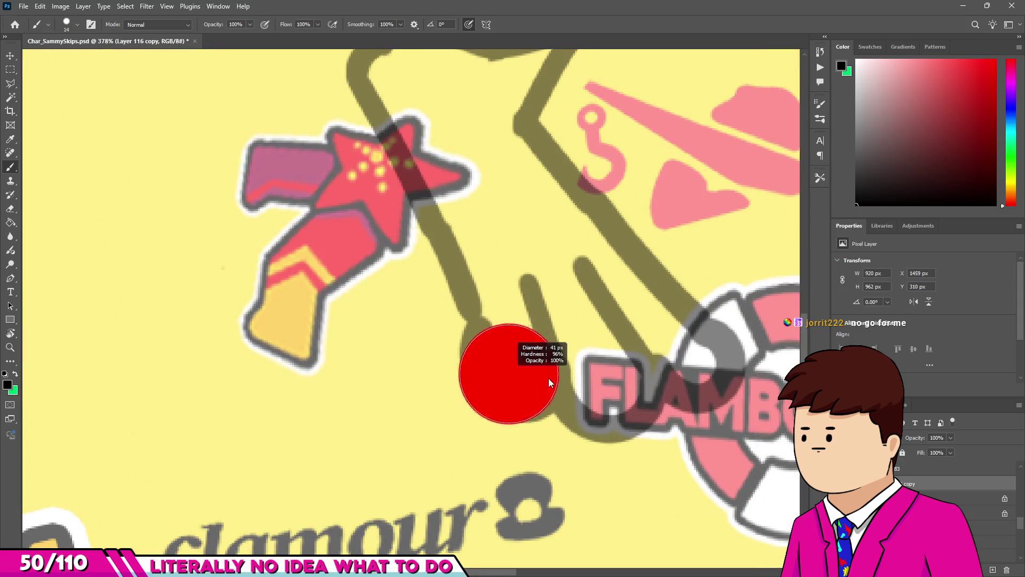
Paint round black fingertip dots, redoing the misplaced second one, and slightly enlarge the brush.
click(492, 364)
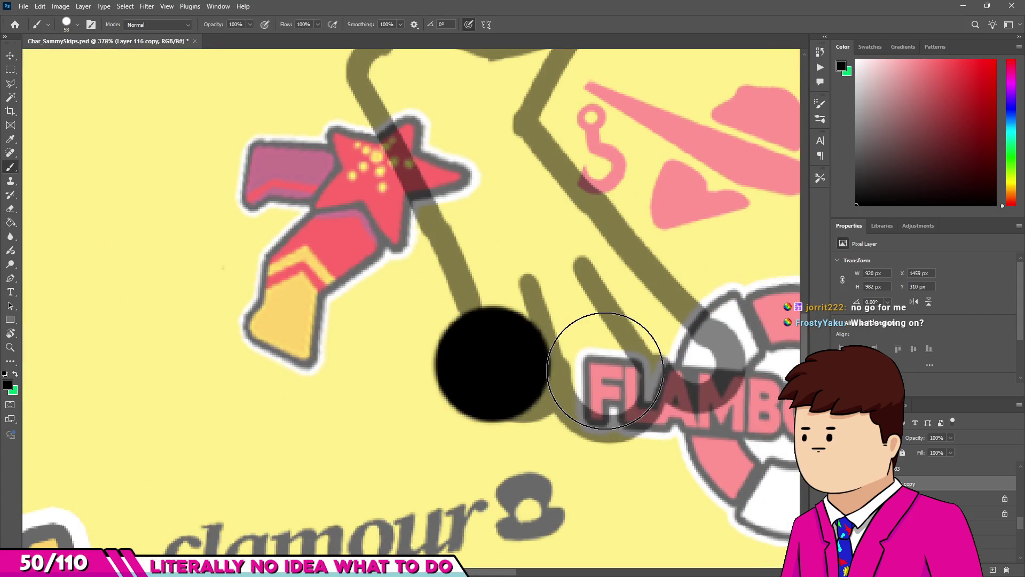
click(609, 374)
key(ctrl+z)
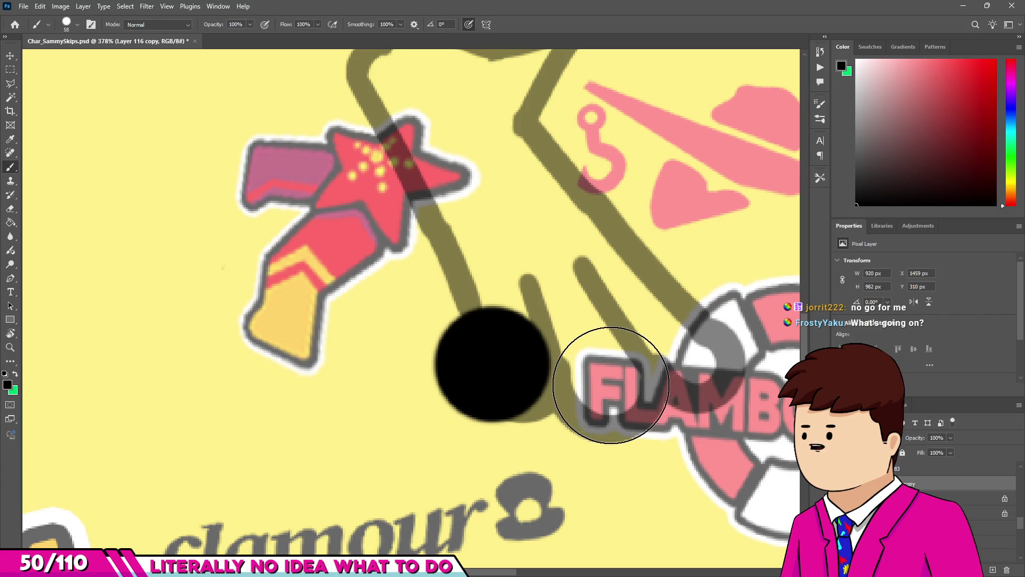
click(611, 374)
scroll(629, 343, down, 2)
scroll(688, 306, up, 2)
scroll(635, 350, down, 5)
scroll(391, 343, up, 4)
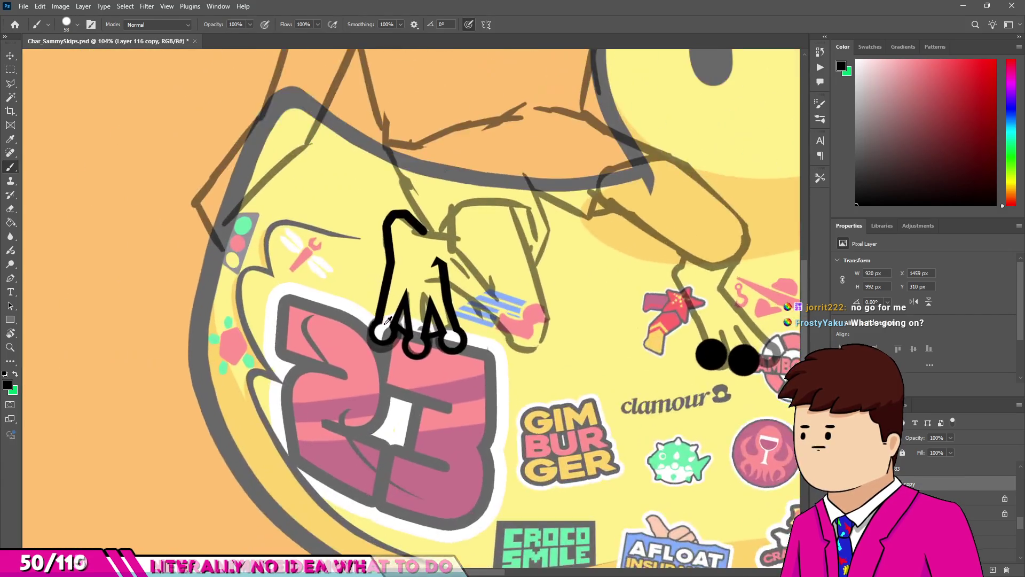
scroll(390, 343, up, 1)
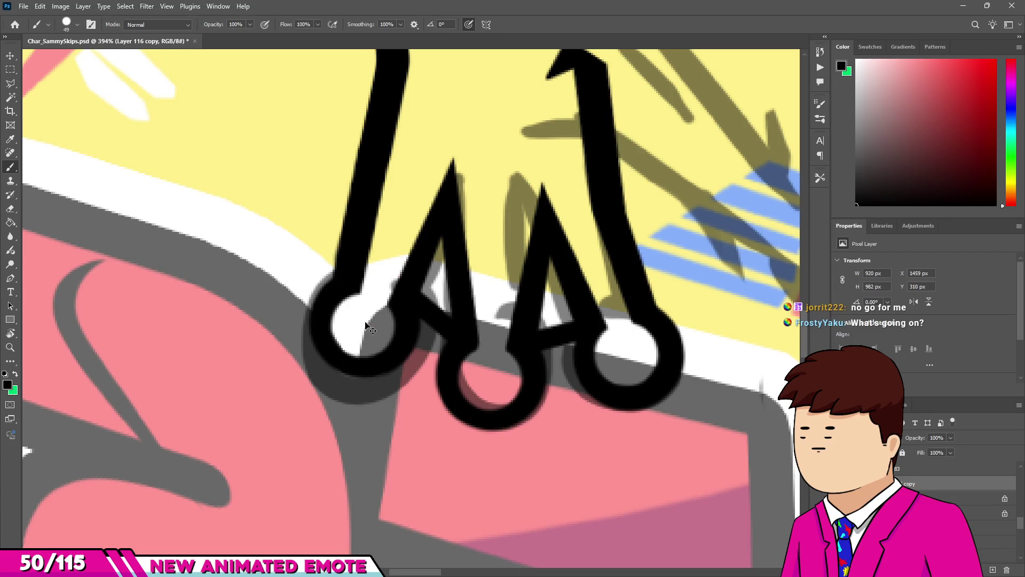
drag(363, 321, 367, 321)
scroll(363, 323, down, 5)
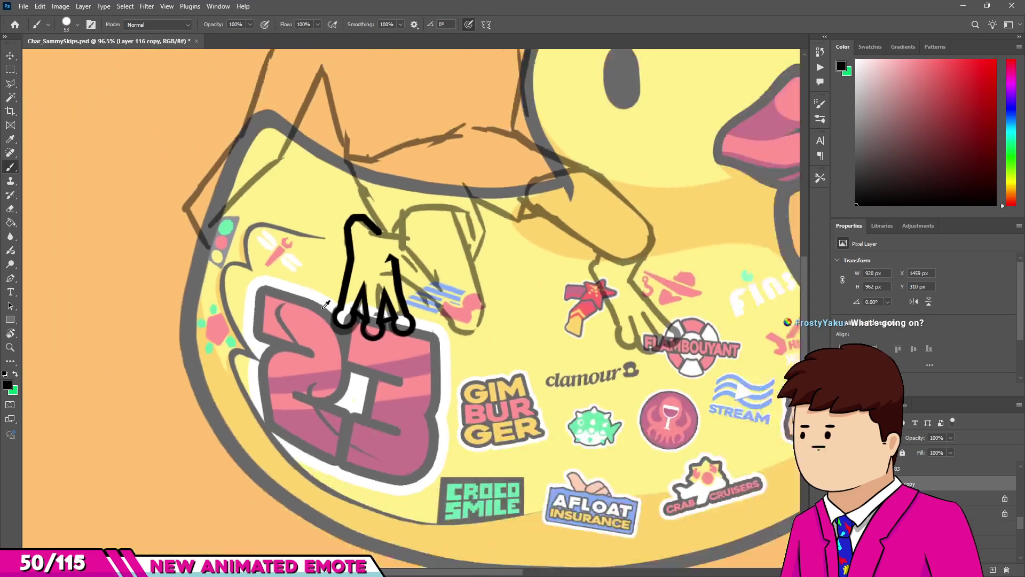
scroll(487, 298, up, 3)
scroll(487, 297, up, 5)
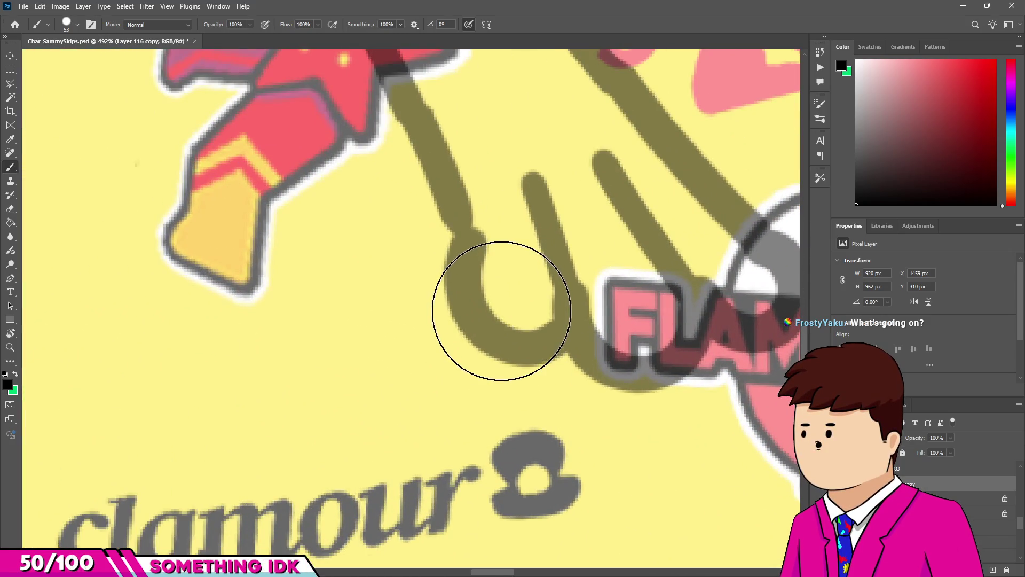
Paint three round black fingertip dots on the hand beside the FLAMBOUYANT sticker.
click(499, 307)
click(652, 317)
scroll(652, 317, down, 1)
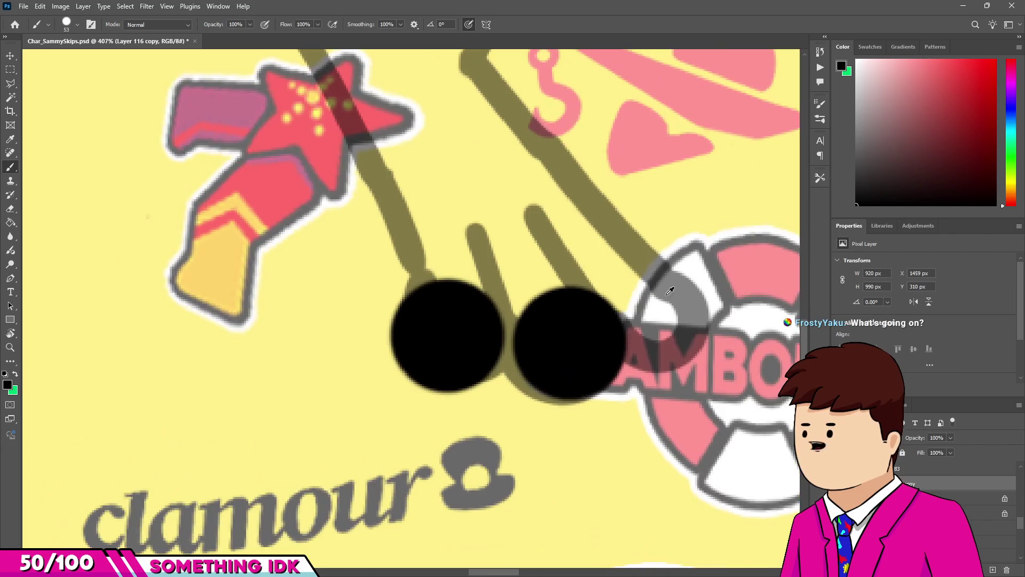
click(677, 292)
scroll(677, 292, down, 7)
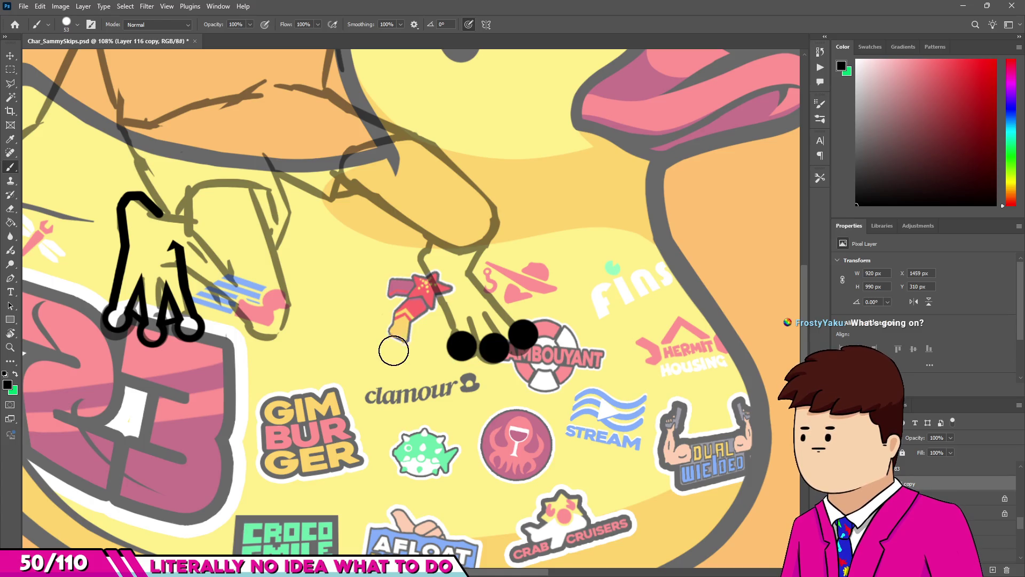
scroll(516, 288, up, 8)
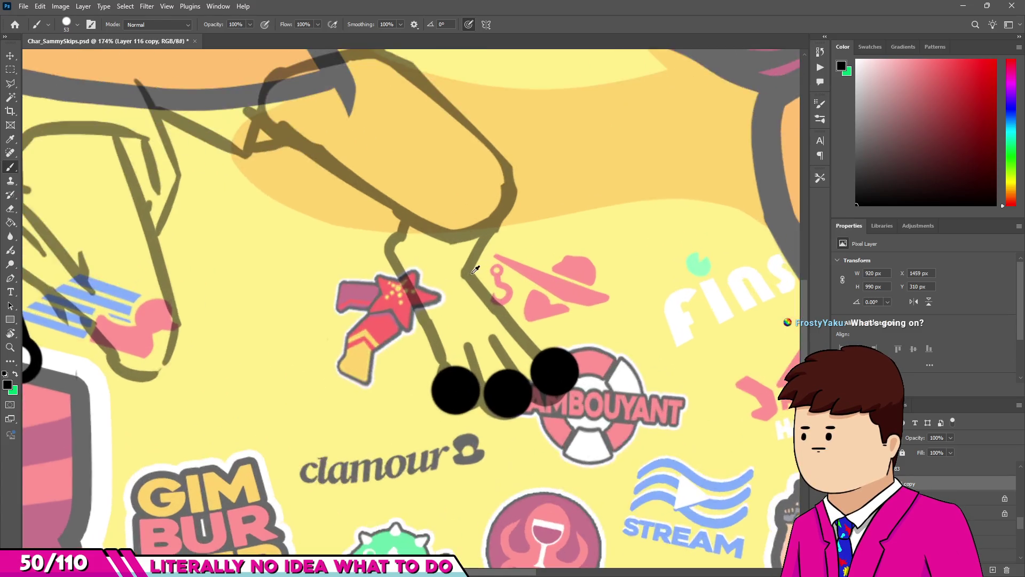
Shrink the brush to about 16 px for thinner outline strokes.
alt+right_click(631, 401)
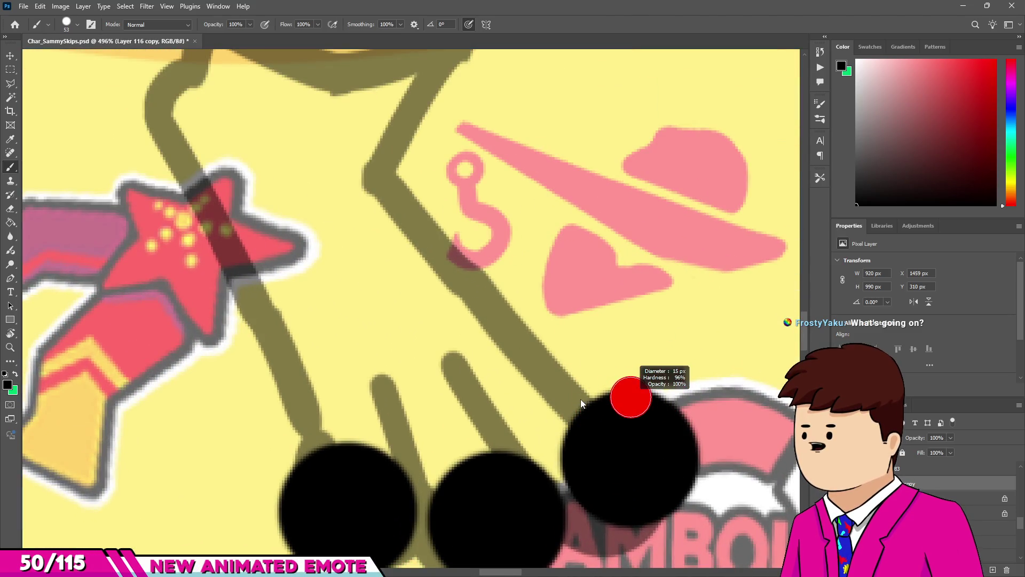
scroll(609, 412, up, 1)
alt+right_click(609, 412)
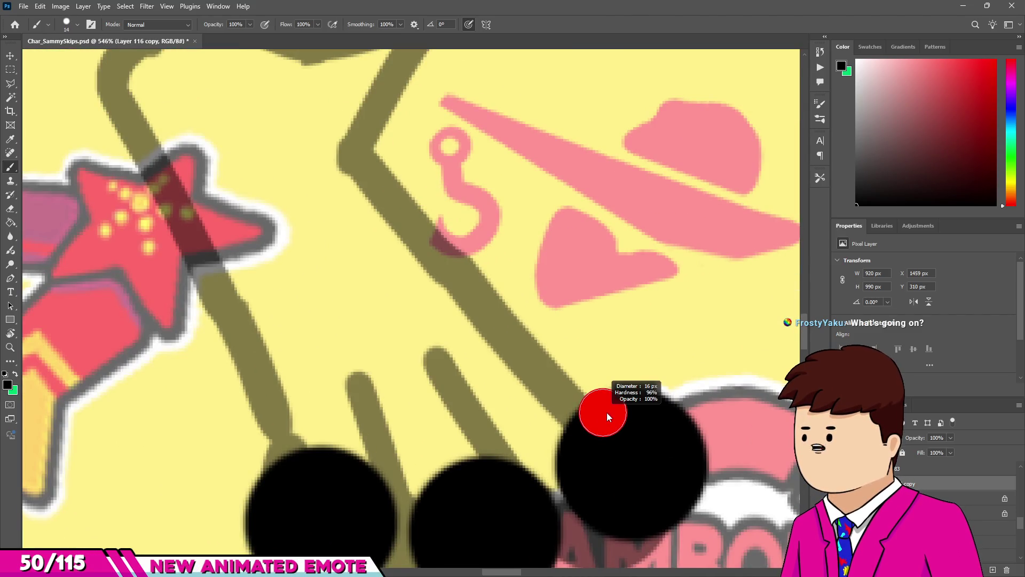
scroll(606, 412, down, 1)
scroll(614, 416, up, 1)
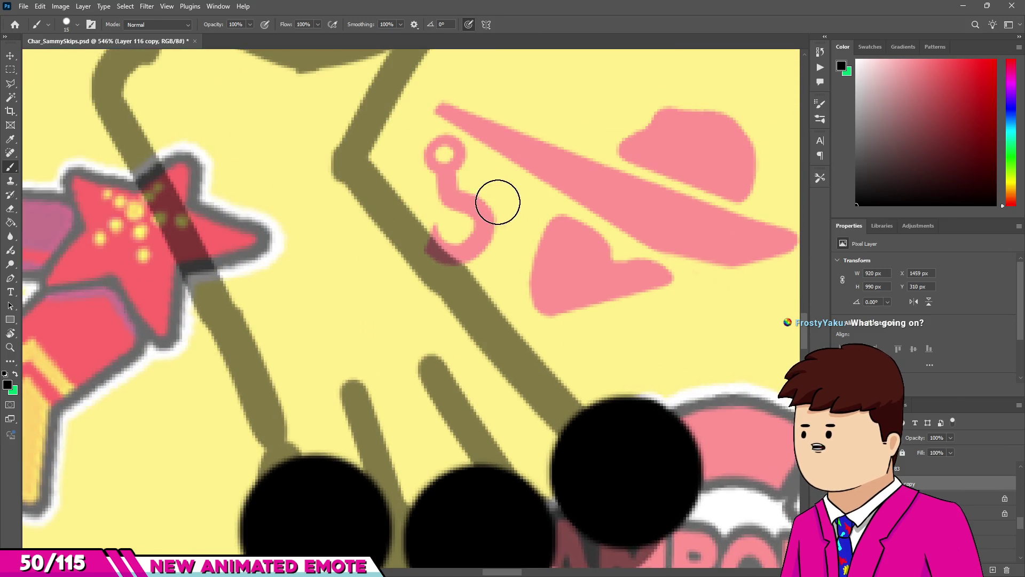
Outline both sides of the arm with straight black lines running down to the fingertip dots.
shift+click(431, 141)
scroll(503, 287, down, 4)
scroll(543, 348, up, 2)
key(ctrl+z)
shift+click(532, 336)
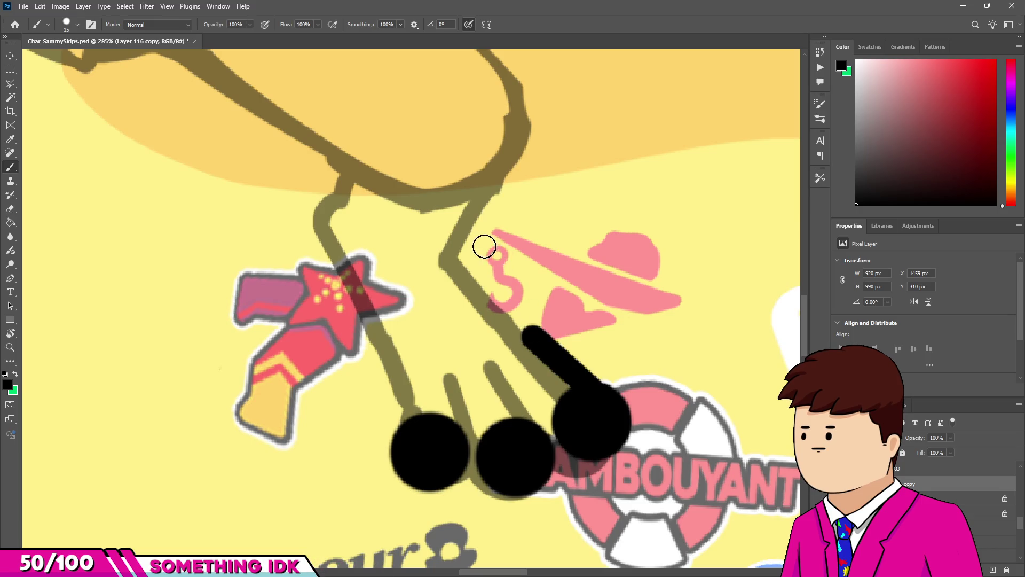
drag(534, 337, 470, 241)
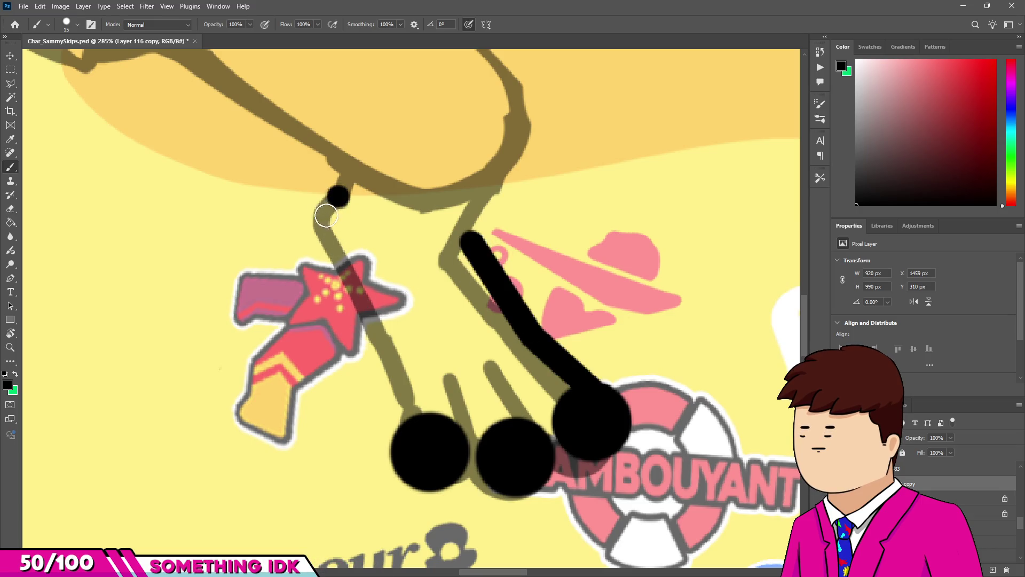
drag(317, 228, 331, 258)
shift+click(386, 316)
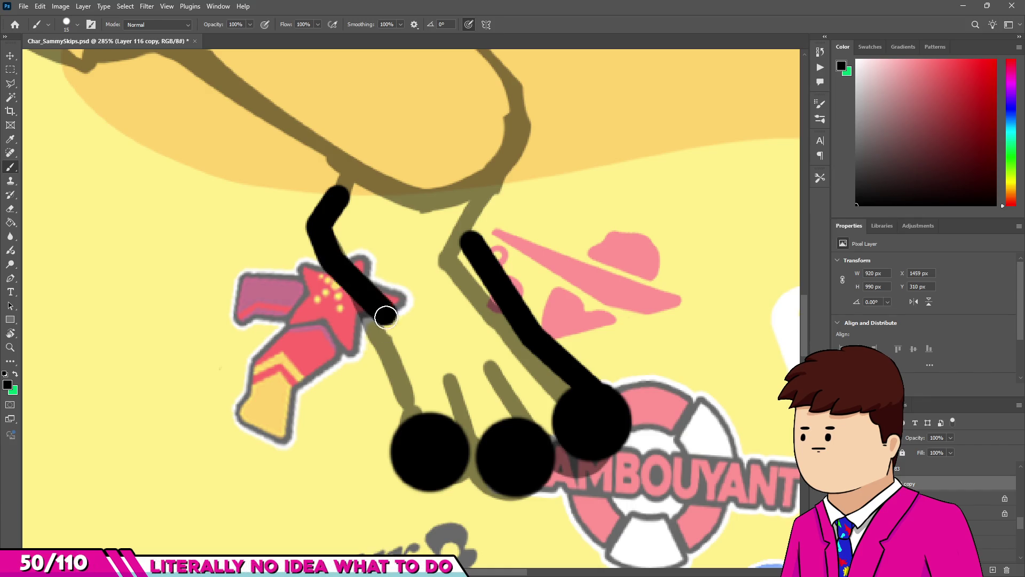
shift+click(412, 414)
scroll(414, 419, down, 3)
scroll(441, 427, up, 5)
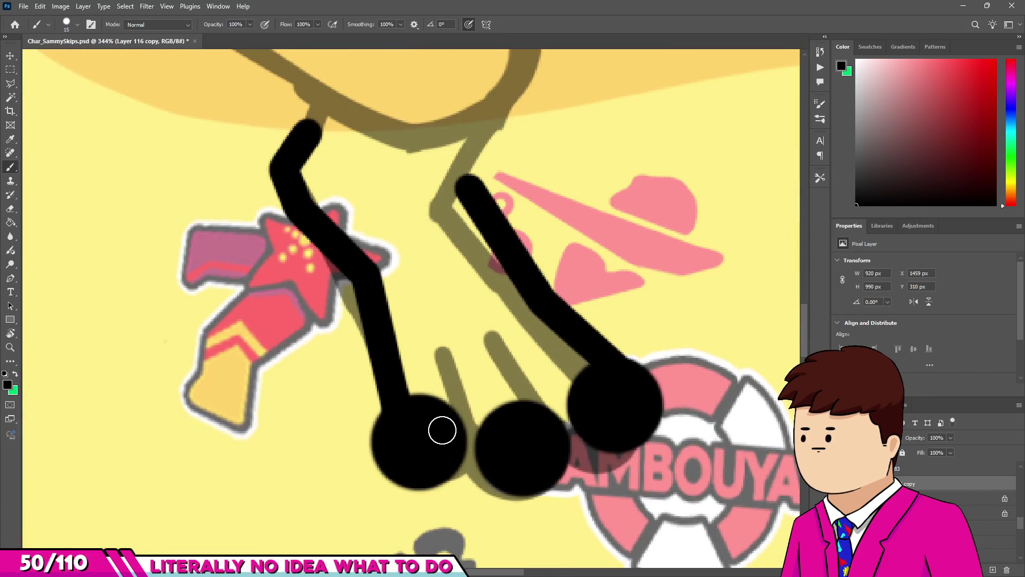
At 12 px, draw zigzag finger lines linking the first, middle and third dots.
drag(442, 422, 442, 422)
shift+click(440, 332)
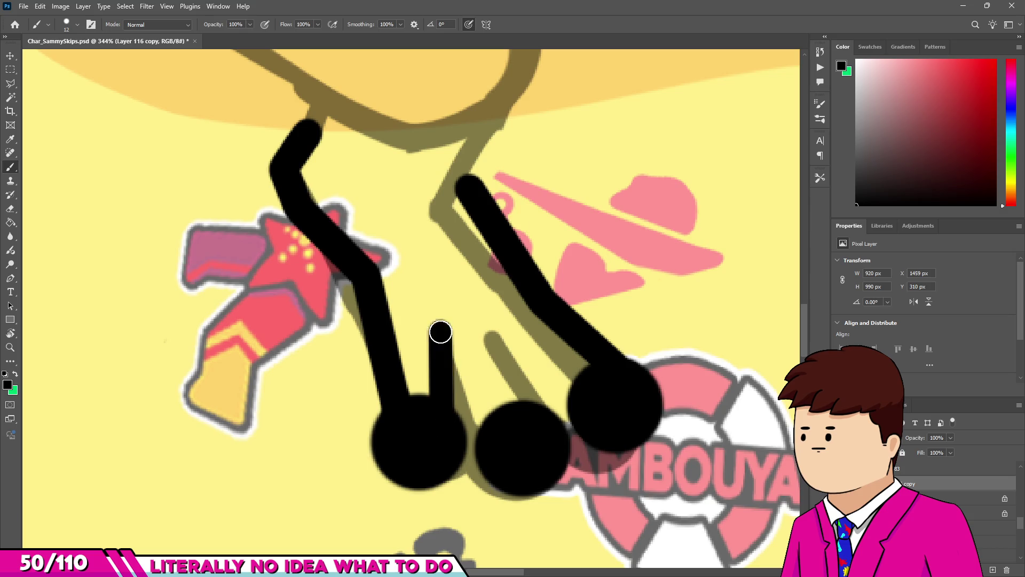
shift+click(500, 427)
shift+click(498, 334)
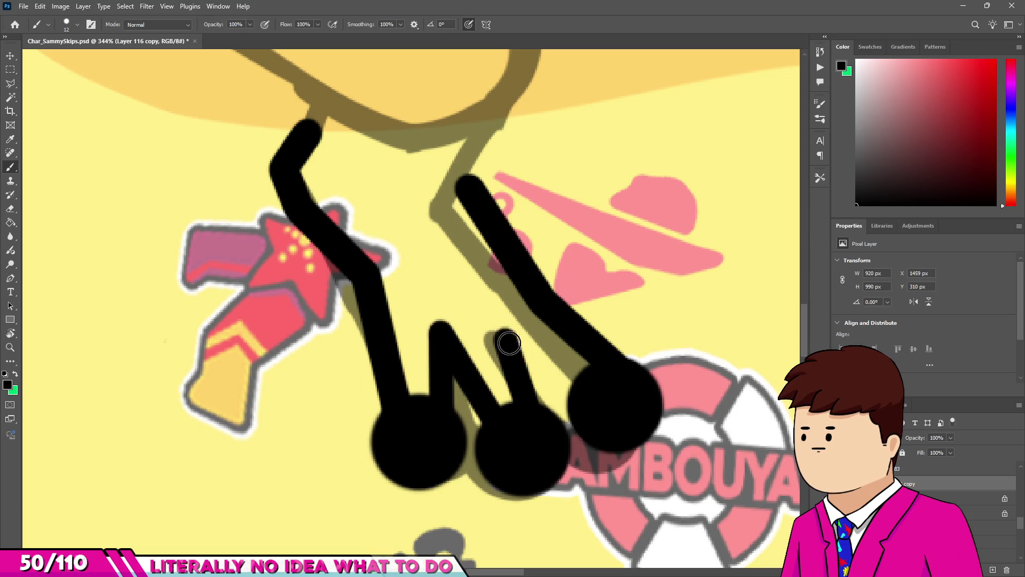
shift+click(588, 393)
scroll(491, 269, down, 5)
scroll(491, 270, up, 3)
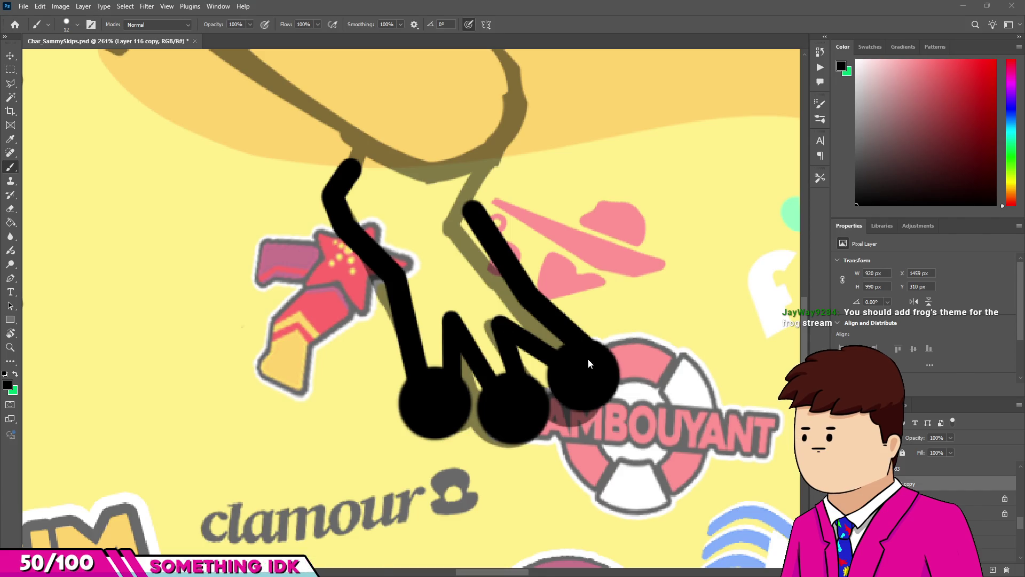
scroll(586, 357, up, 4)
With a 9 px eraser, clear the third fingertip's inside and separate the finger from the dot.
key(e)
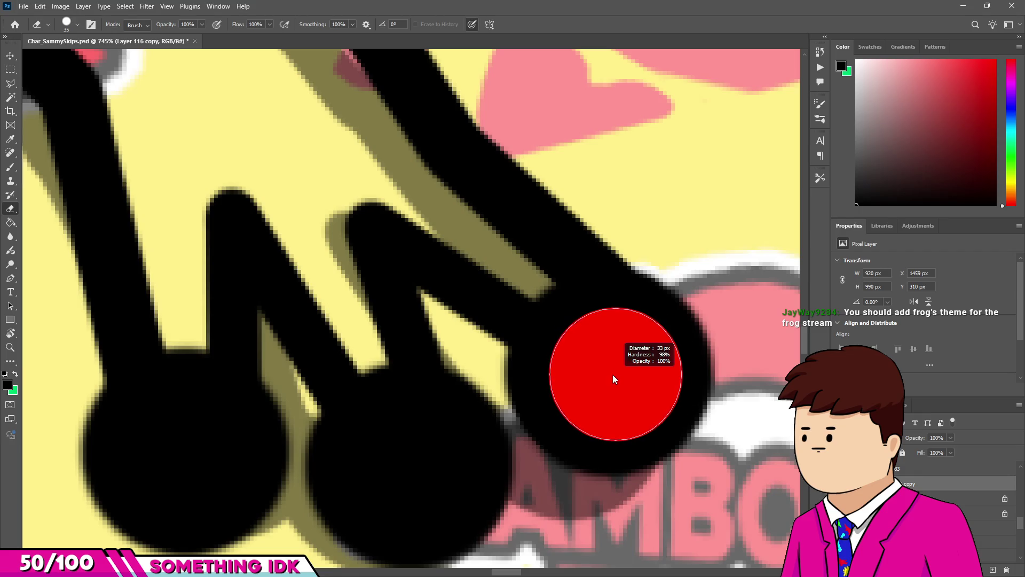
click(606, 377)
drag(539, 332, 534, 332)
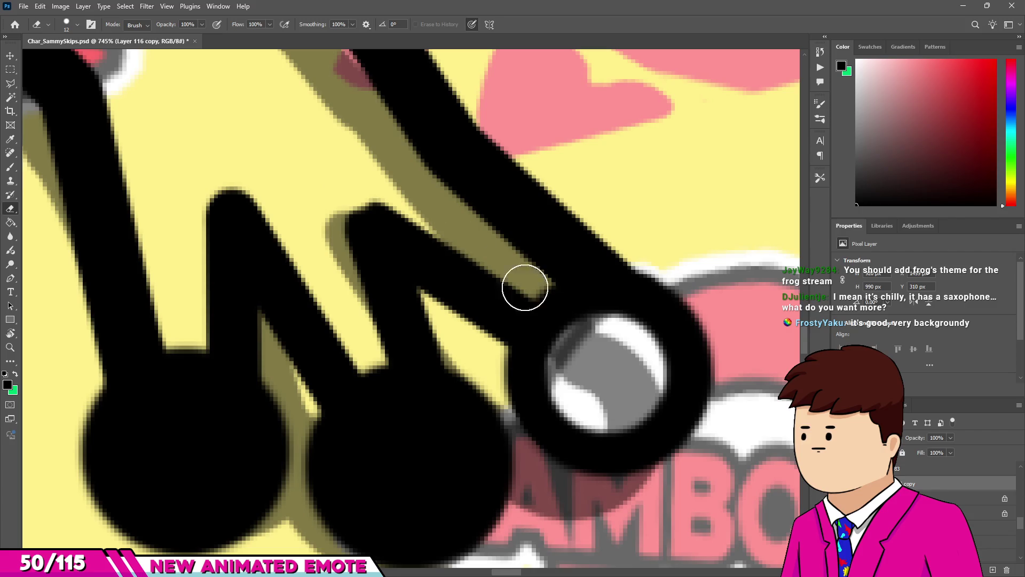
drag(575, 326, 573, 324)
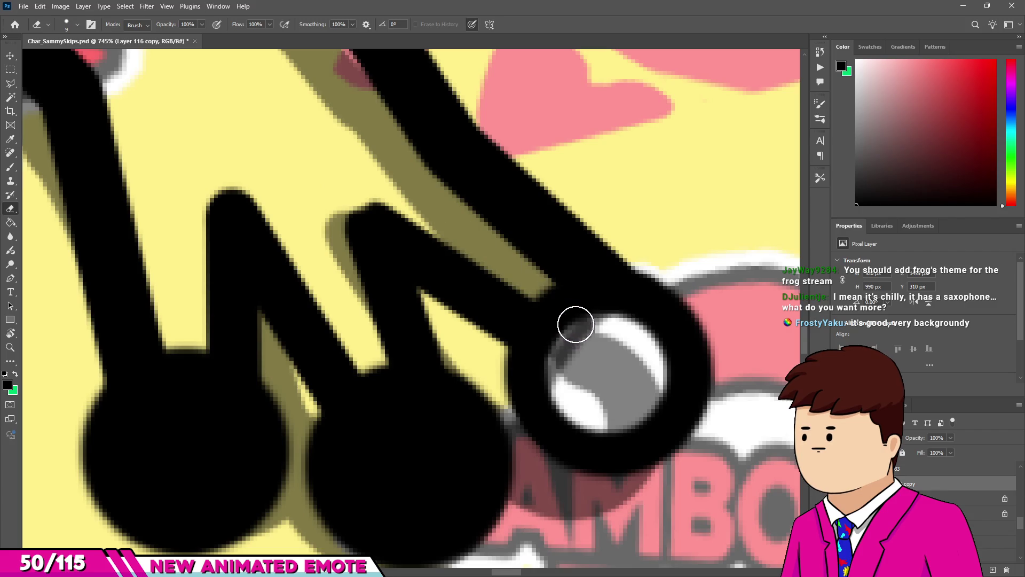
shift+click(382, 203)
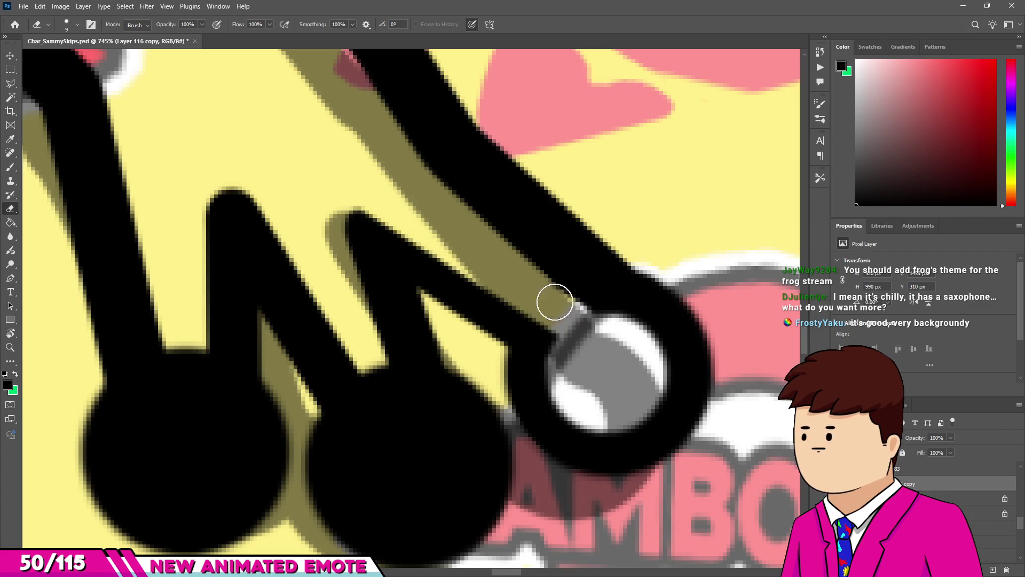
shift+click(591, 332)
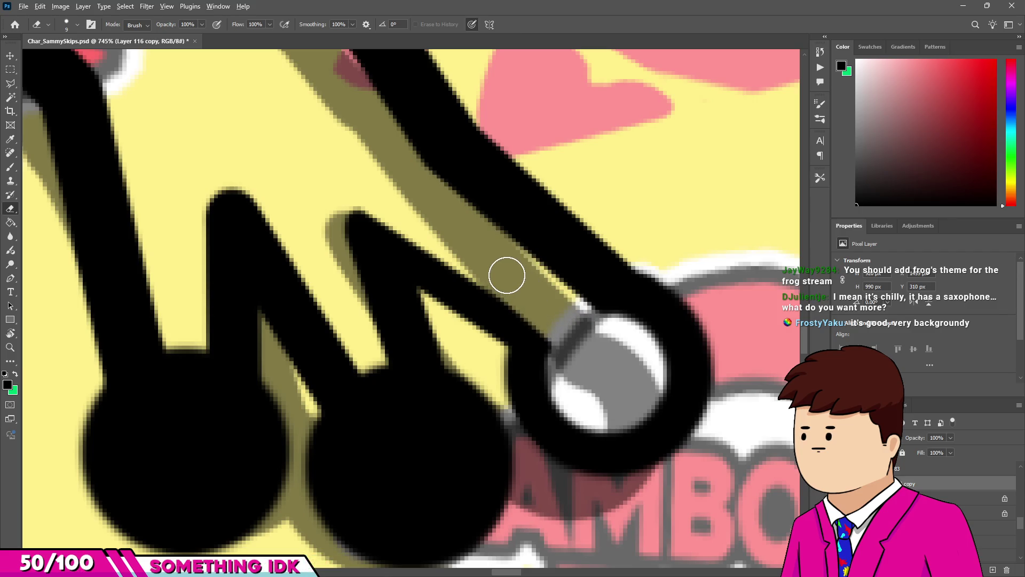
scroll(506, 270, down, 1)
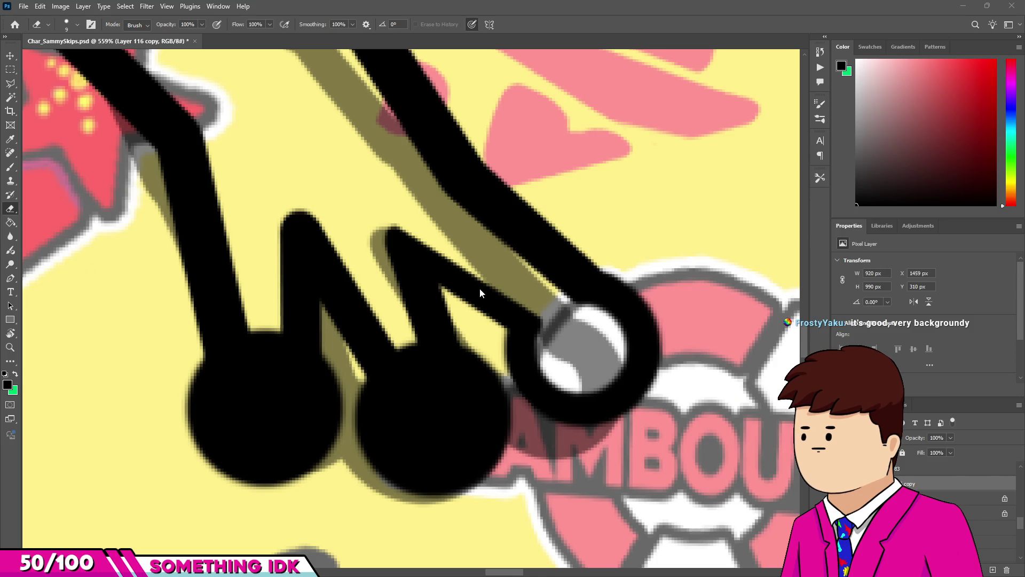
scroll(474, 372, up, 2)
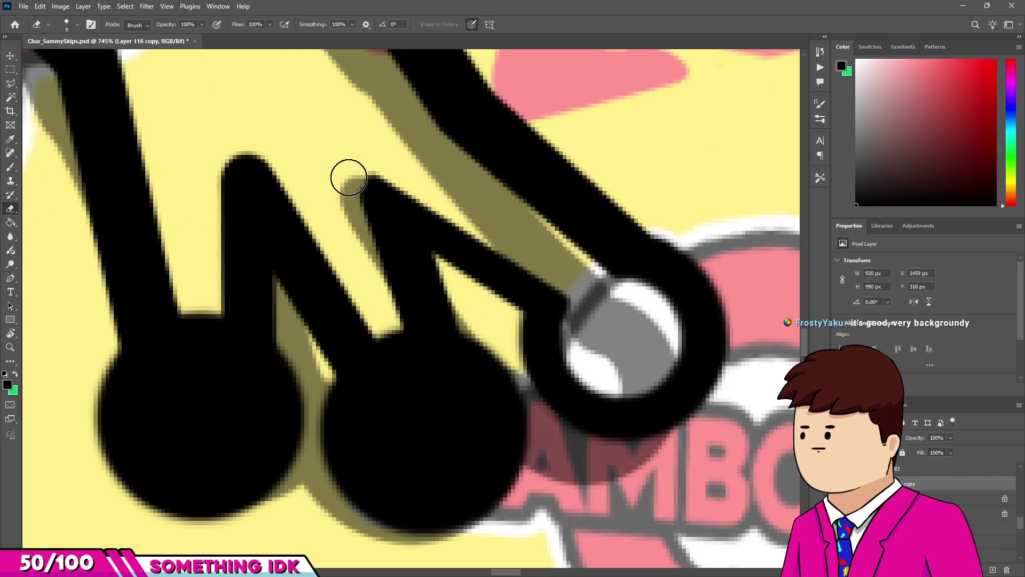
Erase stray black from the notch between fingers and thin the finger strokes' edges.
drag(391, 381, 392, 192)
drag(425, 431, 466, 461)
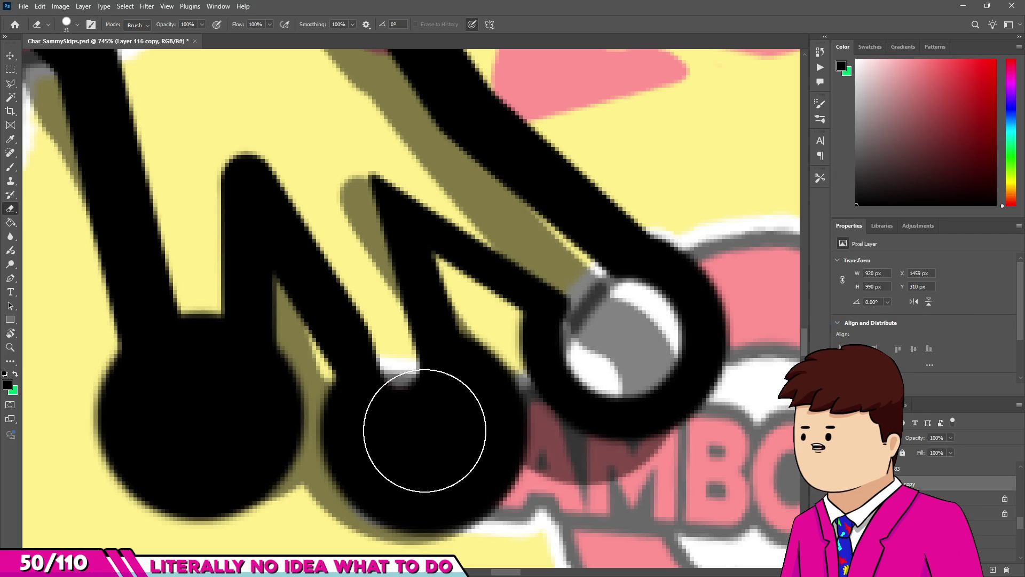
drag(423, 435, 428, 428)
click(423, 427)
scroll(422, 427, up, 1)
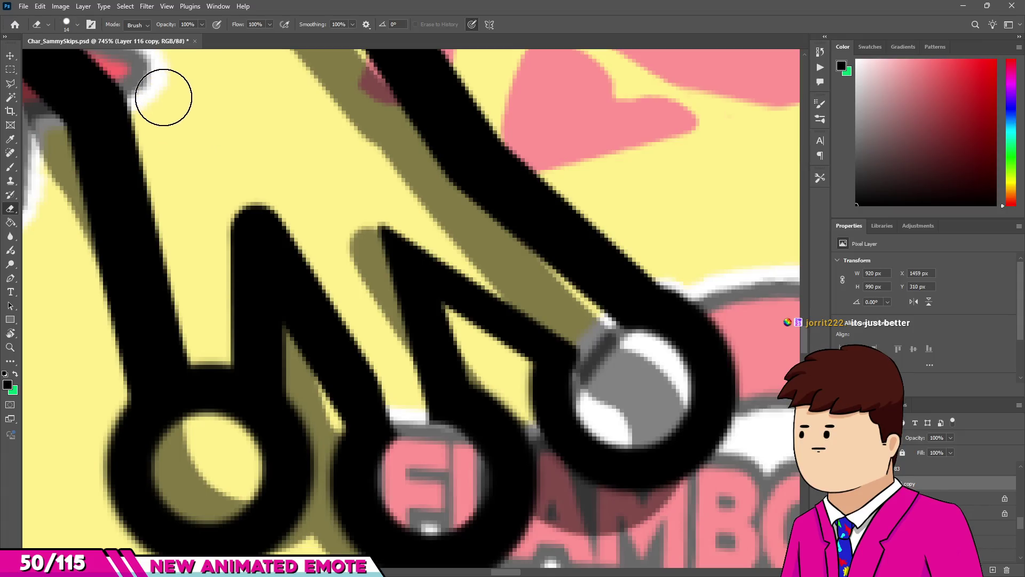
drag(210, 418, 210, 414)
key(bracketleft)
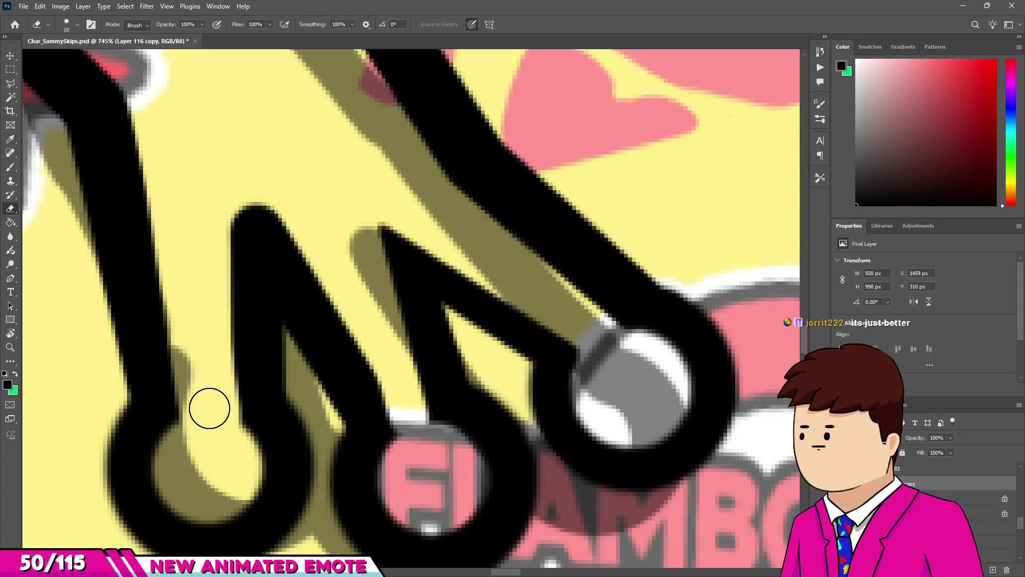
drag(226, 234, 229, 194)
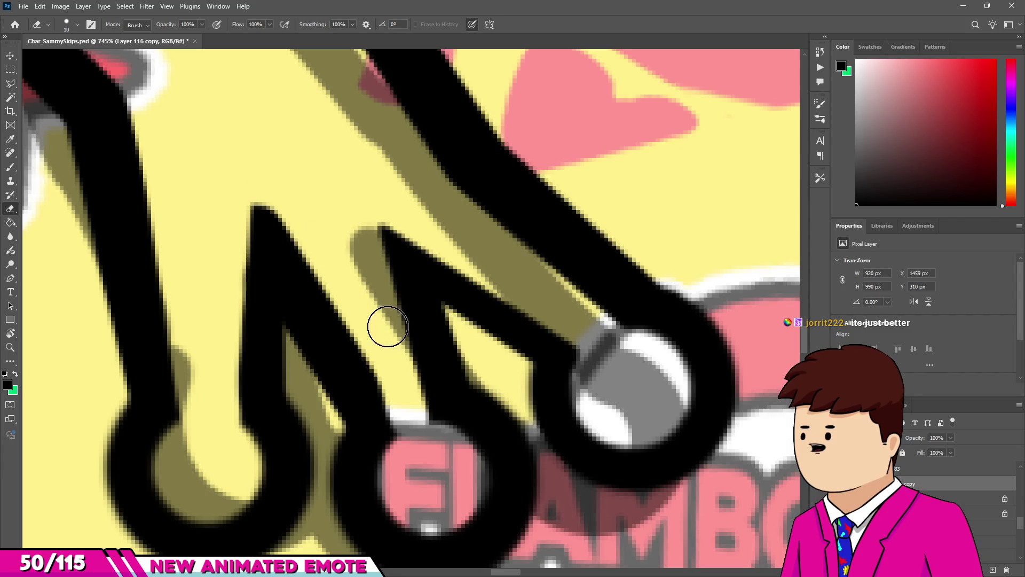
drag(400, 407, 422, 436)
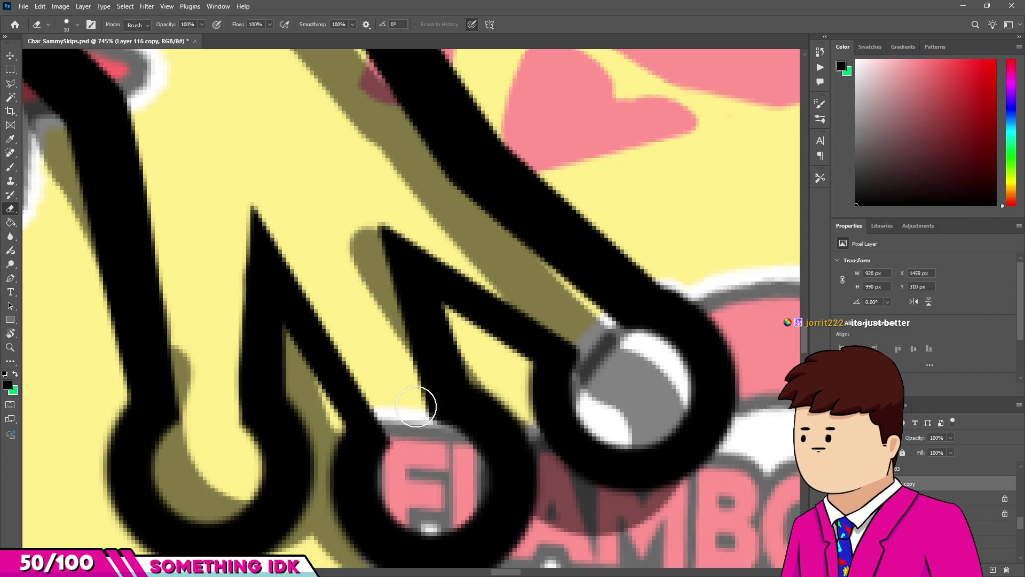
With a smaller brush, paint over the yellow and olive slivers and extend the finger line's tip.
key(b)
key(bracketleft)
drag(341, 418, 348, 430)
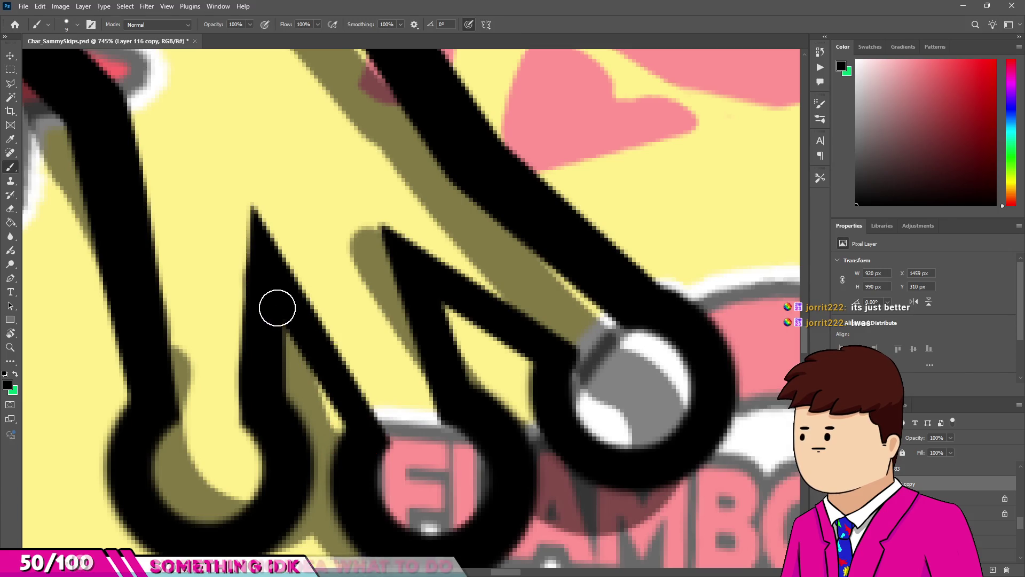
alt+right_click(306, 415)
alt+right_click(315, 419)
drag(320, 419, 285, 404)
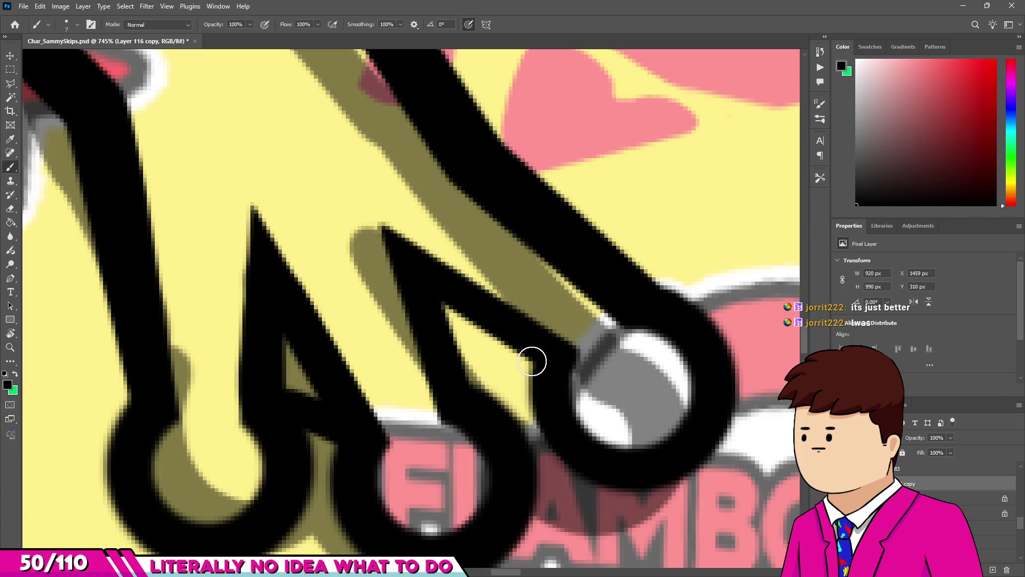
drag(473, 390, 507, 373)
scroll(473, 391, down, 10)
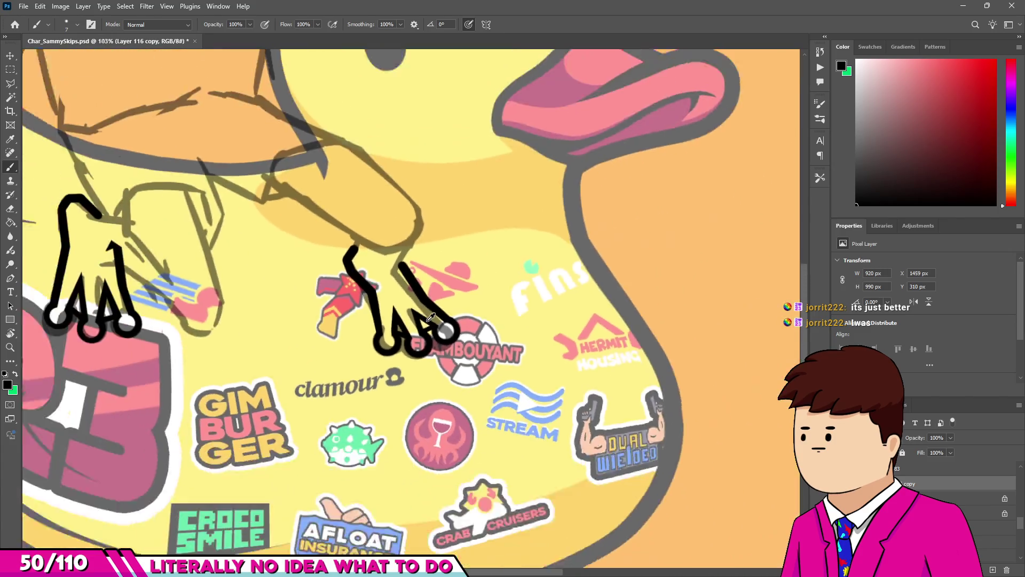
scroll(422, 318, up, 11)
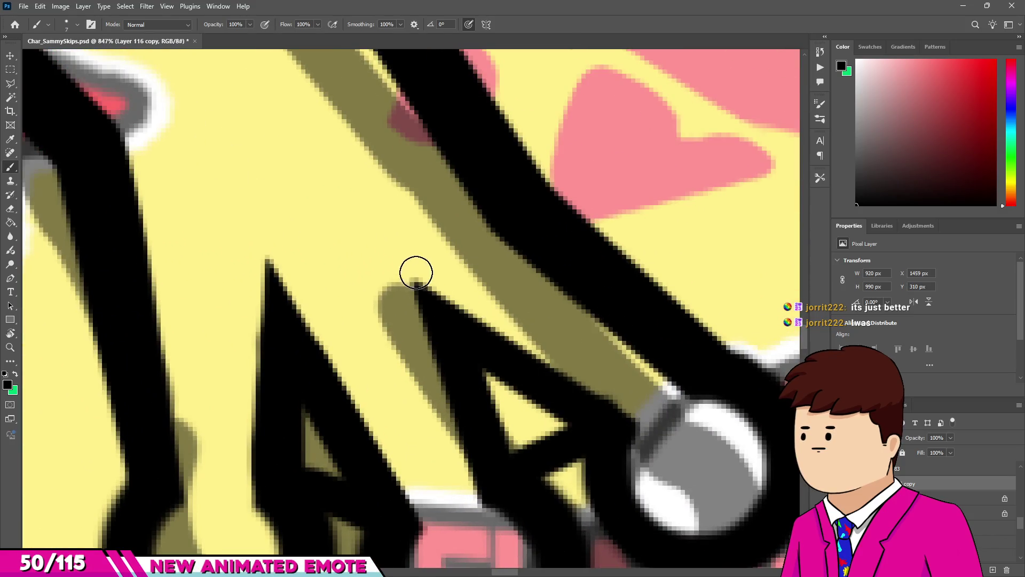
drag(397, 265, 428, 314)
Carve an opening inside the triangular finger gap, then narrow it and darken its left edge.
key(e)
drag(377, 260, 402, 334)
mouse_move(470, 362)
mouse_down()
mouse_move(480, 348)
mouse_move(543, 415)
mouse_up()
key(b)
shift+click(448, 314)
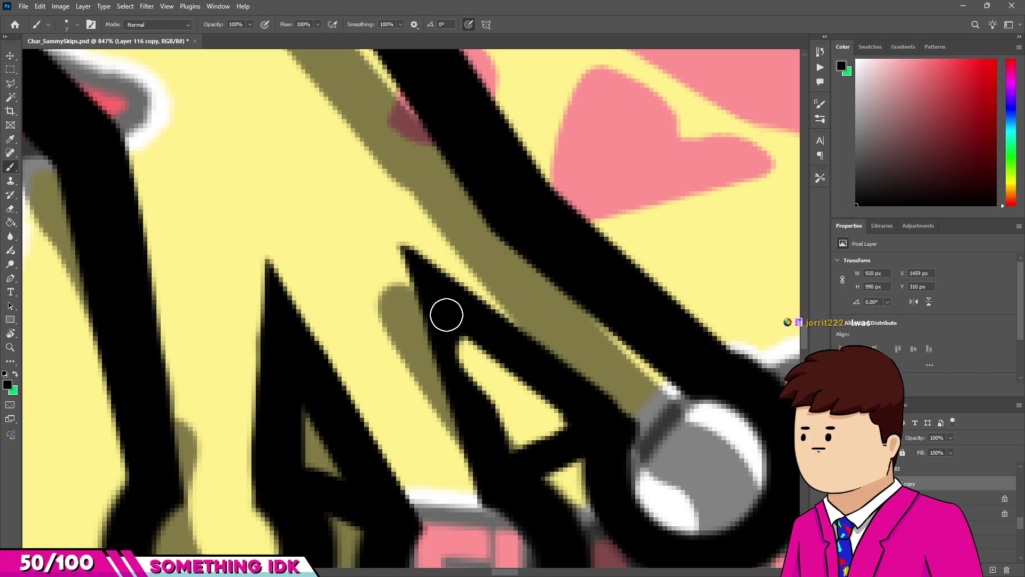
drag(480, 408, 460, 339)
scroll(483, 406, down, 15)
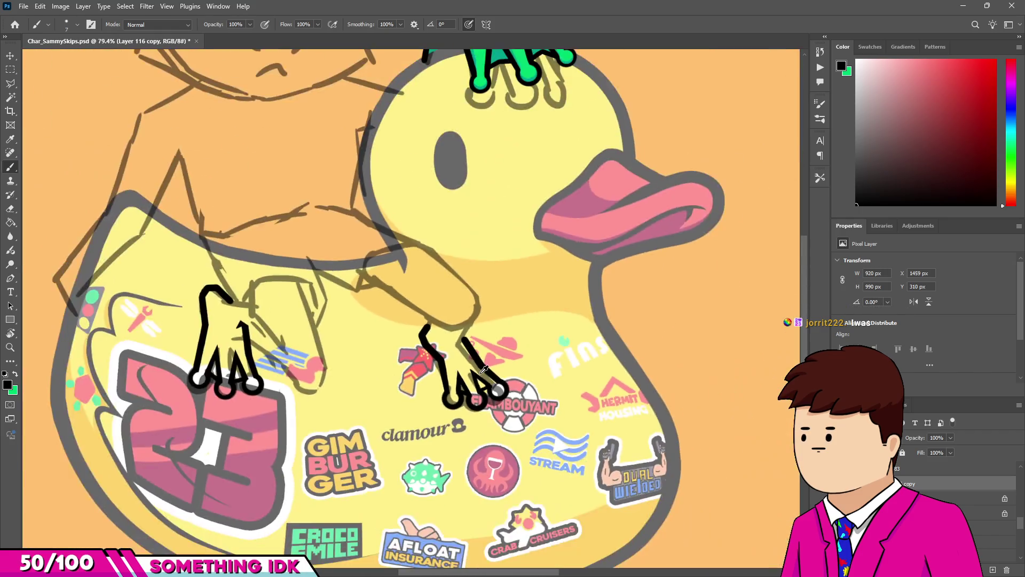
Shrink the brush diameter slightly.
scroll(393, 201, up, 5)
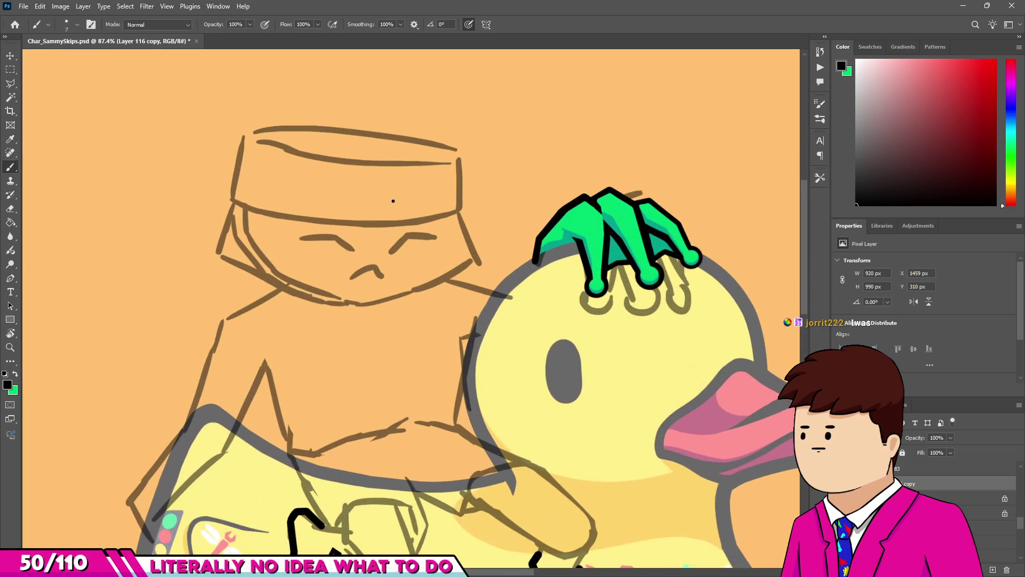
scroll(309, 171, up, 10)
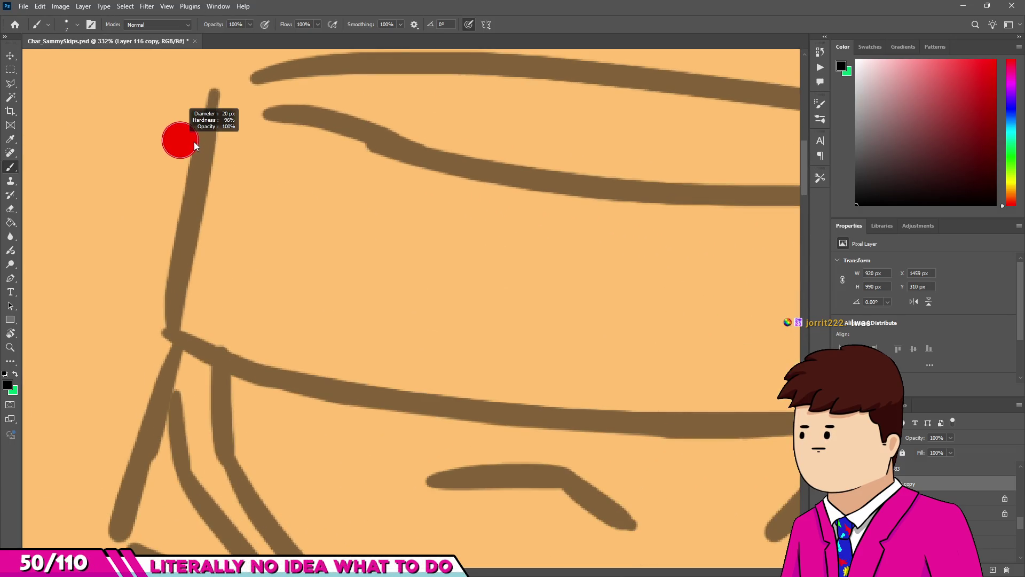
drag(194, 142, 194, 142)
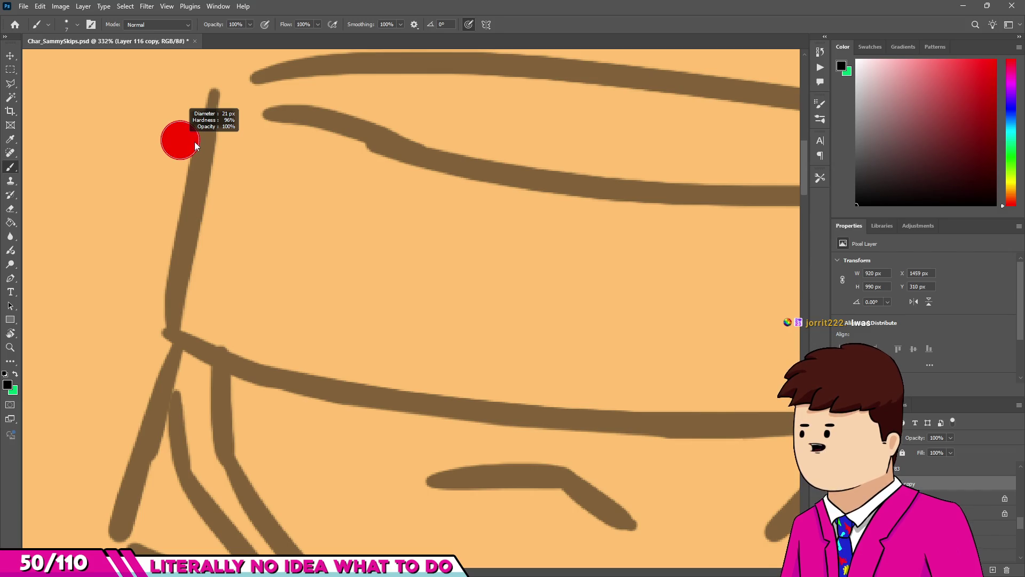
scroll(193, 142, down, 6)
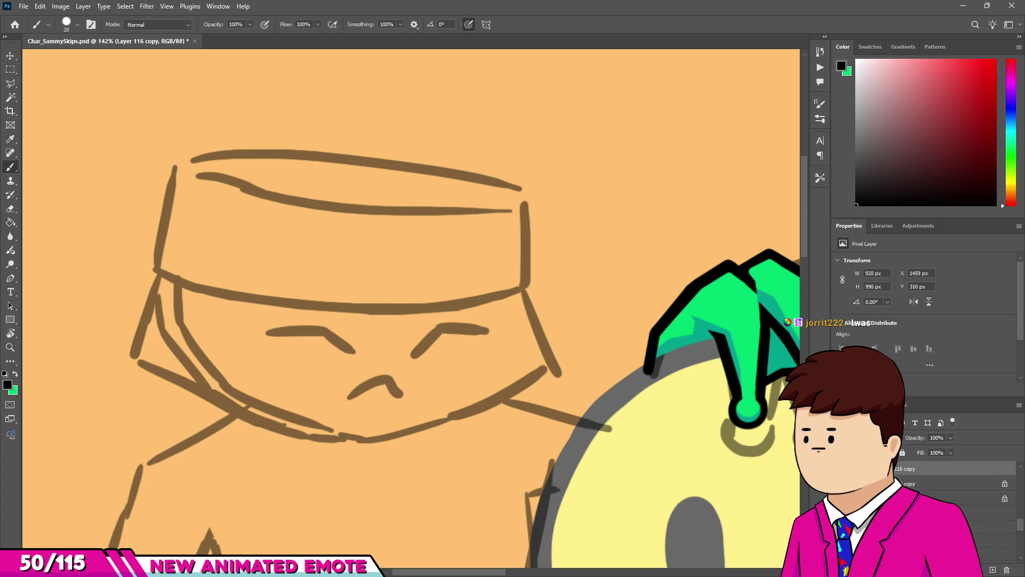
Lower Group 20's opacity to about 54%, then return to the line-art layer.
click(939, 526)
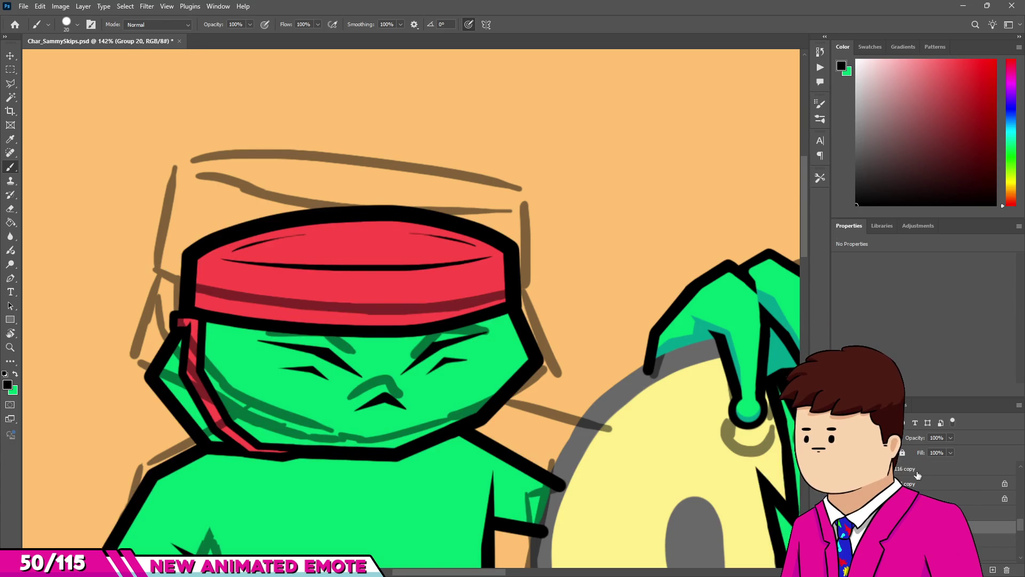
mouse_move(916, 441)
mouse_down()
mouse_move(896, 441)
mouse_move(915, 438)
mouse_up()
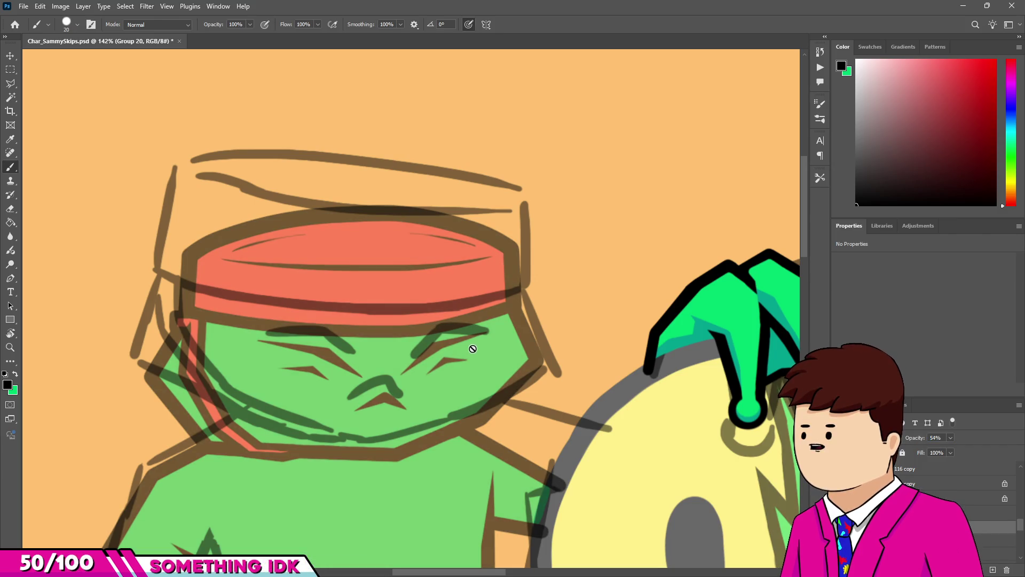
scroll(451, 334, down, 3)
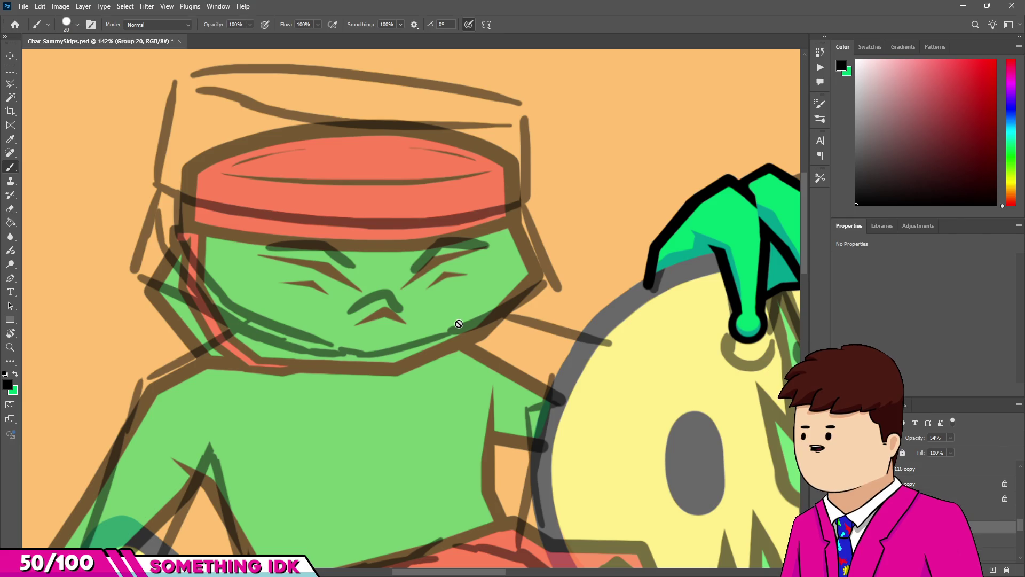
alt+scroll(458, 230, down, 2)
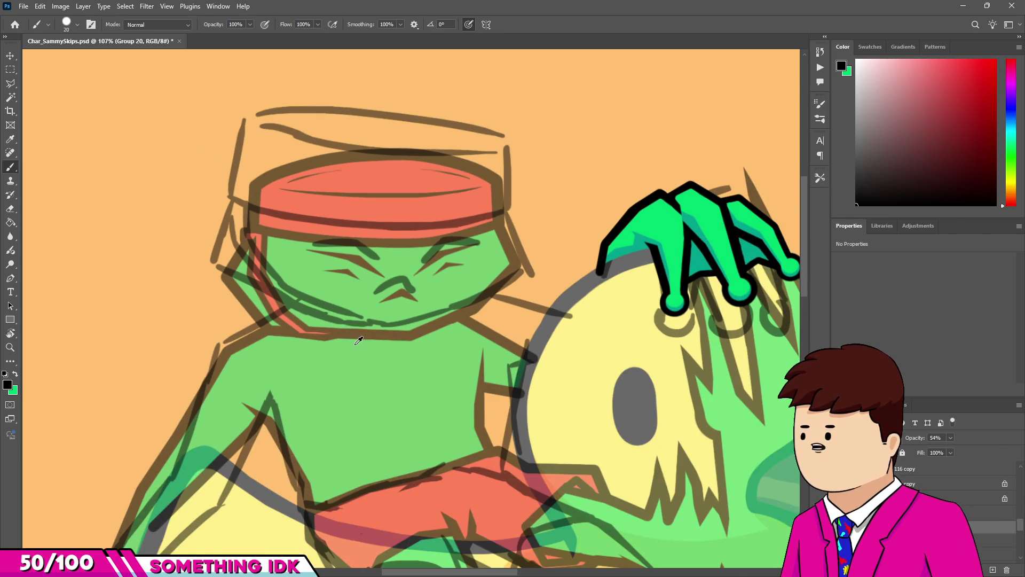
alt+scroll(358, 340, down, 1)
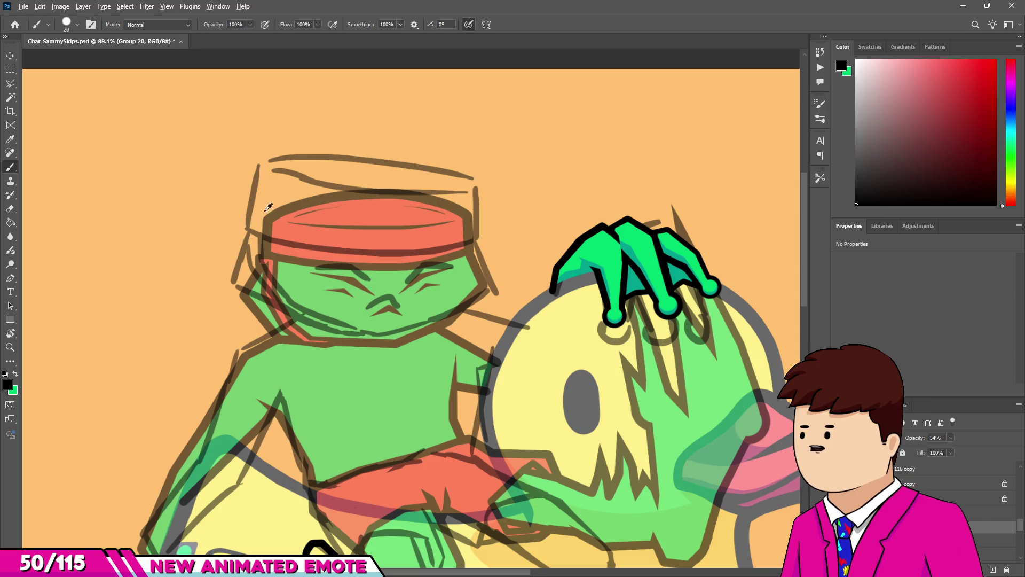
scroll(269, 207, up, 5)
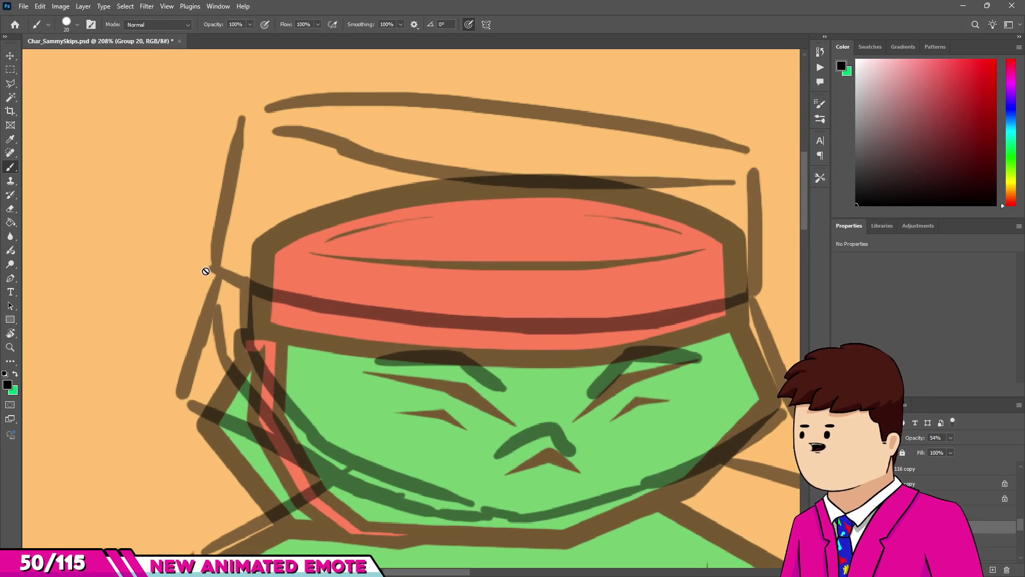
click(940, 496)
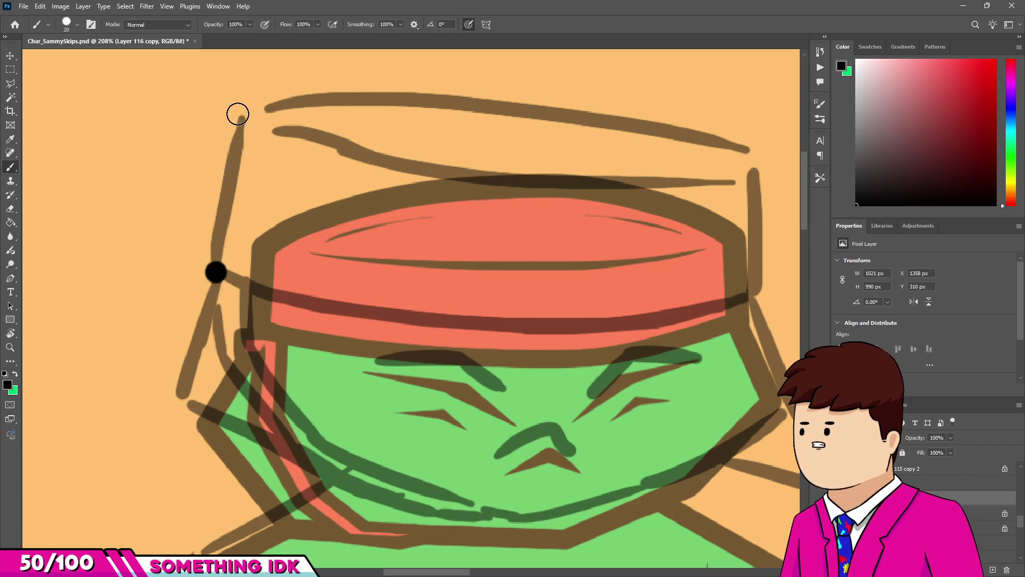
Ink the headband outline's left side and arched top edge, redoing the top several times.
shift+click(241, 118)
mouse_move(242, 115)
mouse_down()
mouse_move(505, 104)
mouse_move(258, 109)
mouse_up()
key(ctrl+z)
drag(345, 96, 611, 107)
key(ctrl+z)
mouse_move(256, 112)
mouse_down()
mouse_move(544, 92)
mouse_move(760, 142)
mouse_move(803, 185)
mouse_up()
key(ctrl+z)
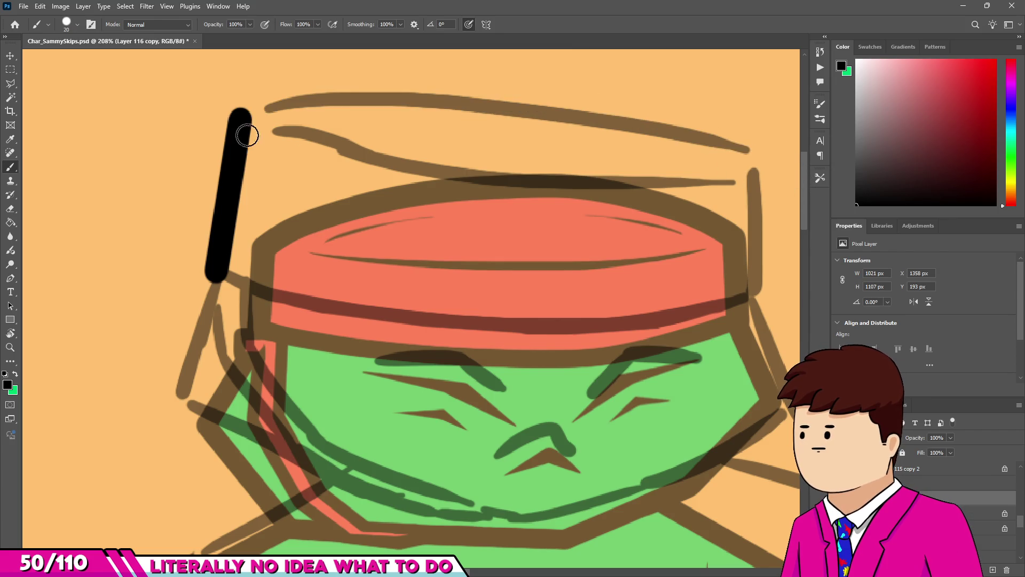
mouse_move(240, 114)
mouse_down()
mouse_move(504, 94)
mouse_move(732, 127)
mouse_move(806, 160)
mouse_move(750, 222)
mouse_move(756, 298)
mouse_up()
scroll(480, 251, down, 5)
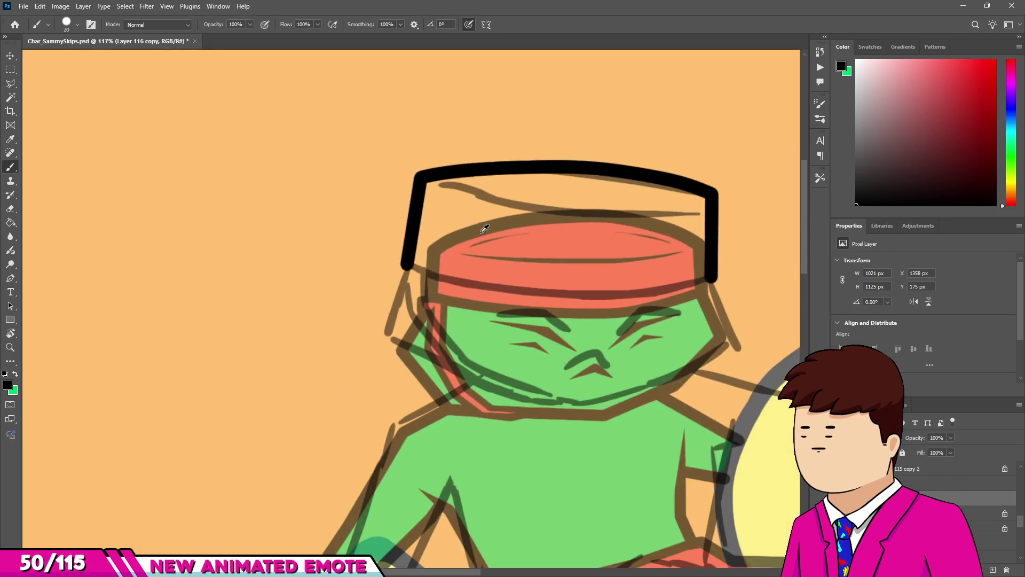
scroll(442, 251, up, 2)
scroll(442, 250, up, 2)
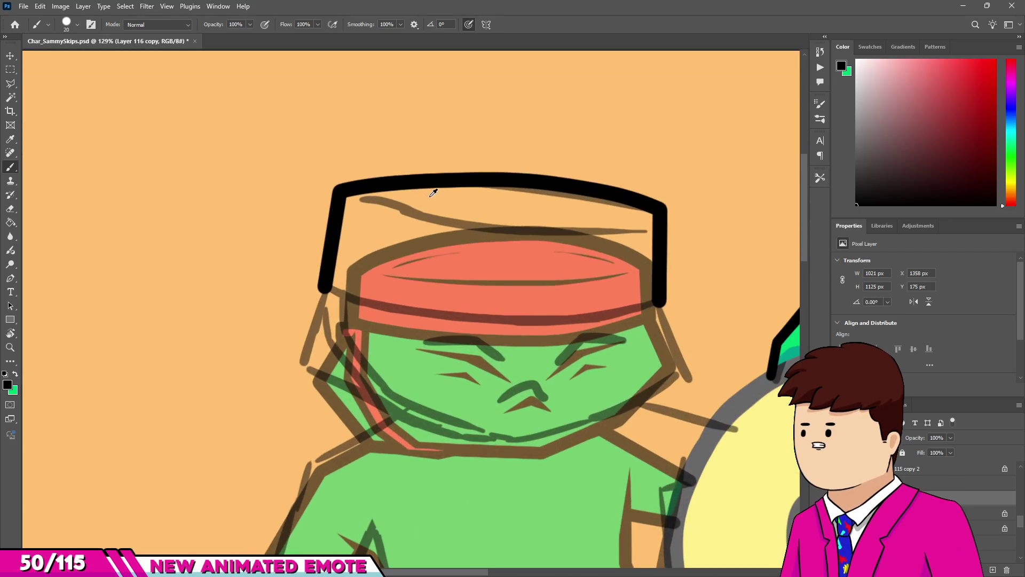
Lasso-select the headband outline and move it slightly lower.
key(v)
mouse_move(430, 183)
mouse_down()
mouse_move(430, 196)
mouse_move(436, 183)
mouse_up()
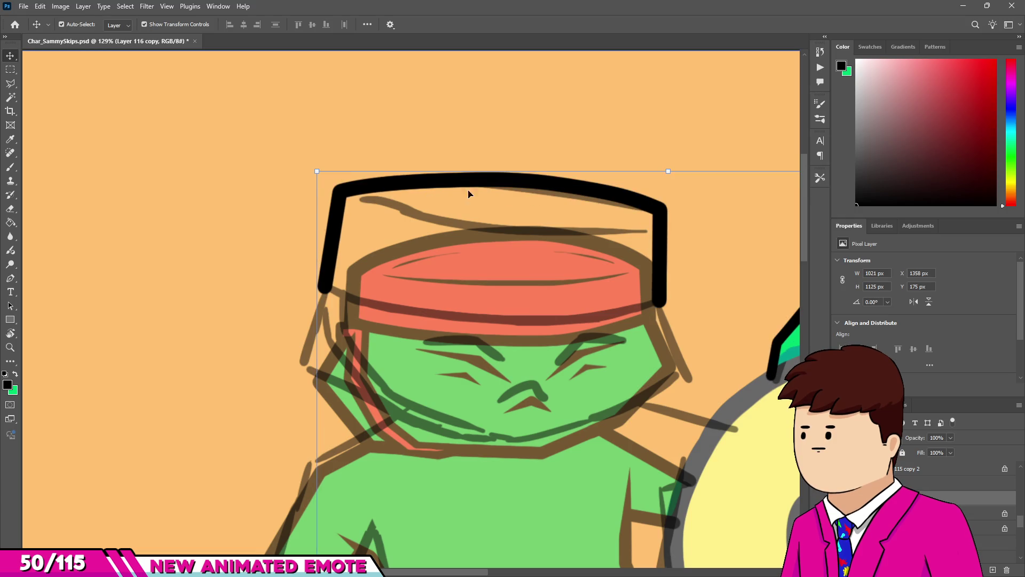
key(l)
click(683, 303)
click(688, 181)
click(520, 143)
click(326, 165)
click(681, 304)
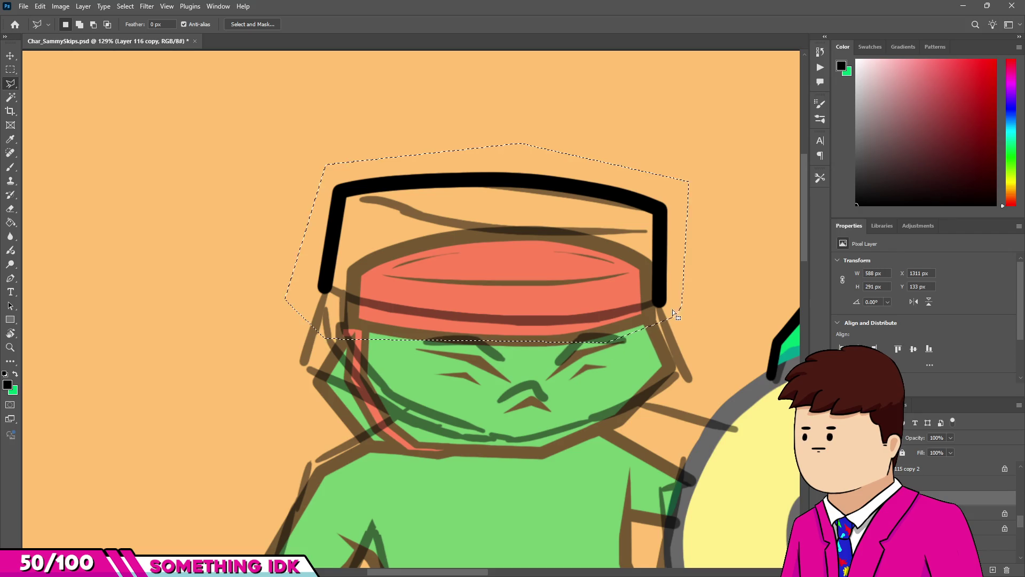
key(v)
drag(664, 314, 665, 327)
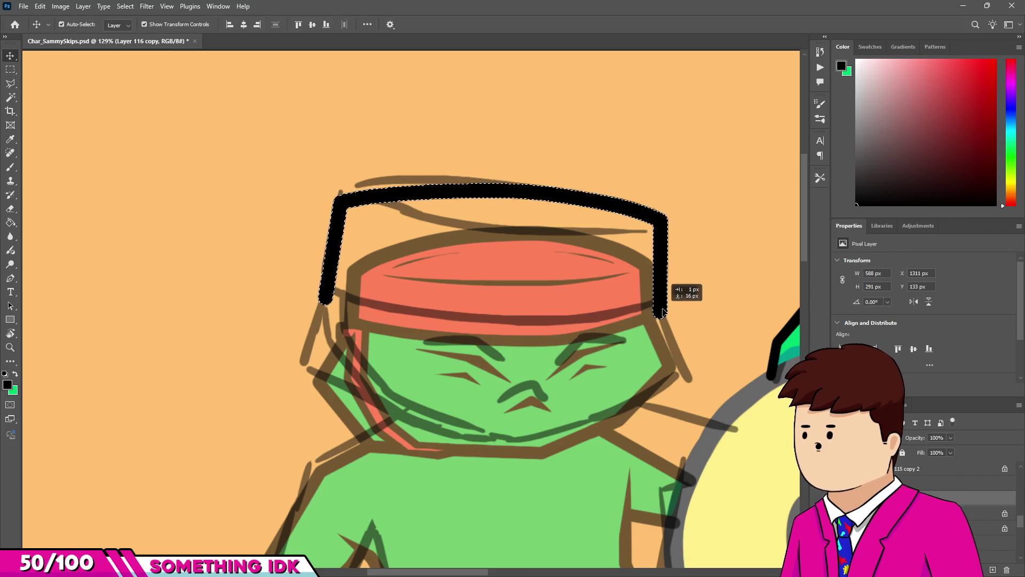
Deselect and erase the tip of the left black outline stroke.
key(e)
scroll(347, 304, up, 3)
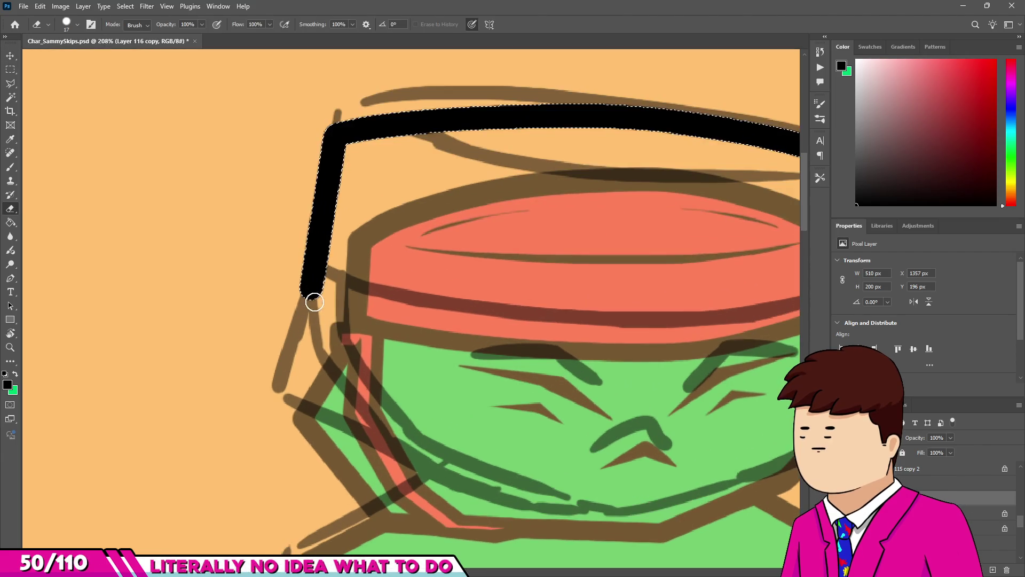
key(m)
key(ctrl+d)
key(e)
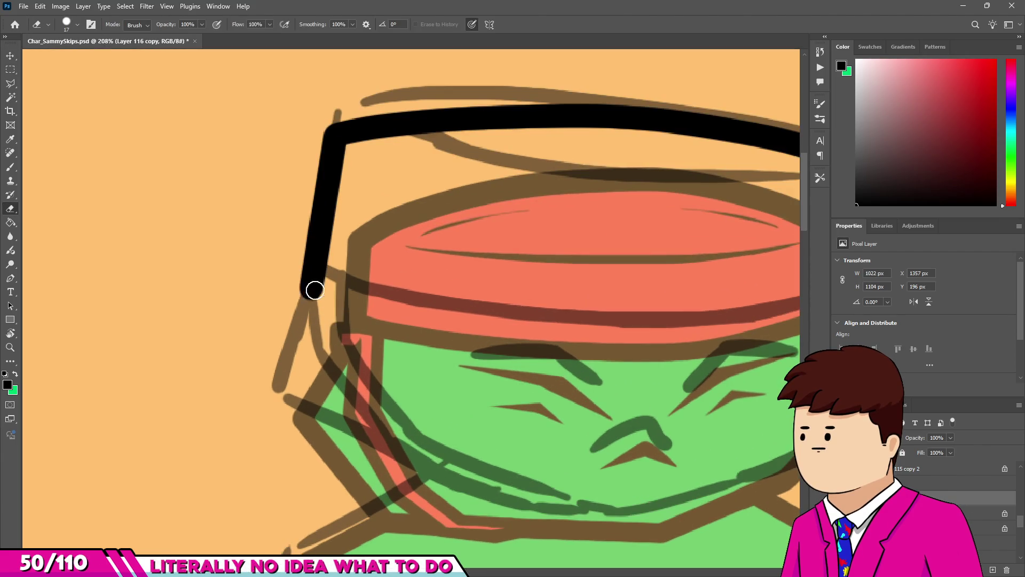
click(317, 294)
scroll(296, 285, down, 2)
scroll(497, 302, up, 2)
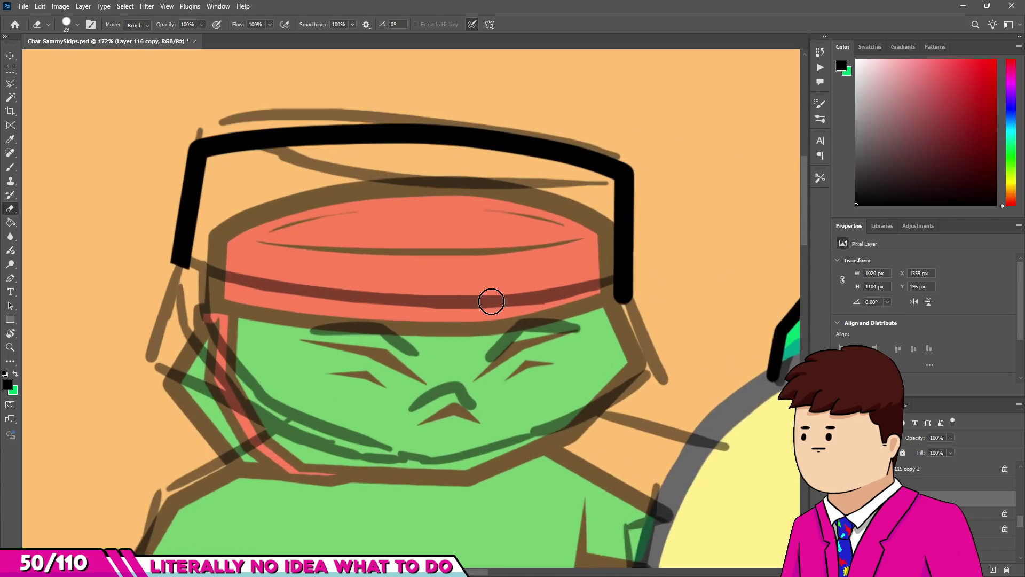
scroll(556, 298, down, 4)
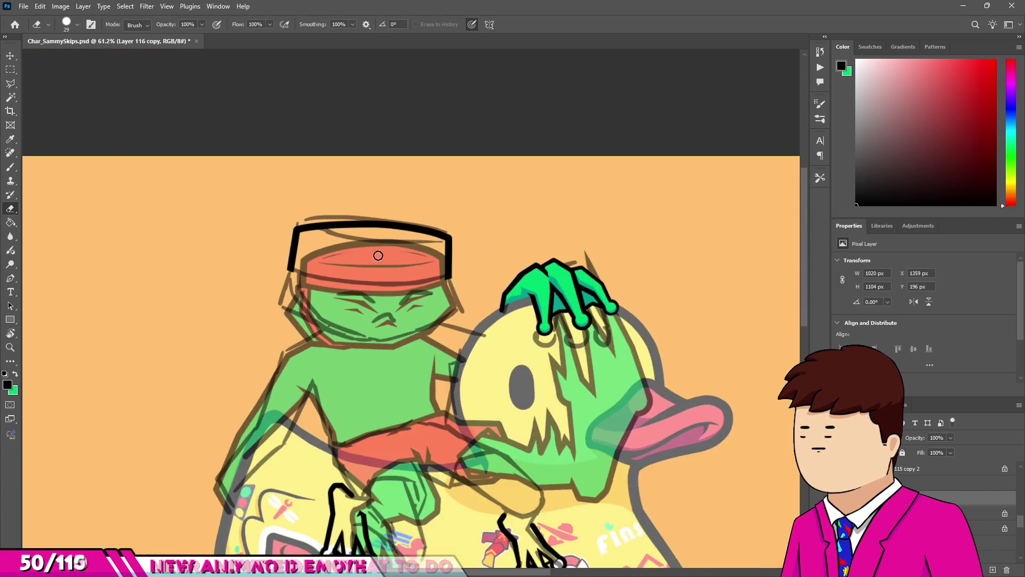
scroll(378, 257, up, 2)
key(b)
scroll(278, 243, down, 4)
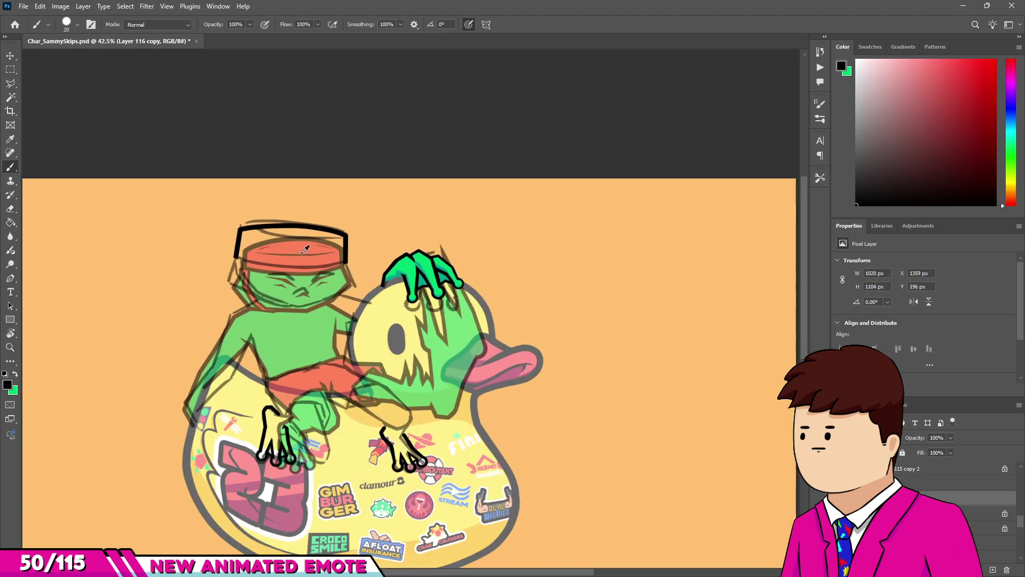
Enlarge the brush from 3 px to 16 px.
scroll(232, 218, up, 5)
alt+right_click(230, 219)
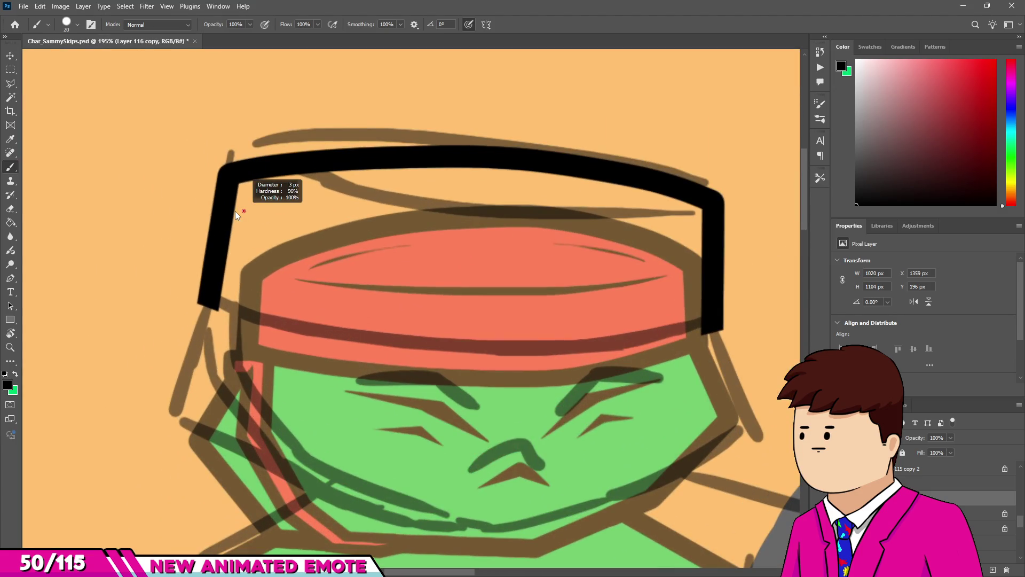
drag(235, 211, 243, 216)
scroll(199, 235, up, 5)
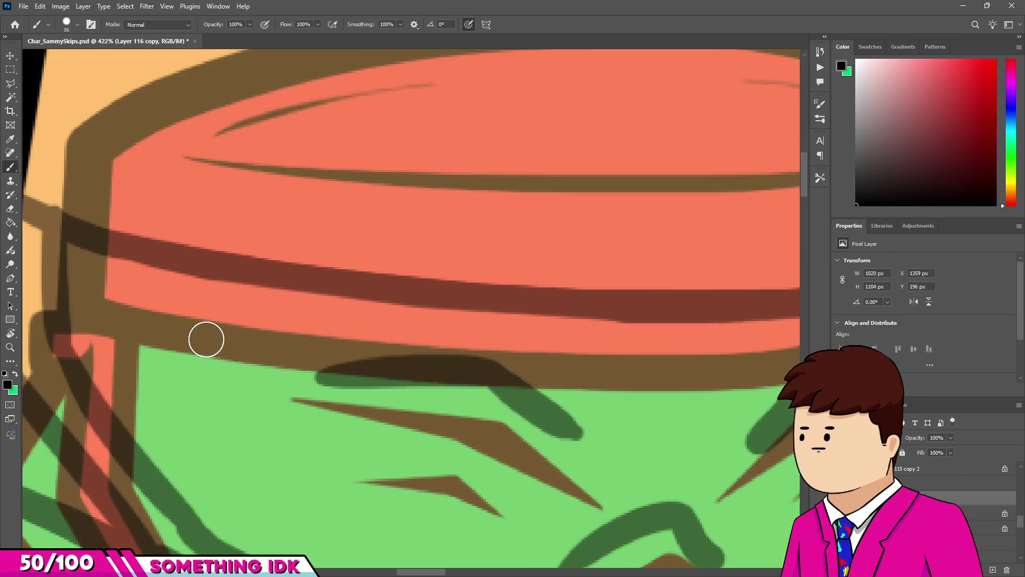
scroll(205, 339, down, 5)
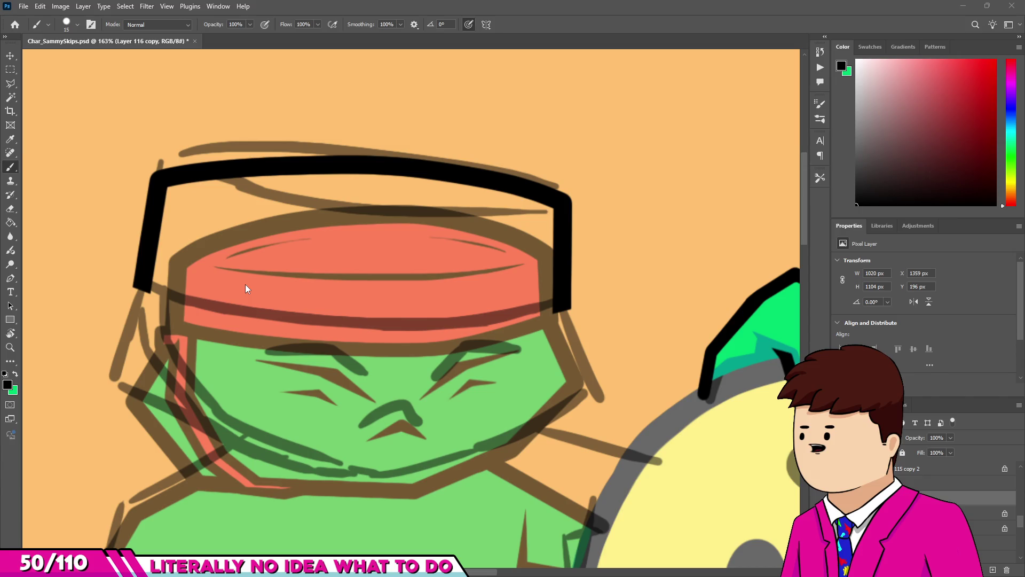
scroll(236, 304, up, 4)
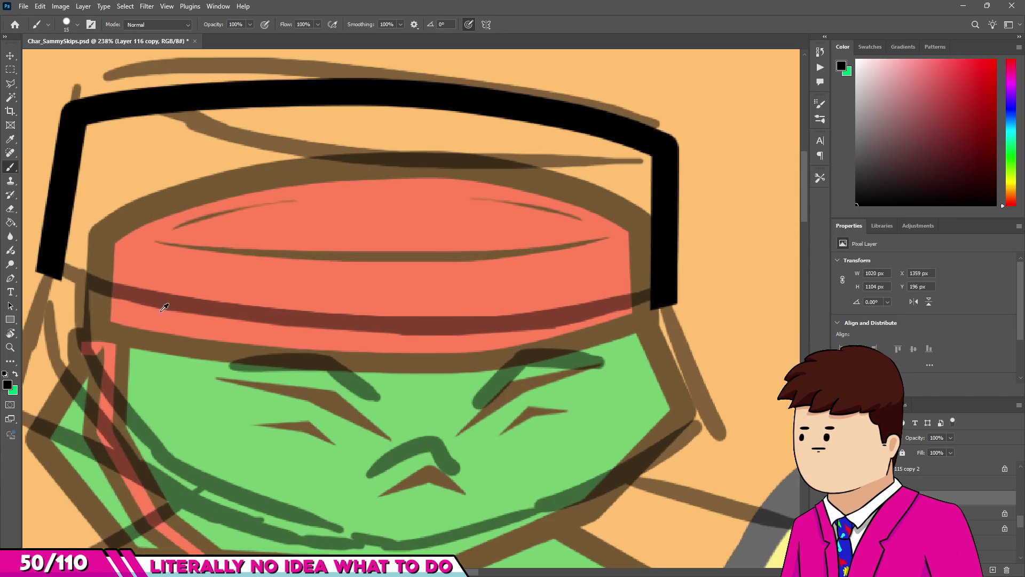
Ink the headband's curved lower edge, joining both sides after two undone attempts.
drag(60, 270, 426, 350)
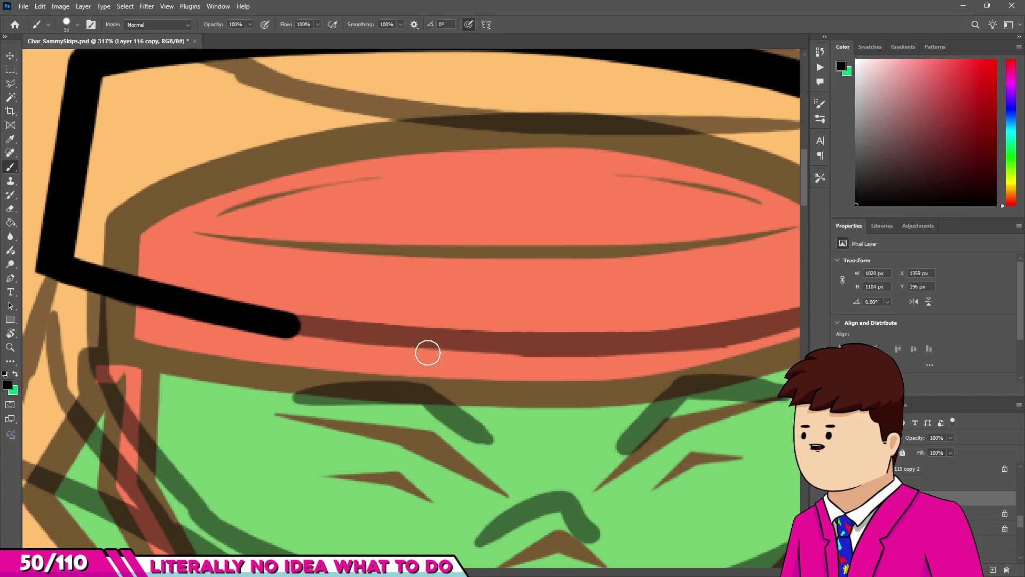
scroll(291, 336, down, 1)
key(ctrl+z)
mouse_move(33, 275)
mouse_down()
mouse_move(163, 311)
mouse_move(507, 363)
mouse_up()
key(ctrl+z)
mouse_move(36, 281)
mouse_down()
mouse_move(142, 320)
mouse_move(451, 357)
mouse_move(711, 342)
mouse_move(825, 298)
mouse_up()
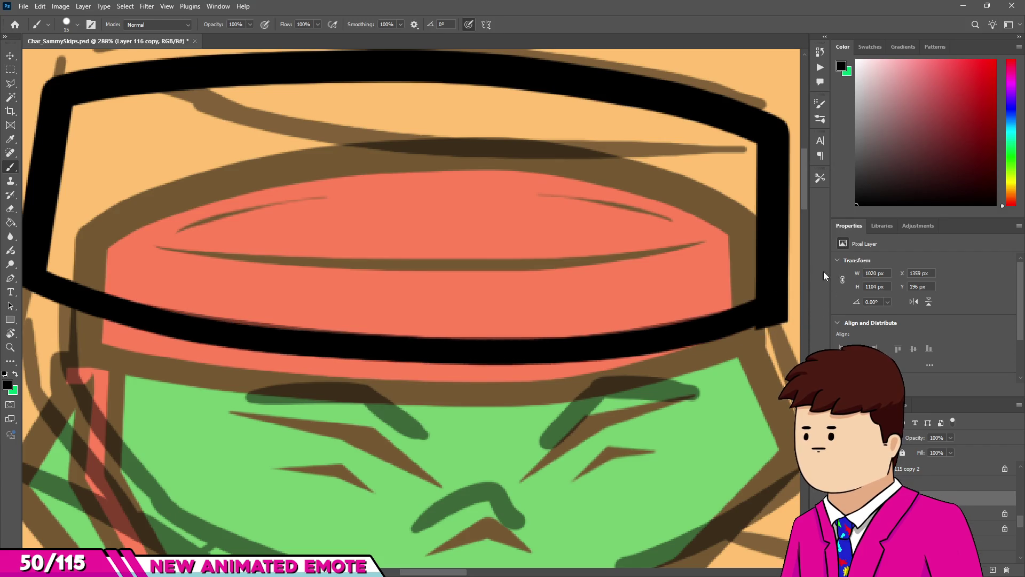
scroll(545, 304, down, 10)
scroll(563, 296, up, 5)
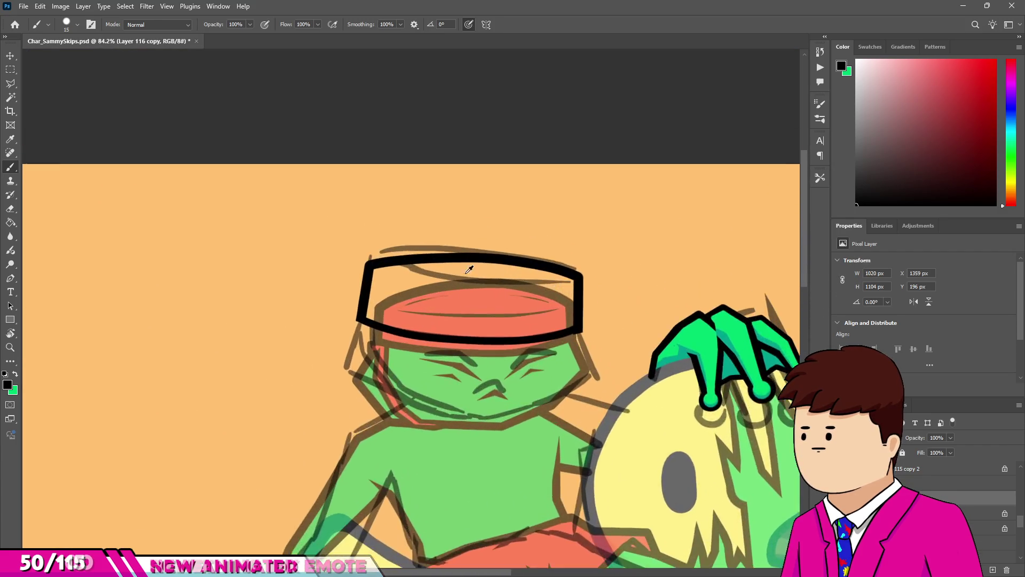
scroll(382, 268, down, 2)
scroll(407, 339, up, 2)
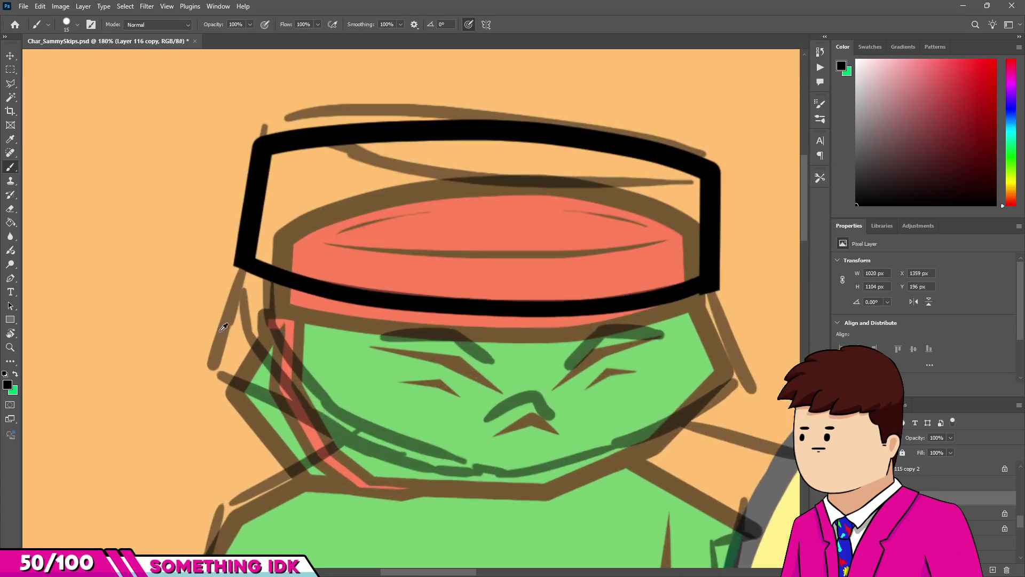
scroll(203, 414, up, 4)
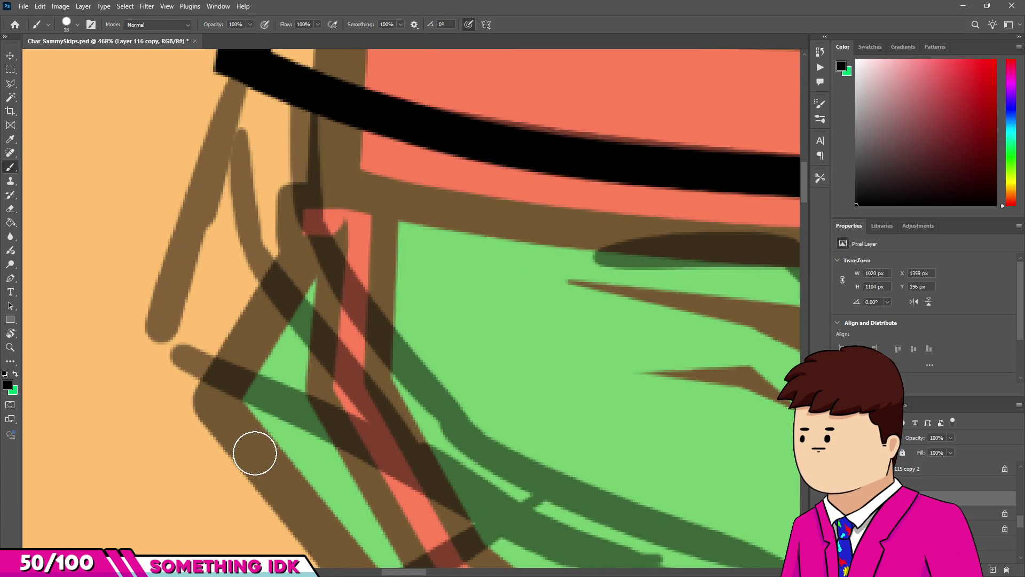
scroll(255, 453, down, 3)
Brush a small hook at the lower-left corner of the headband outline.
scroll(248, 320, up, 2)
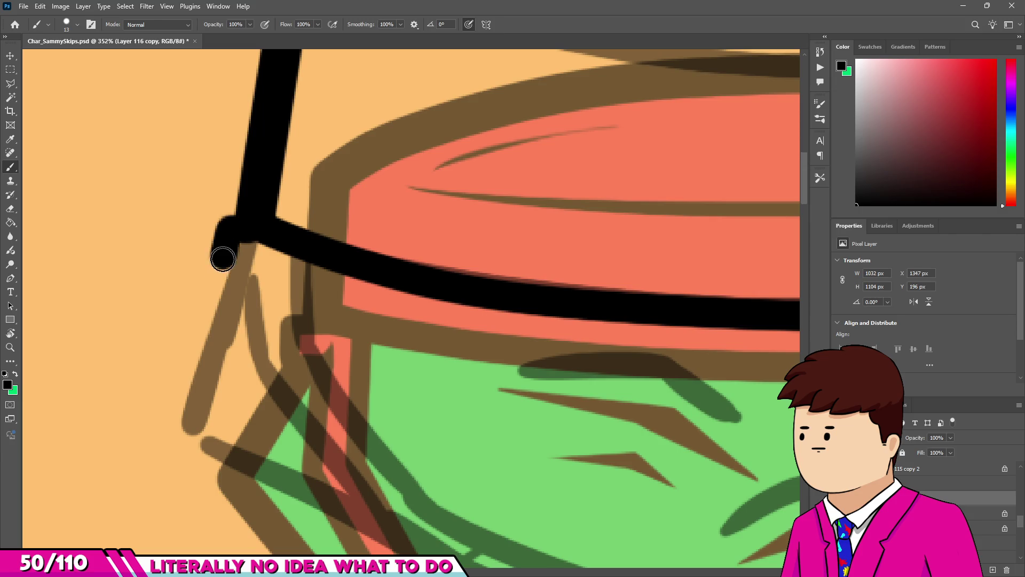
drag(256, 276, 251, 263)
scroll(257, 270, up, 3)
With a 6 px eraser, clear the black paint from inside the hook.
key(e)
key(bracketright)
key(bracketright)
key(bracketright)
scroll(240, 248, up, 2)
key(bracketleft)
key(bracketleft)
key(bracketleft)
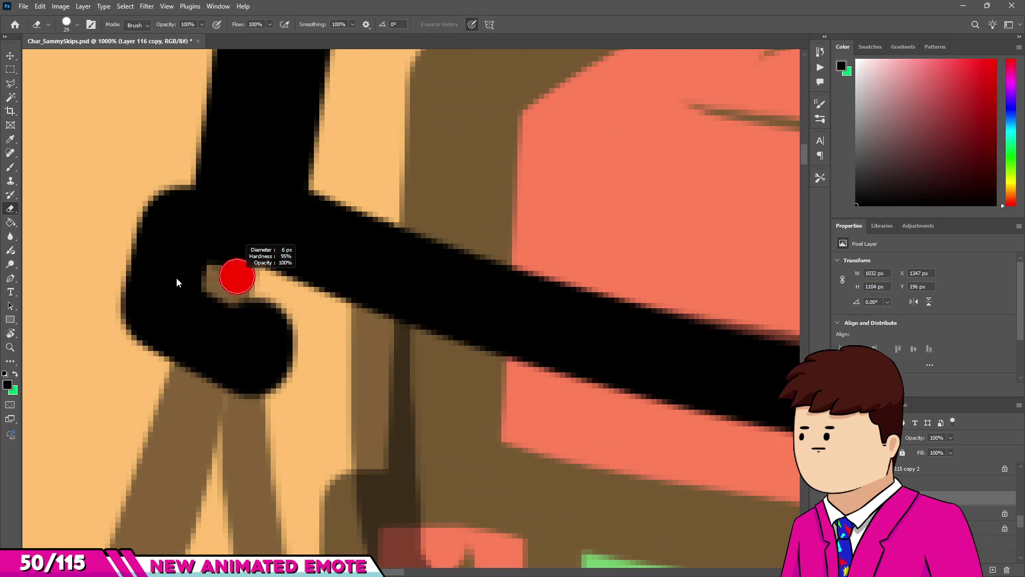
scroll(256, 277, up, 2)
mouse_move(204, 263)
mouse_down()
mouse_move(184, 279)
mouse_move(197, 311)
mouse_move(227, 317)
mouse_up()
drag(288, 310, 298, 351)
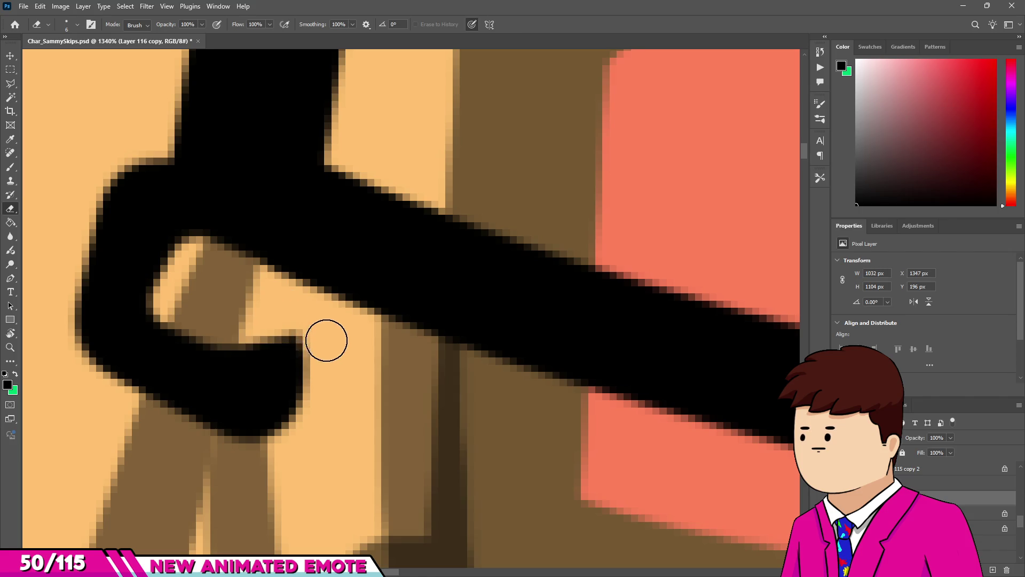
scroll(267, 321, down, 3)
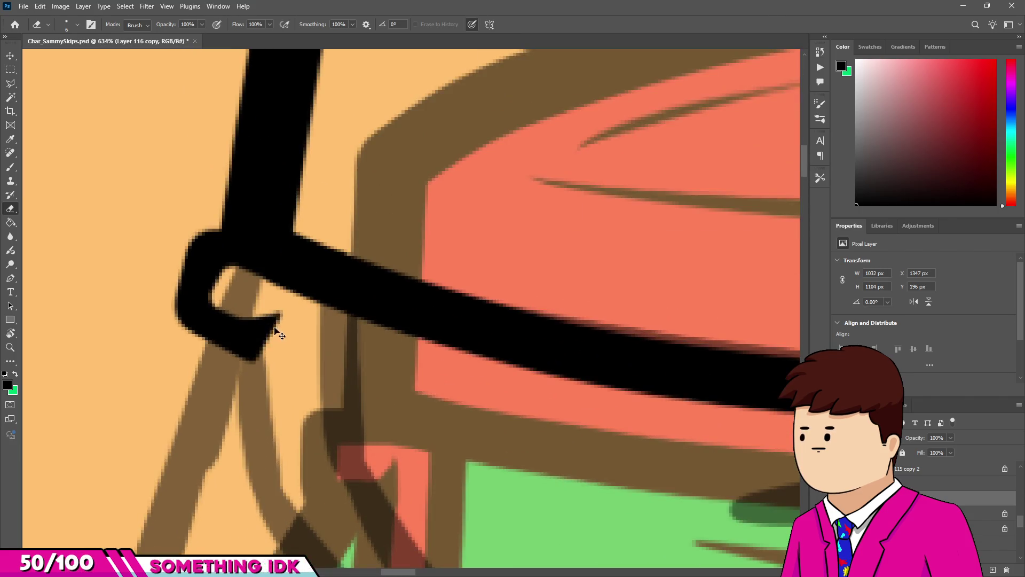
scroll(247, 304, up, 4)
drag(238, 297, 253, 307)
scroll(256, 297, down, 5)
Close off the hook's end with a short black brush stroke.
key(b)
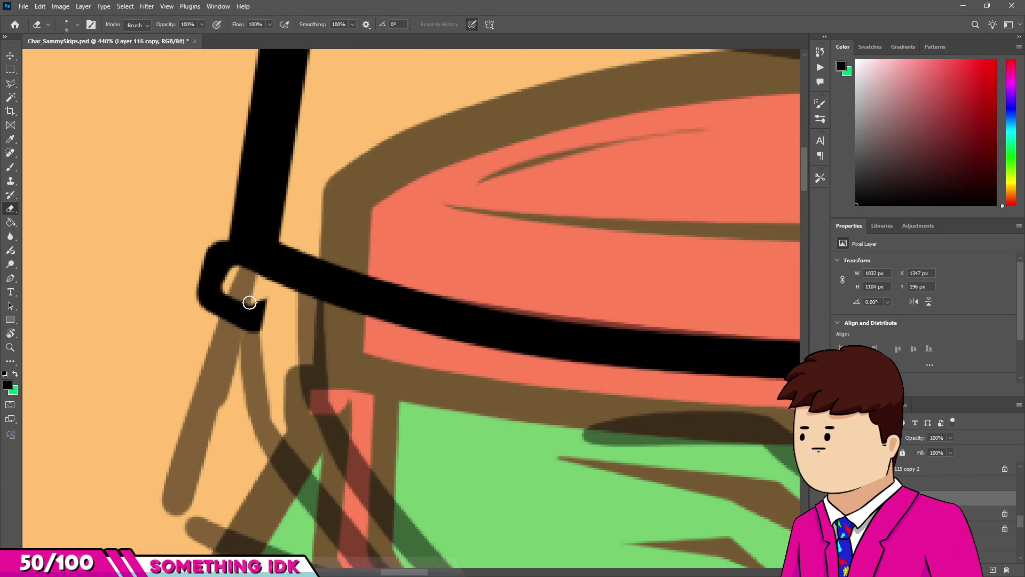
drag(248, 322, 261, 303)
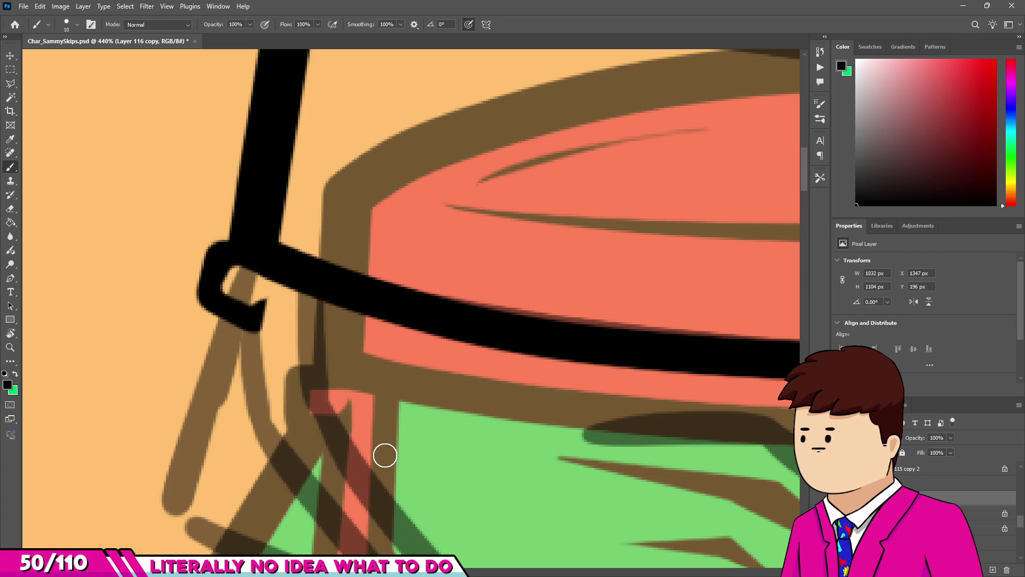
scroll(244, 277, down, 4)
scroll(244, 278, up, 3)
Ink the first line from below the hook, diagonally down the cheek and along the jaw.
drag(254, 319, 254, 293)
scroll(254, 293, down, 5)
scroll(318, 372, up, 4)
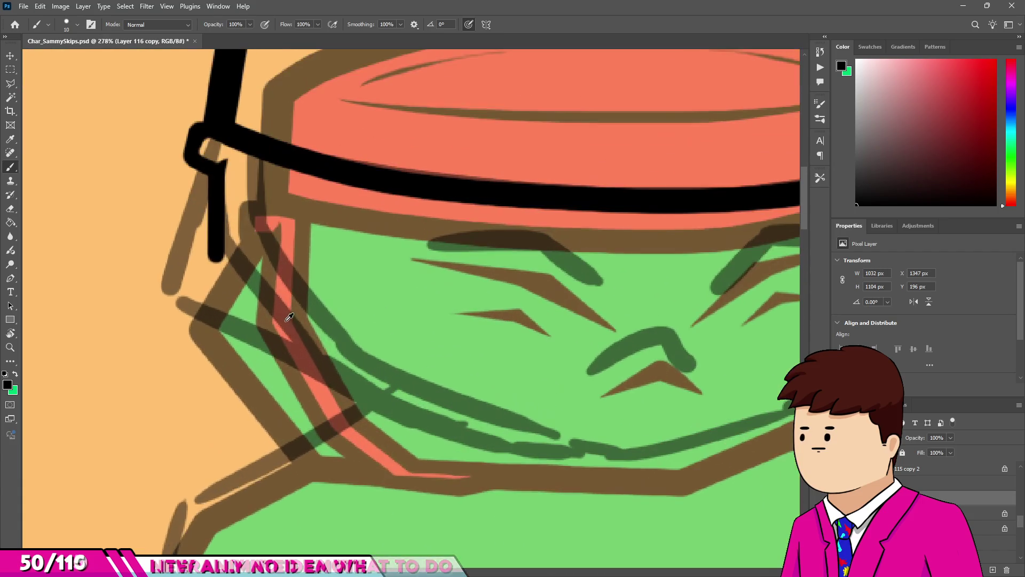
shift+click(329, 379)
shift+click(401, 439)
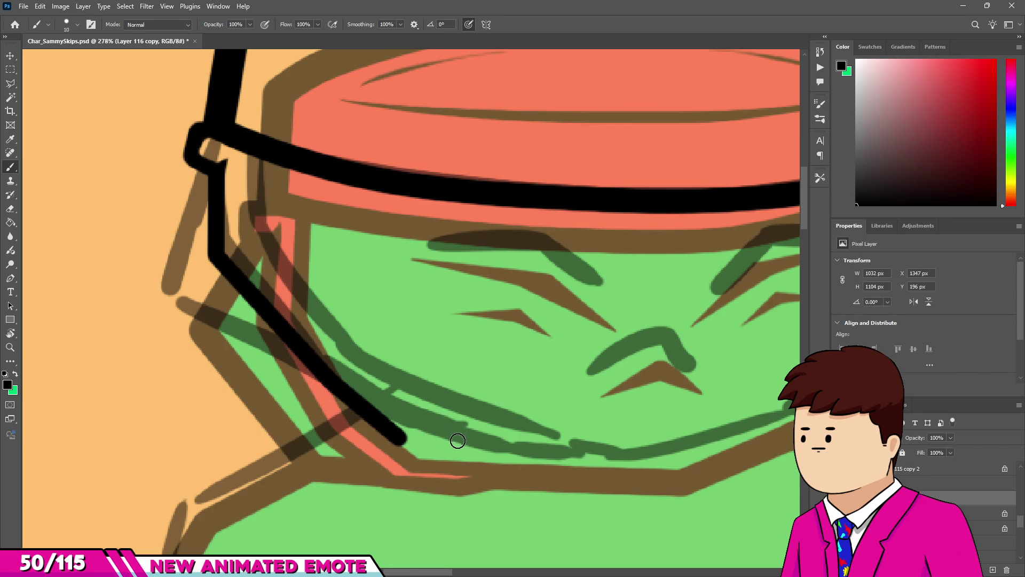
shift+click(518, 458)
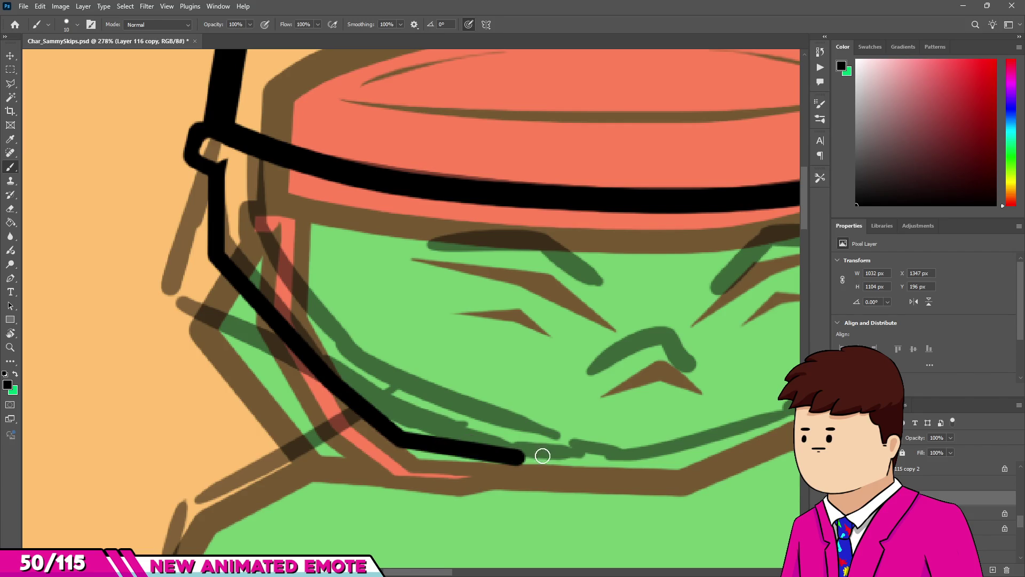
shift+click(574, 452)
scroll(392, 348, up, 2)
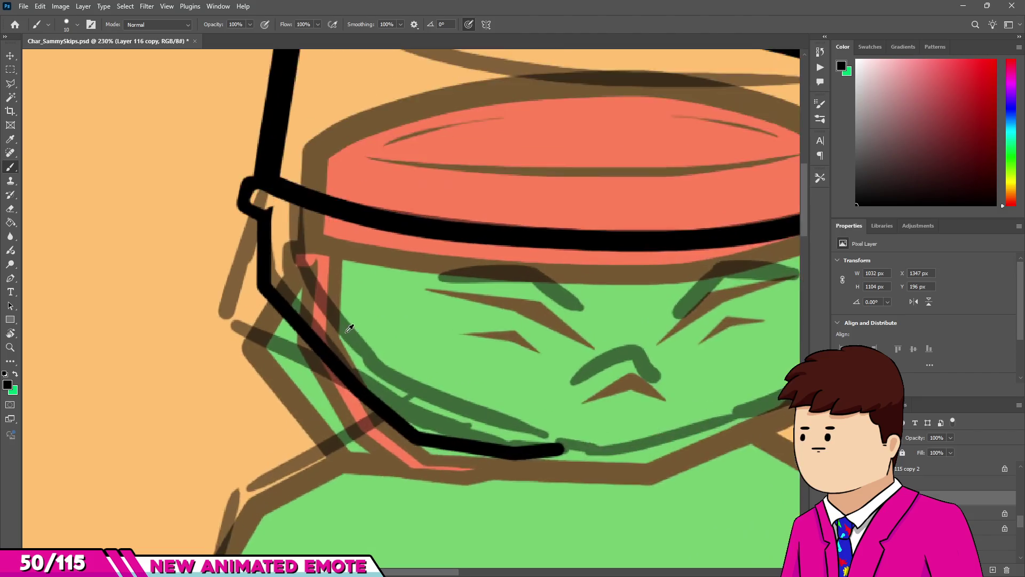
Draw the second line from the headband down the cheek to the jaw, redoing a wrong attempt.
drag(286, 166, 288, 267)
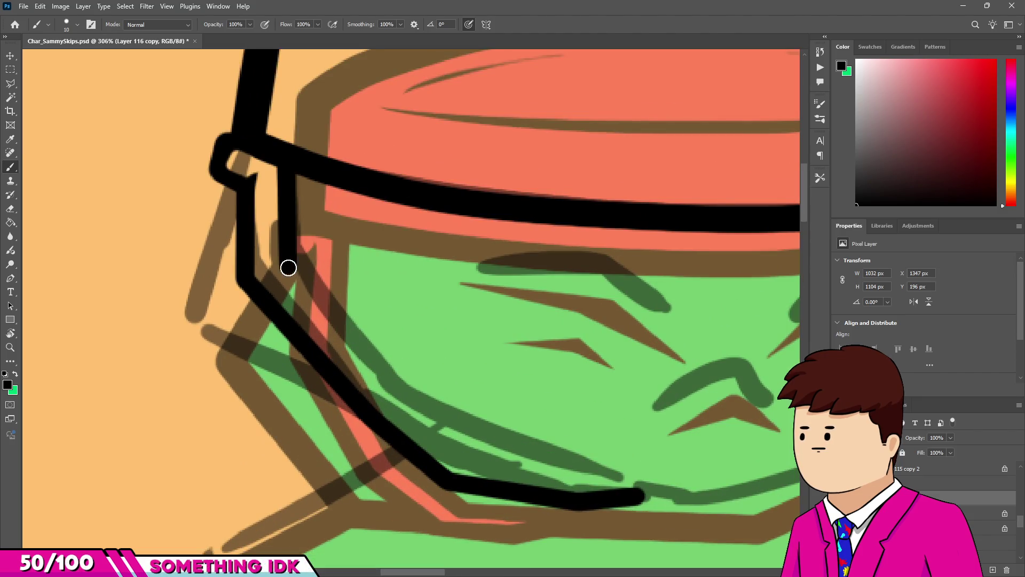
shift+click(393, 393)
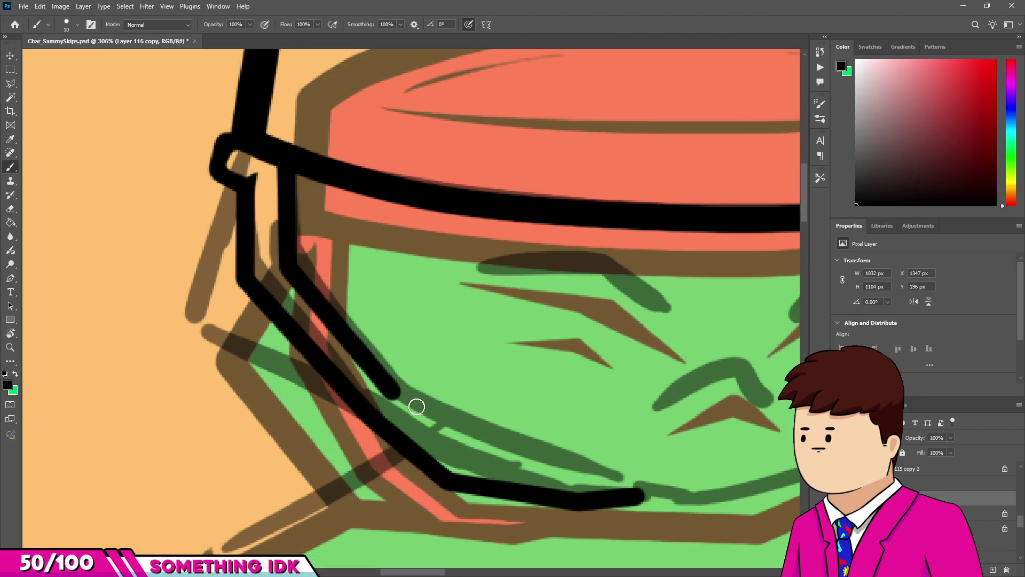
key(ctrl+z)
key(ctrl+z)
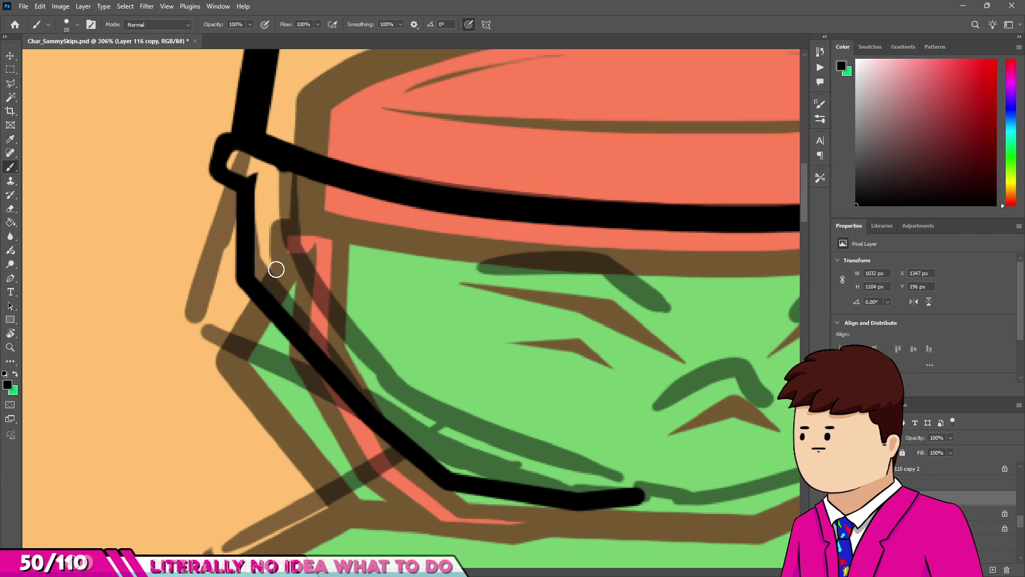
shift+click(276, 269)
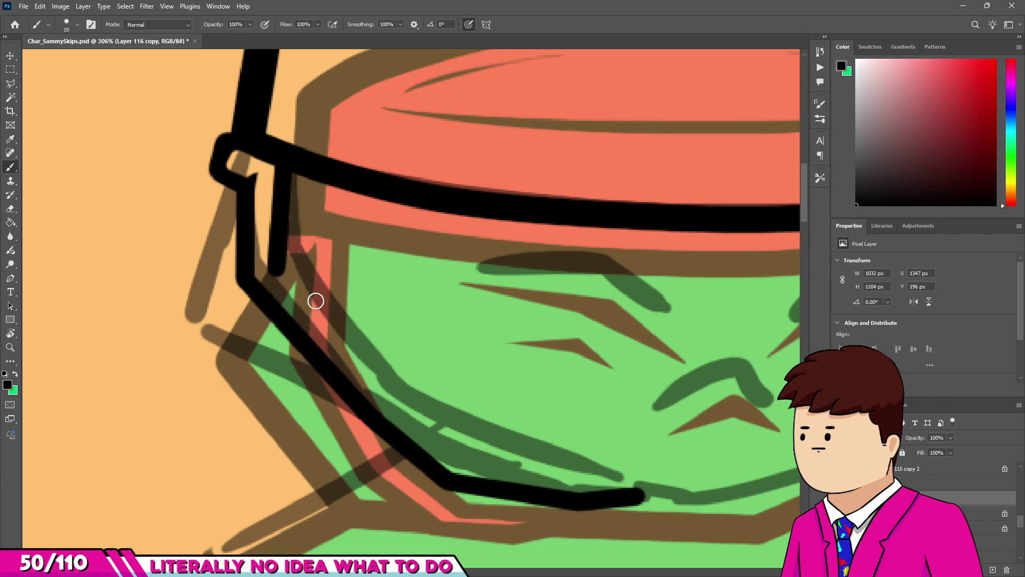
shift+click(391, 395)
shift+click(463, 456)
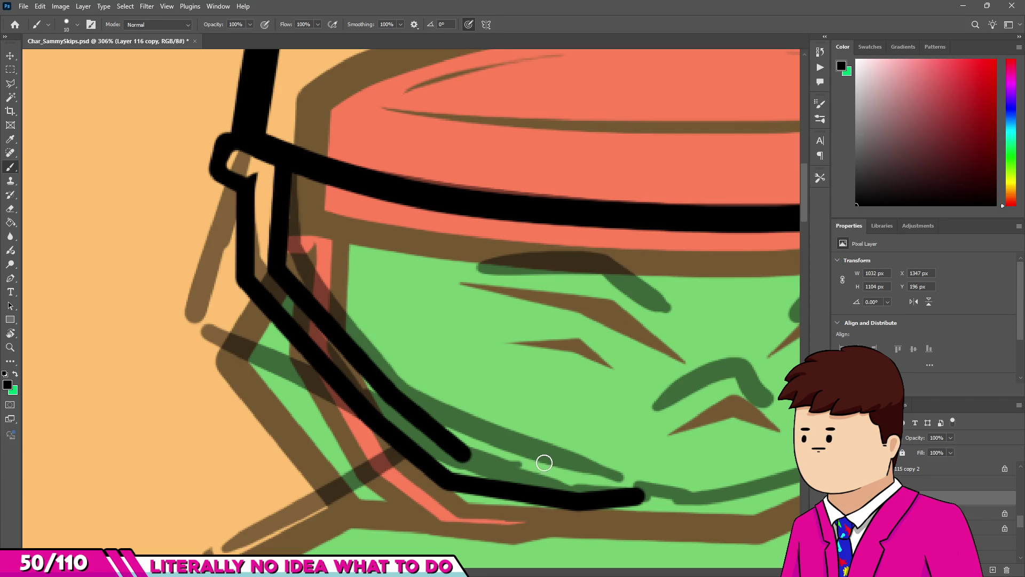
shift+click(574, 472)
scroll(472, 391, down, 5)
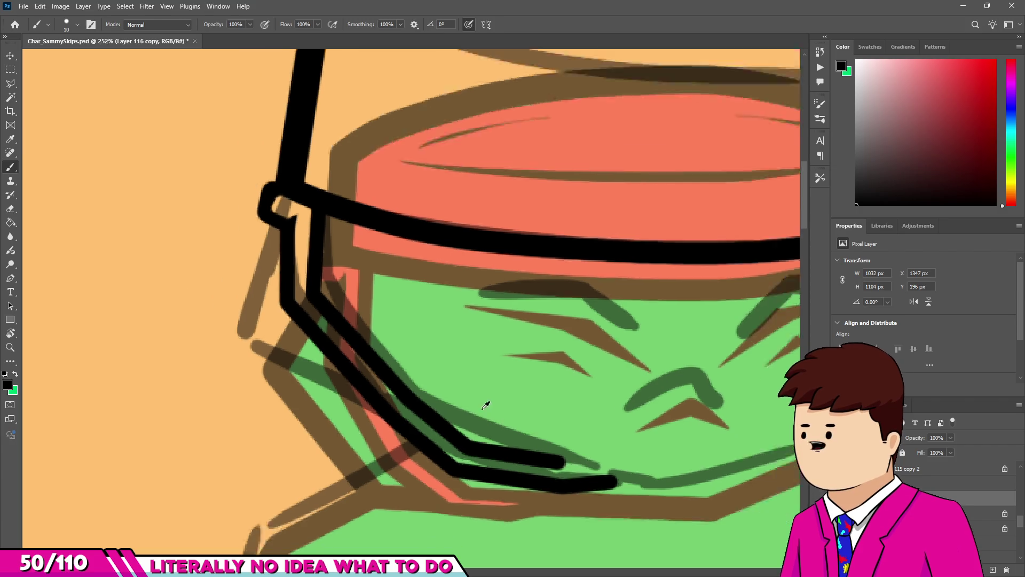
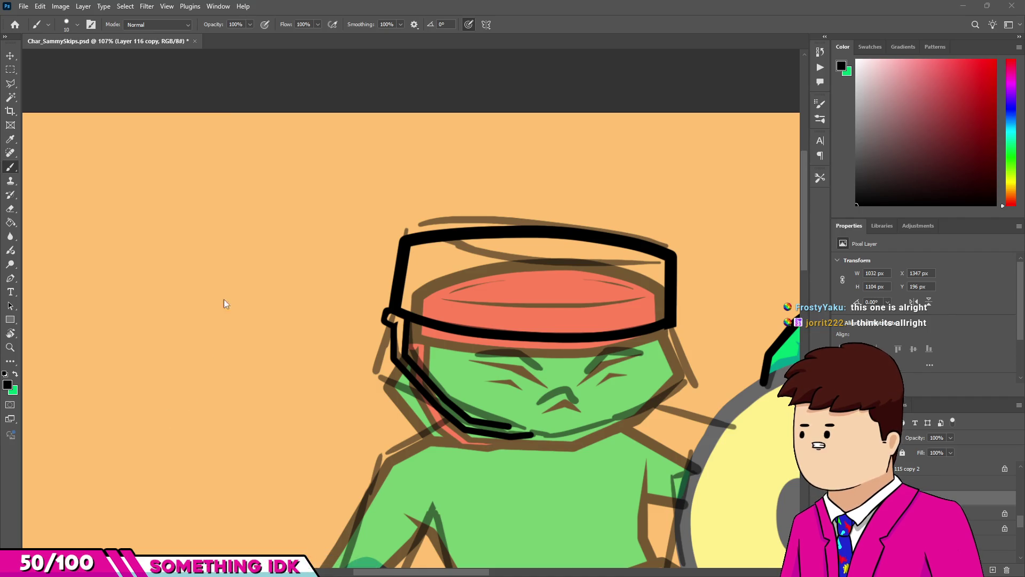
Try erasing the tail of the thin hat line, then undo the erase to keep it.
scroll(501, 356, down, 2)
scroll(538, 345, up, 5)
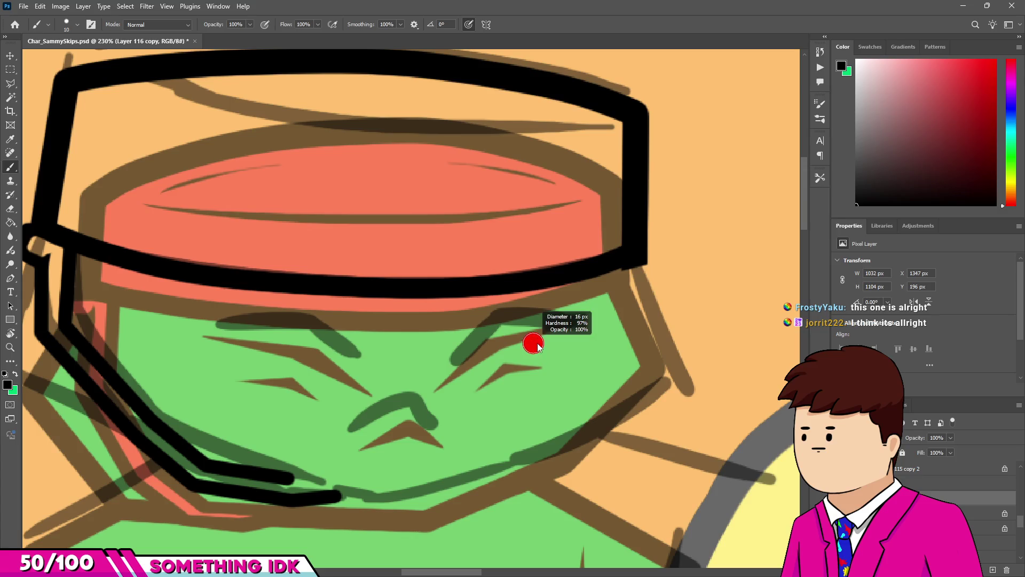
key(e)
scroll(649, 295, up, 3)
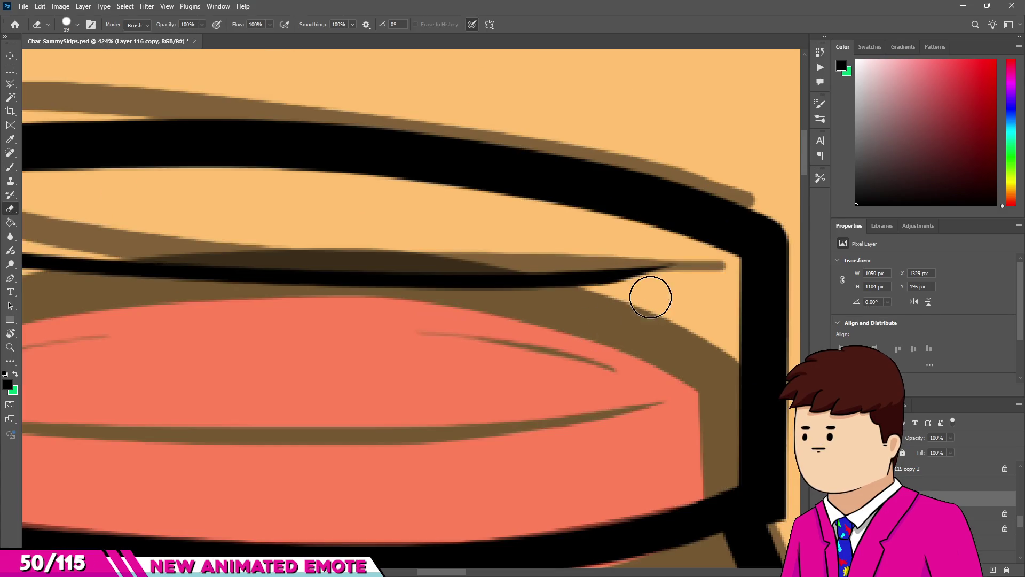
scroll(186, 333, down, 2)
scroll(201, 293, up, 3)
drag(75, 268, 373, 302)
key(ctrl+z)
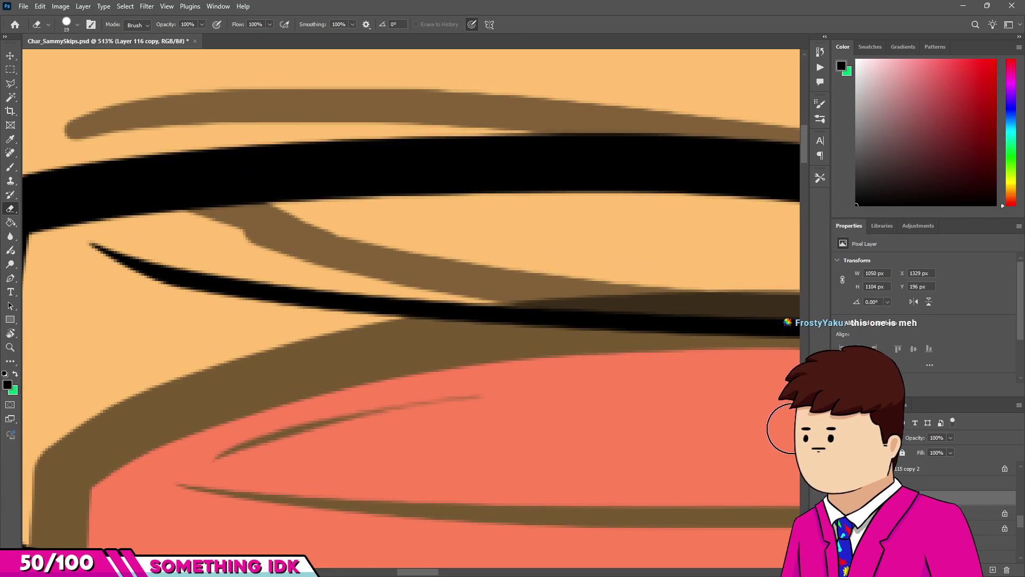
scroll(389, 336, down, 10)
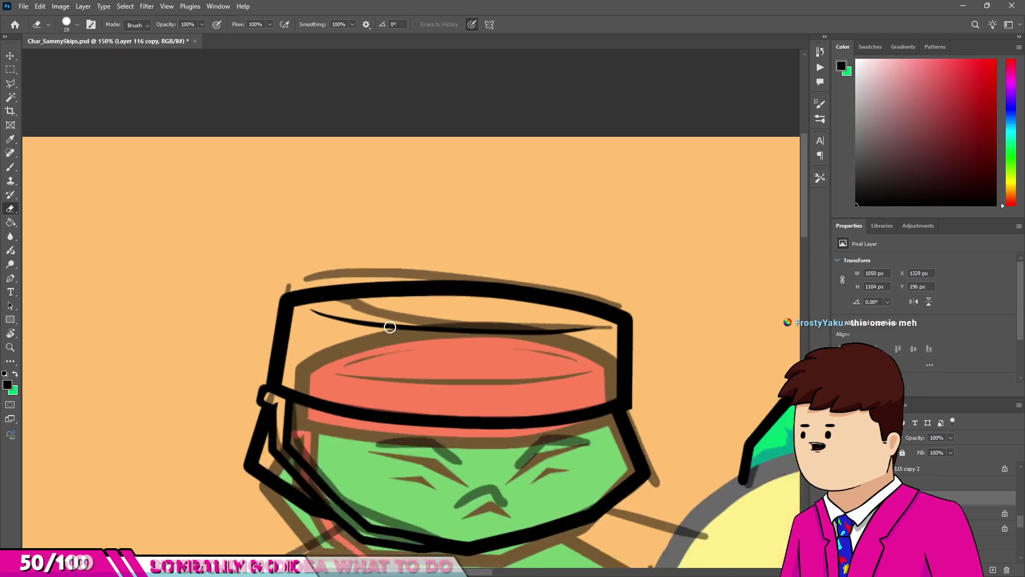
scroll(400, 322, up, 5)
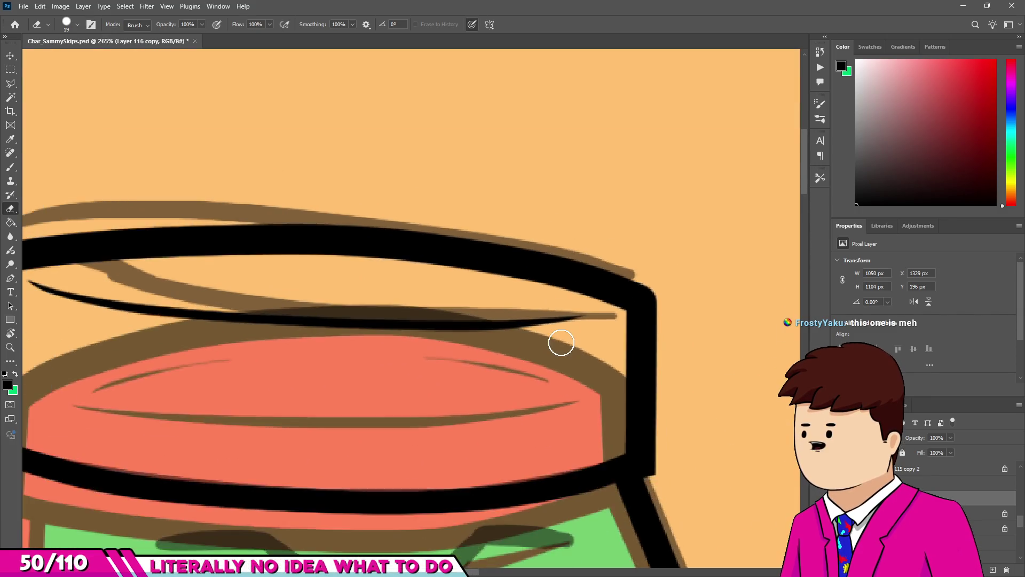
scroll(397, 367, down, 1)
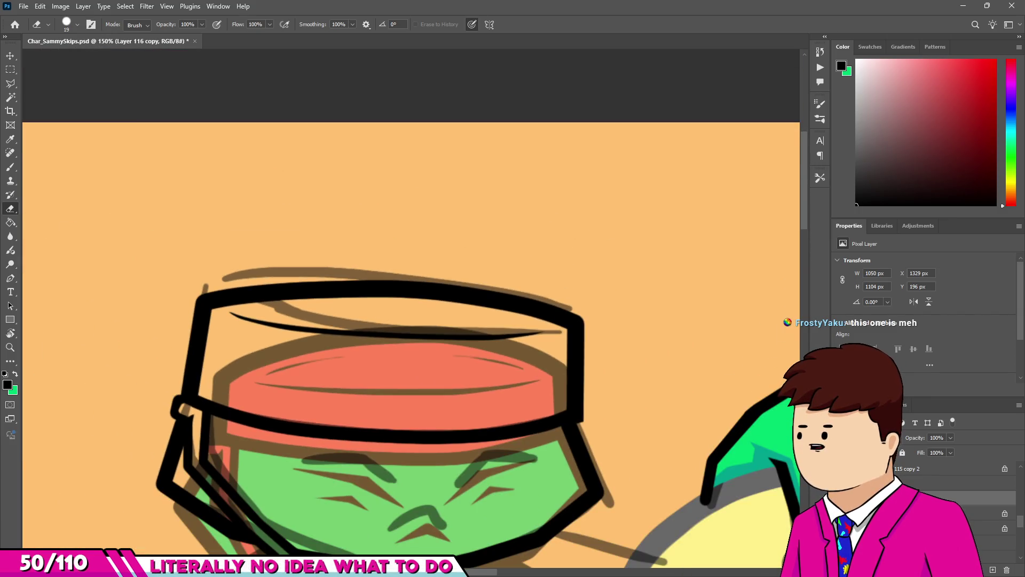
scroll(459, 395, down, 5)
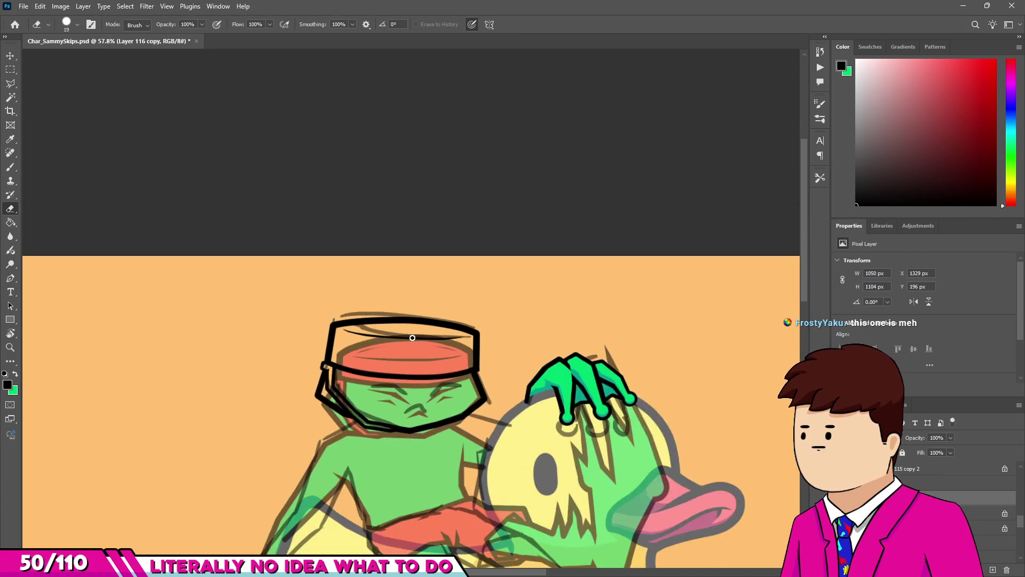
scroll(377, 356, up, 6)
scroll(377, 356, down, 6)
scroll(407, 323, up, 2)
scroll(310, 341, up, 4)
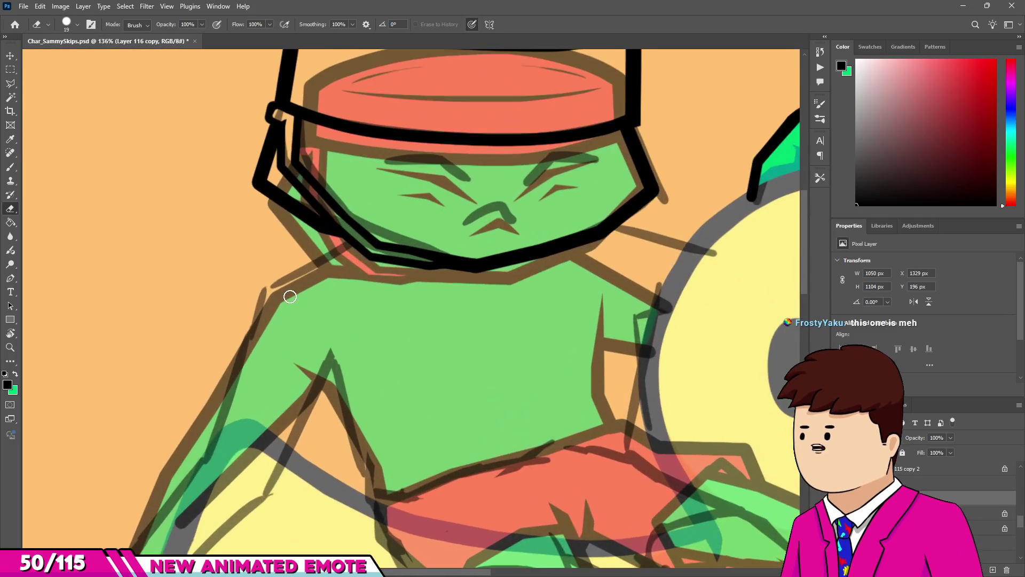
With a slightly smaller brush, ink straight lines along the right shoulder and the arm edge beside the duck.
key(b)
scroll(373, 224, down, 1)
scroll(576, 243, up, 4)
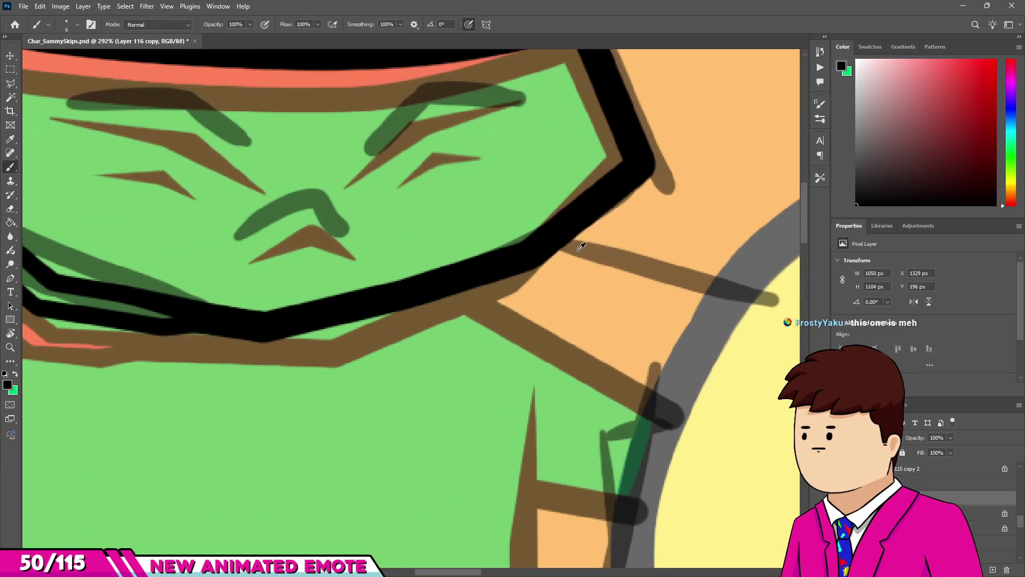
drag(586, 252, 584, 253)
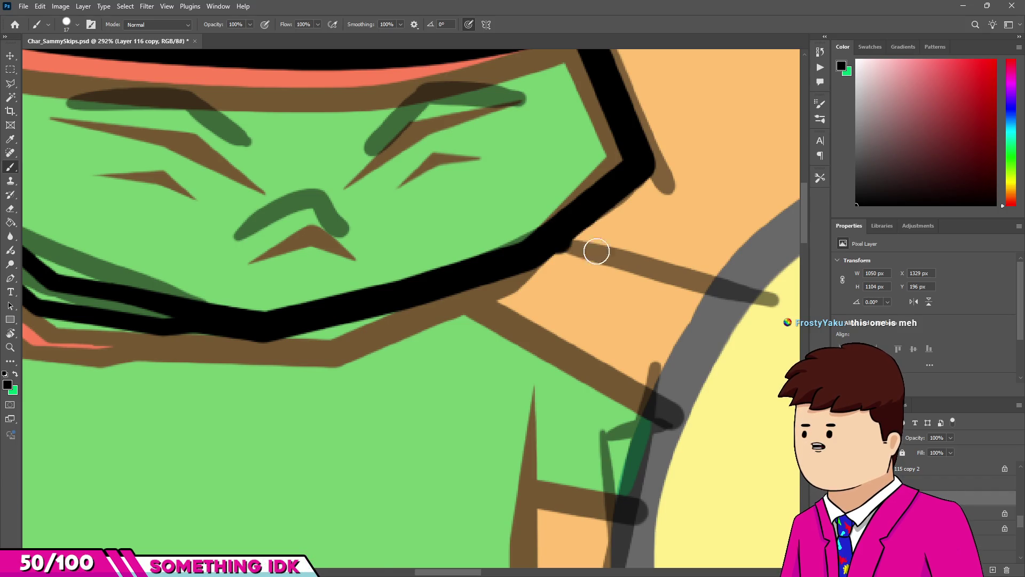
shift+click(728, 291)
scroll(628, 355, down, 5)
scroll(628, 355, up, 4)
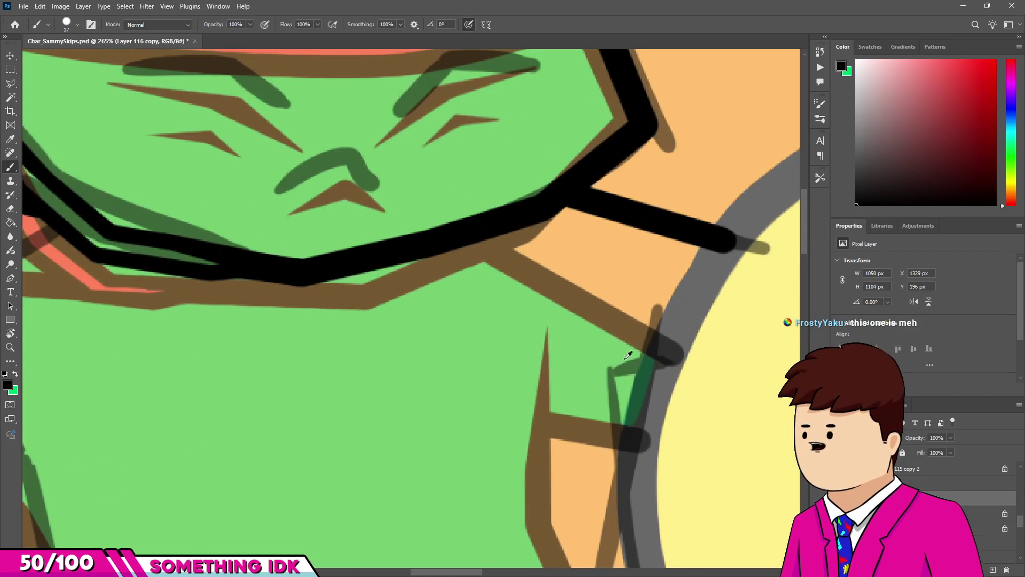
click(616, 375)
shift+click(666, 352)
scroll(615, 358, down, 1)
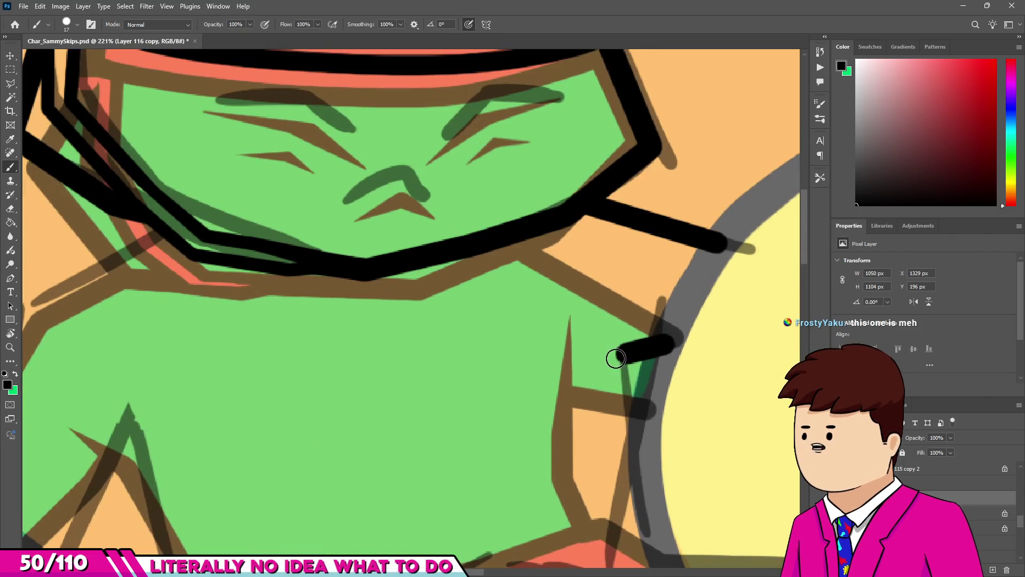
drag(639, 467, 621, 361)
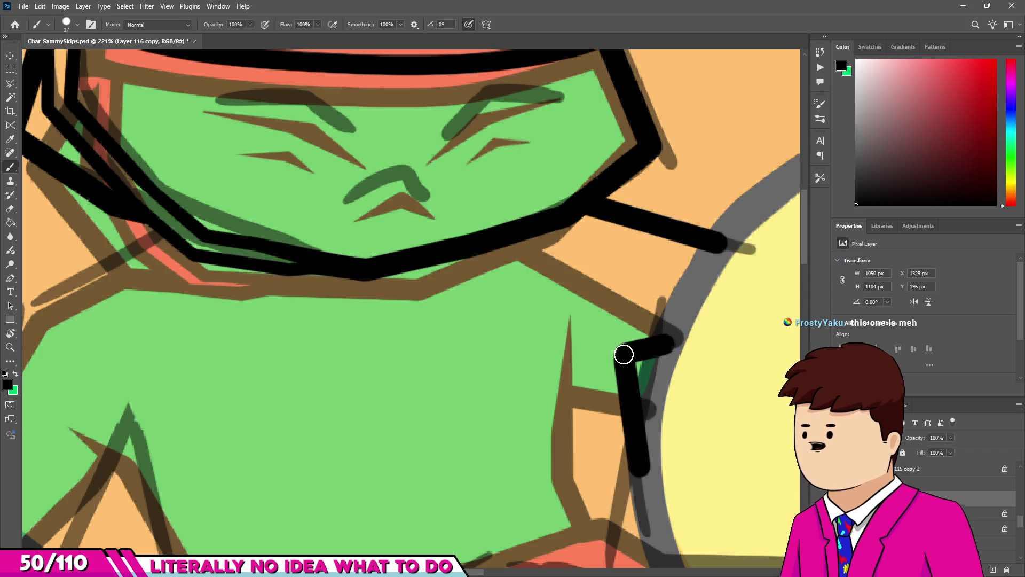
Trim the left edge of the new arm stroke with the Eraser.
key(e)
scroll(635, 346, up, 5)
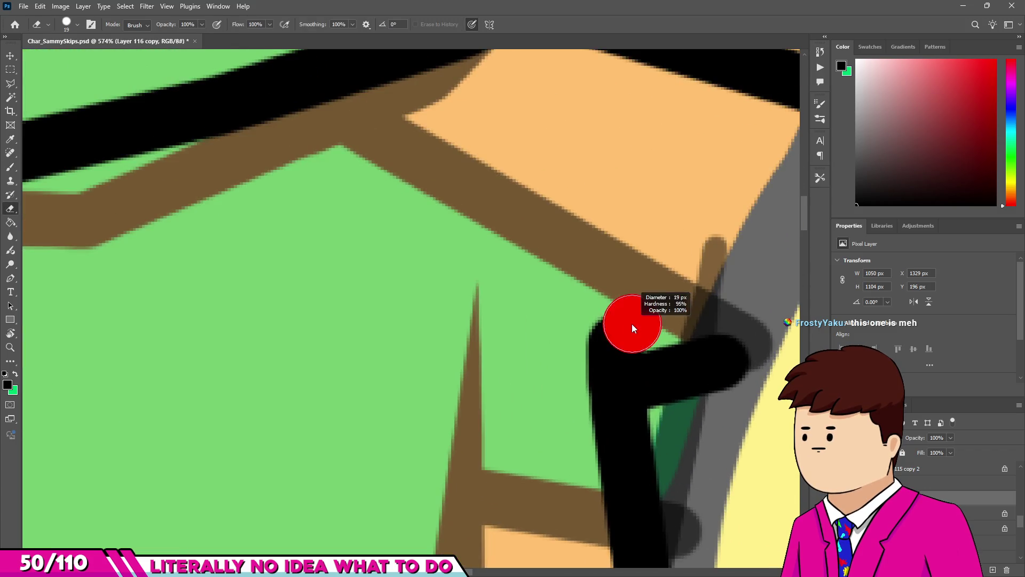
drag(571, 328, 567, 459)
scroll(565, 341, down, 10)
scroll(565, 341, down, 4)
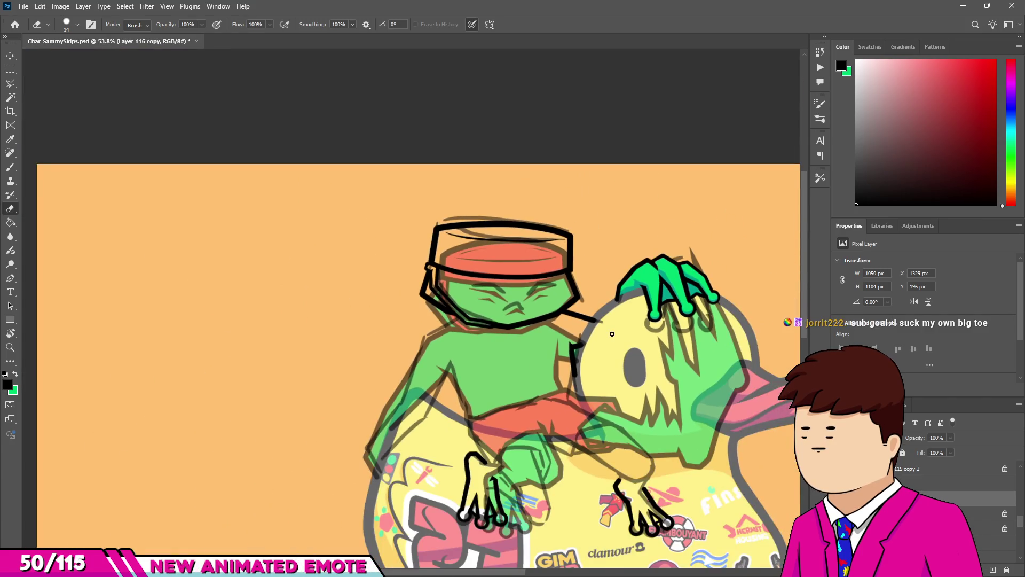
scroll(608, 334, up, 2)
scroll(599, 337, up, 6)
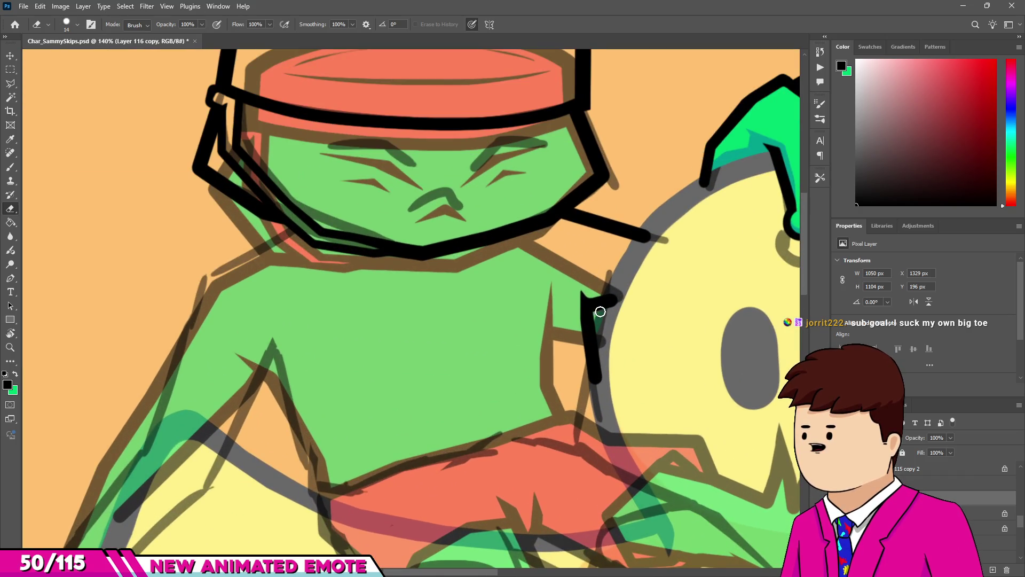
key(b)
scroll(544, 299, down, 3)
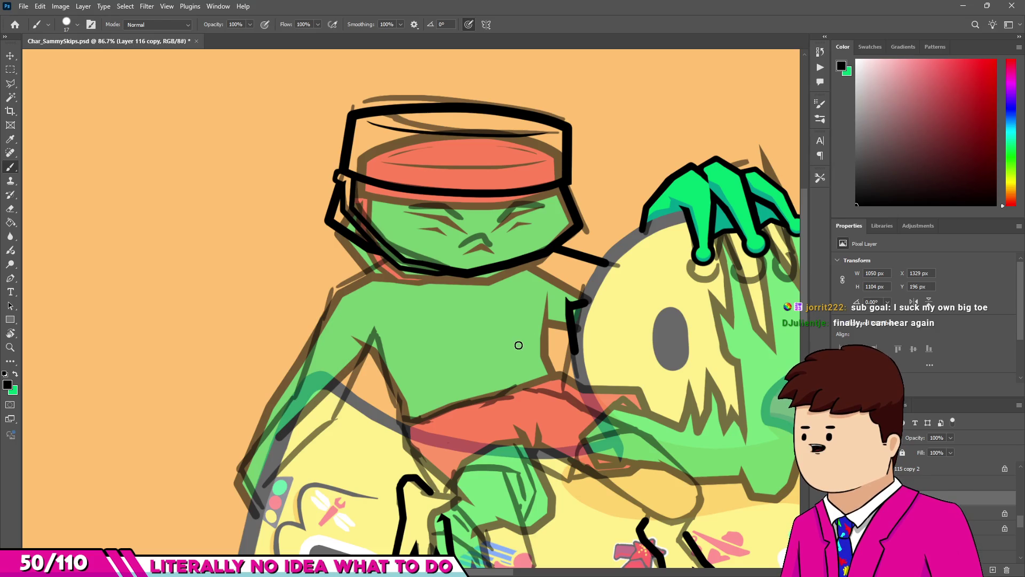
Set the brush to 18 px and ink the line from the neck to the left shoulder.
scroll(328, 277, up, 4)
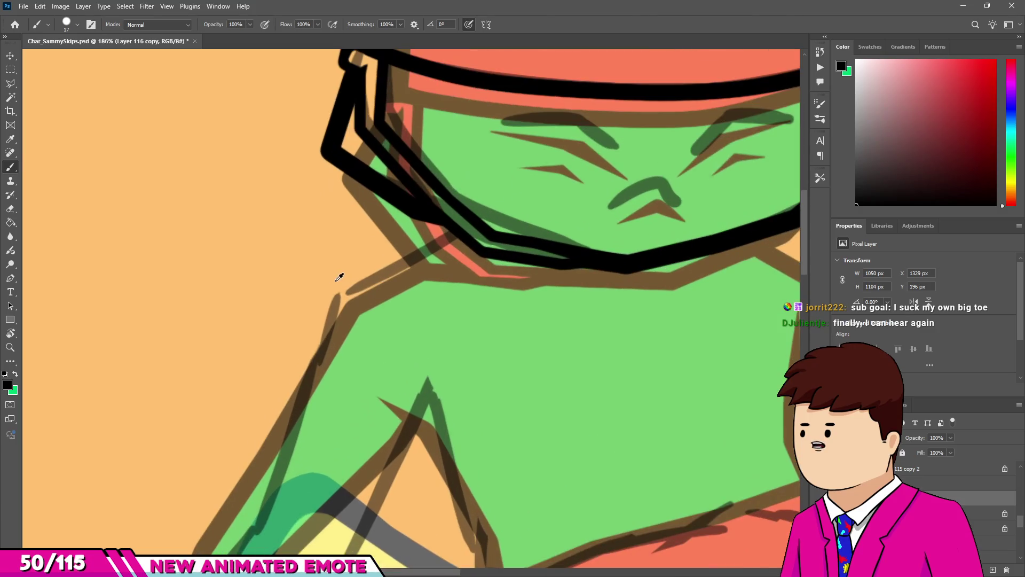
scroll(348, 273, up, 4)
alt+right_click(382, 270)
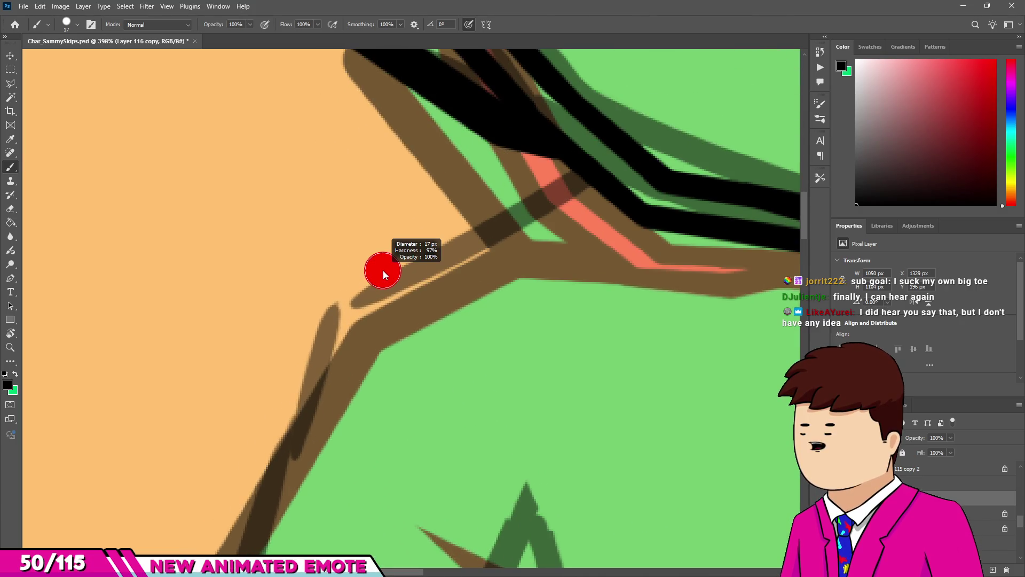
click(580, 179)
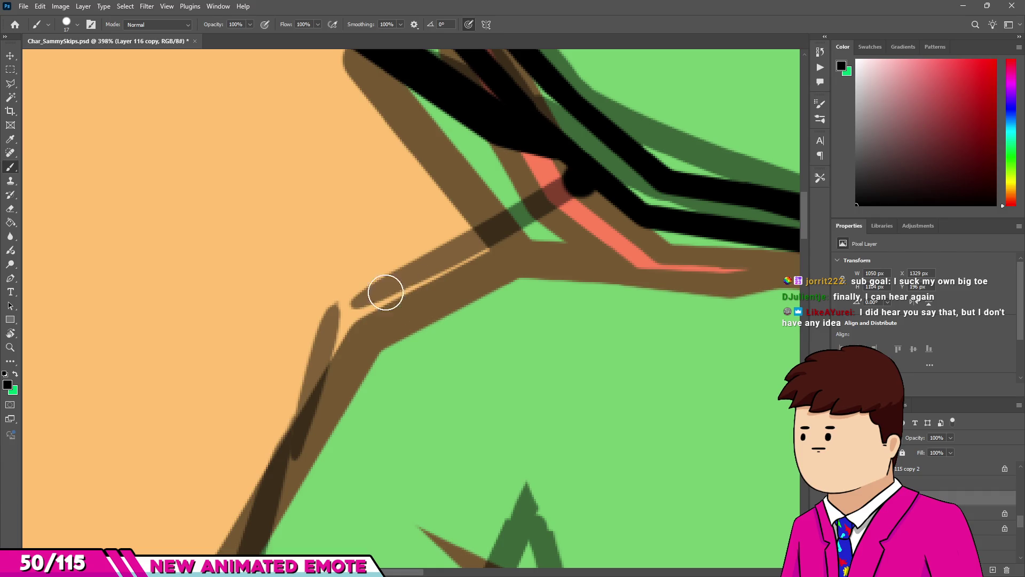
drag(373, 297, 374, 297)
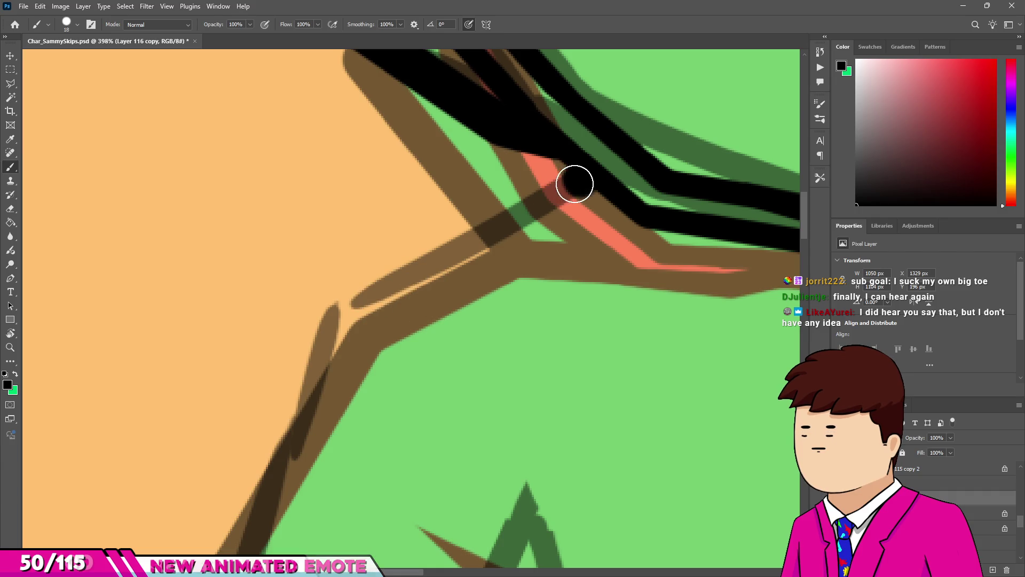
scroll(327, 313, down, 5)
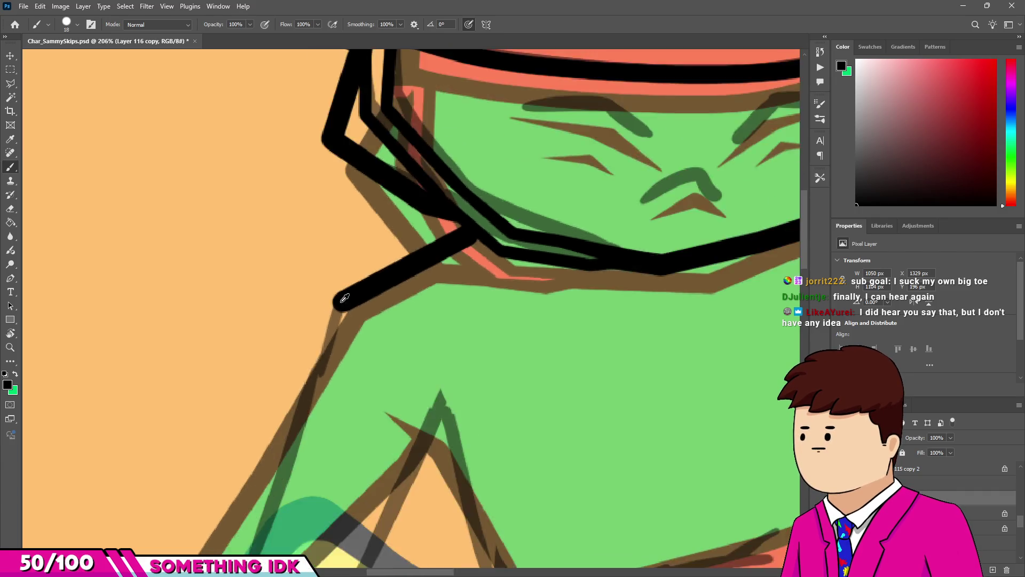
scroll(299, 400, up, 2)
drag(300, 458, 392, 195)
Ink the outer arm line down toward the float and the inner arm line up to the armpit.
scroll(359, 270, down, 4)
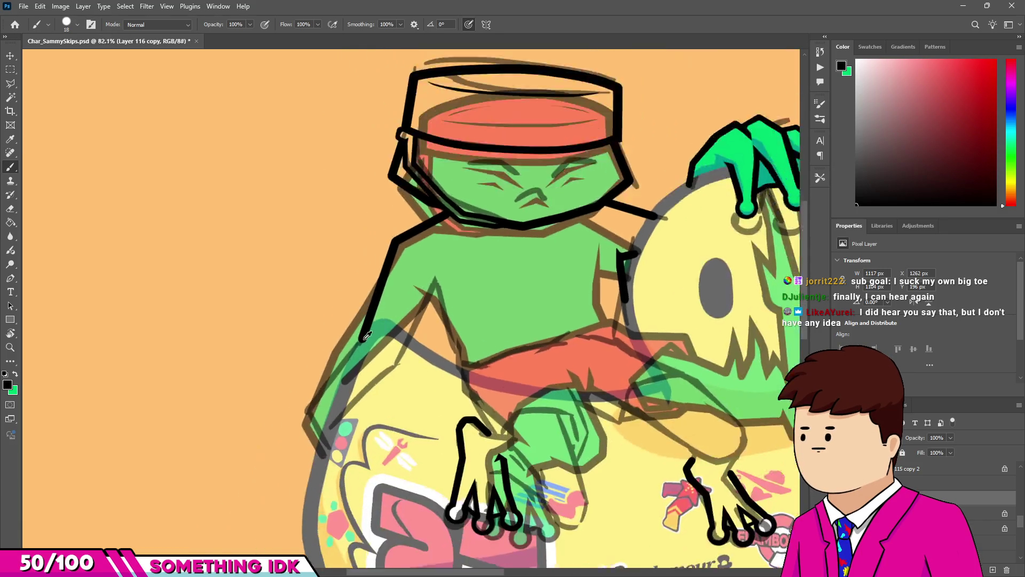
scroll(258, 442, up, 4)
shift+click(258, 469)
shift+click(287, 538)
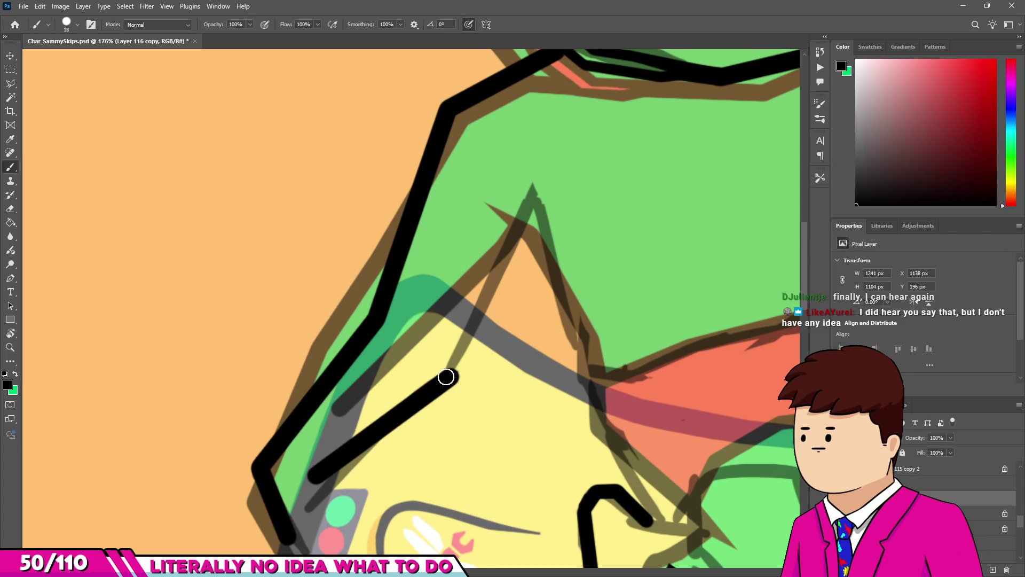
shift+click(536, 192)
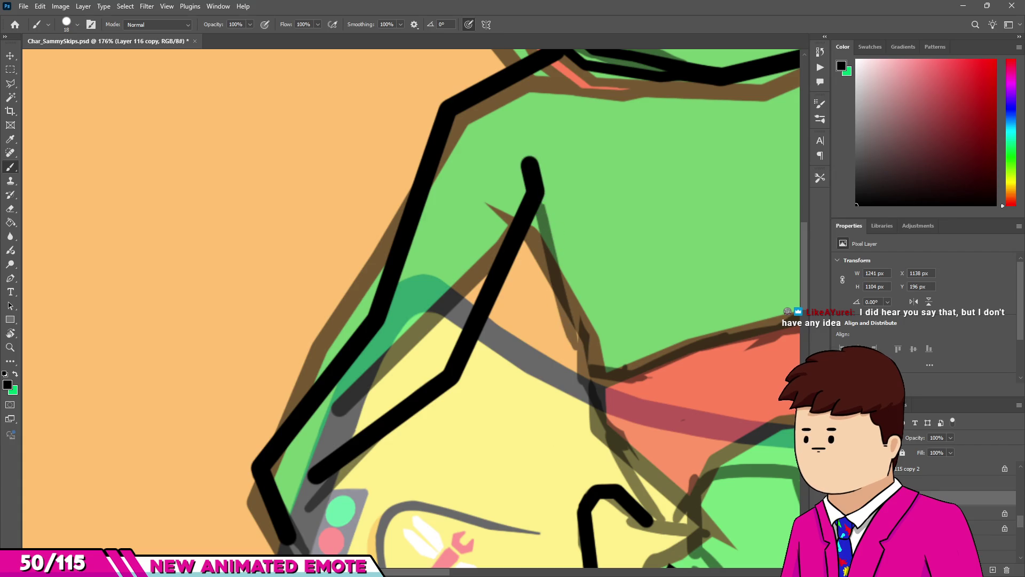
click(998, 556)
Fade the sketch group to about 35% opacity and return to the lineart layer.
drag(913, 437, 910, 438)
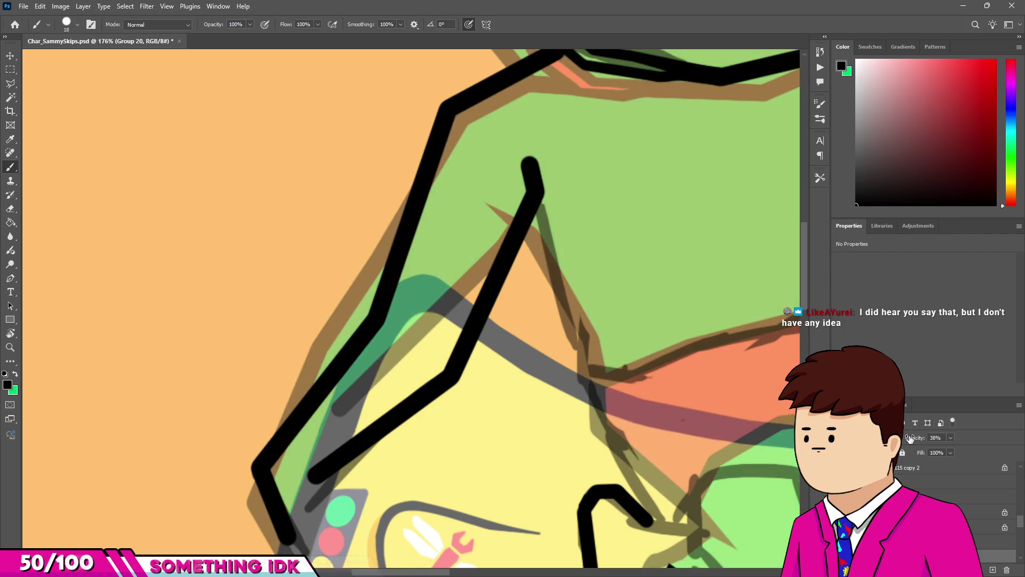
scroll(523, 416, down, 5)
scroll(508, 452, up, 4)
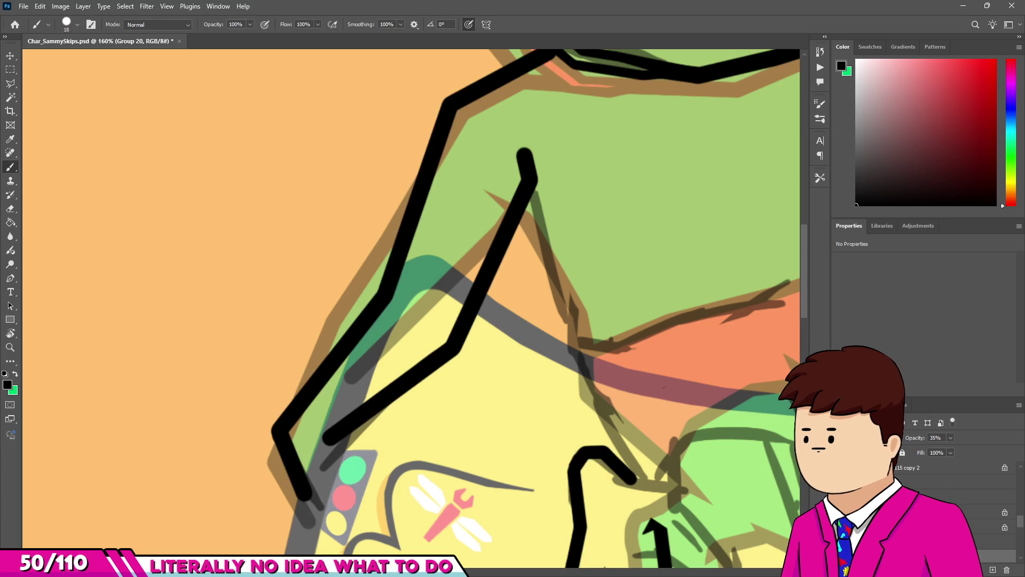
click(961, 497)
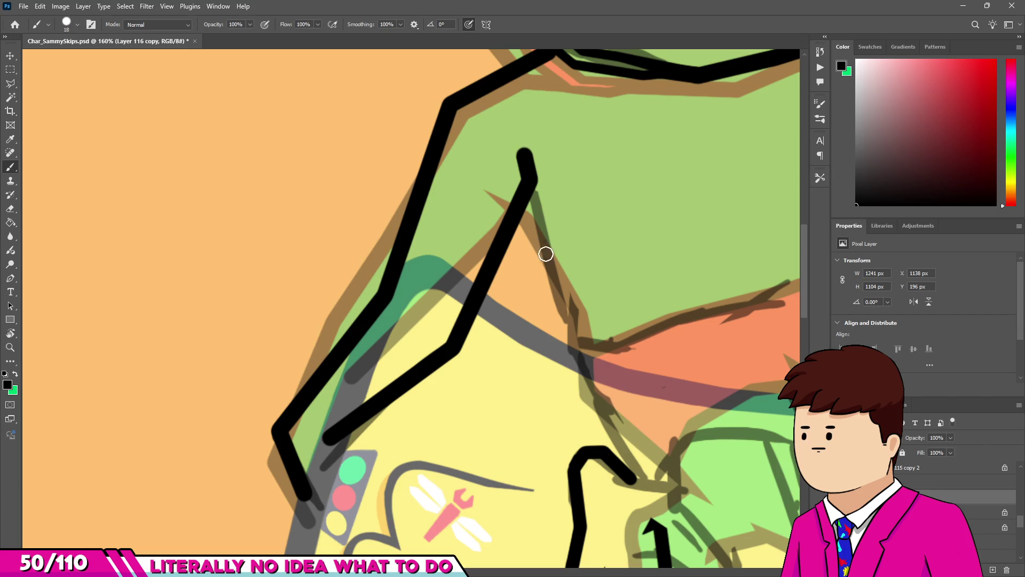
Ink the inner arm line in straight segments down toward the hand, redoing the last segment.
shift+click(573, 315)
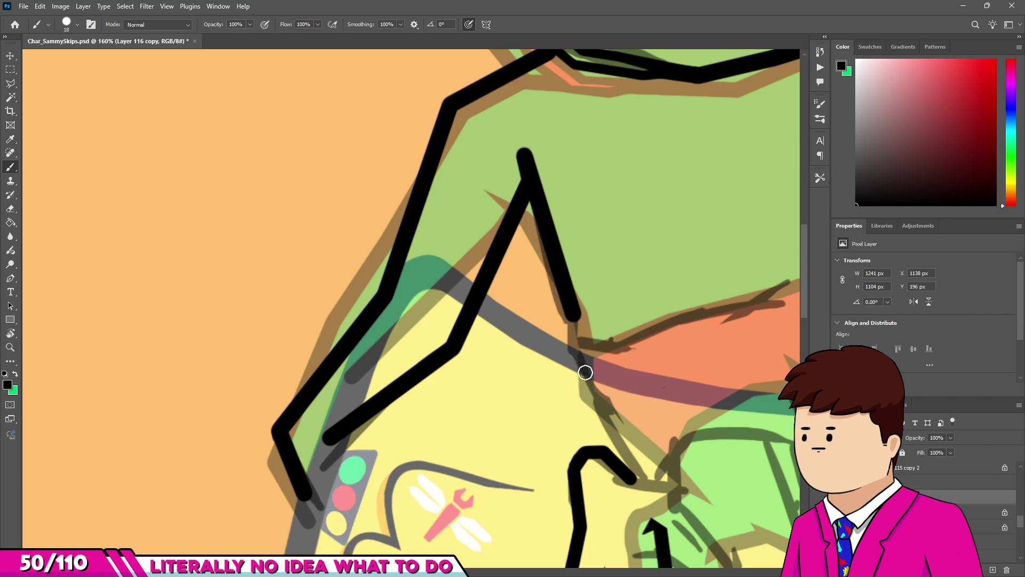
shift+click(585, 388)
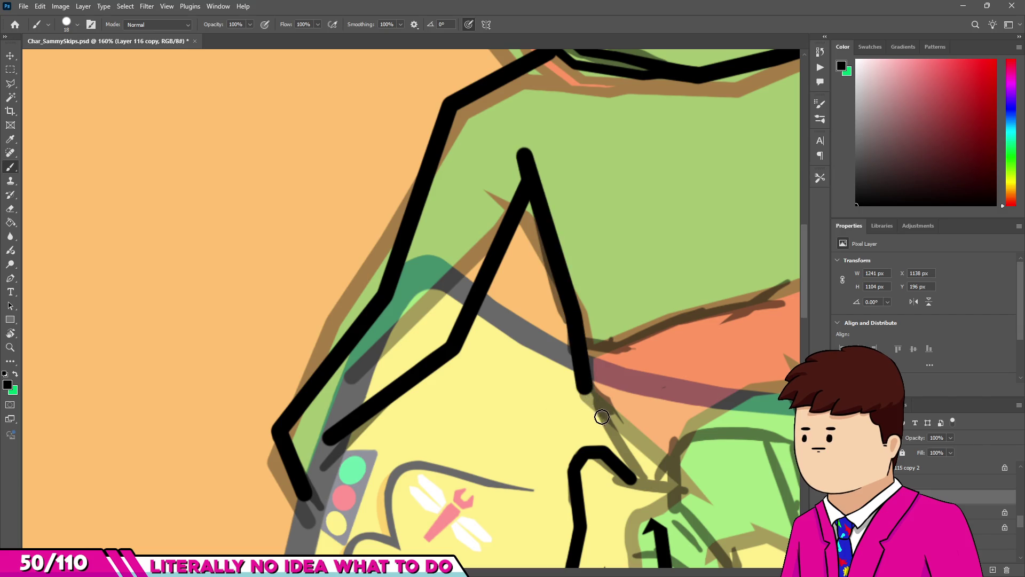
shift+click(649, 477)
scroll(604, 427, down, 5)
scroll(558, 383, up, 5)
key(ctrl+z)
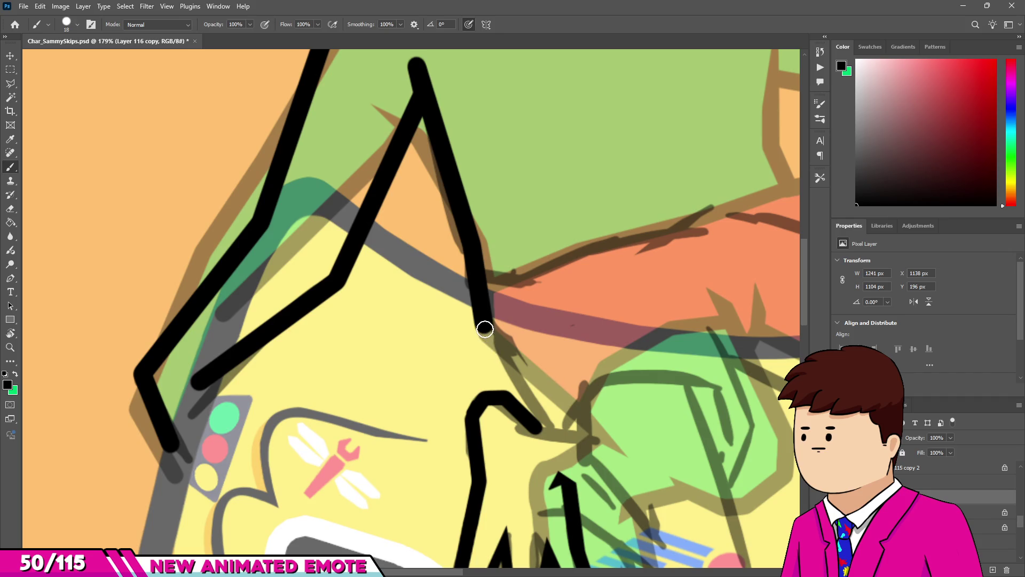
shift+click(561, 431)
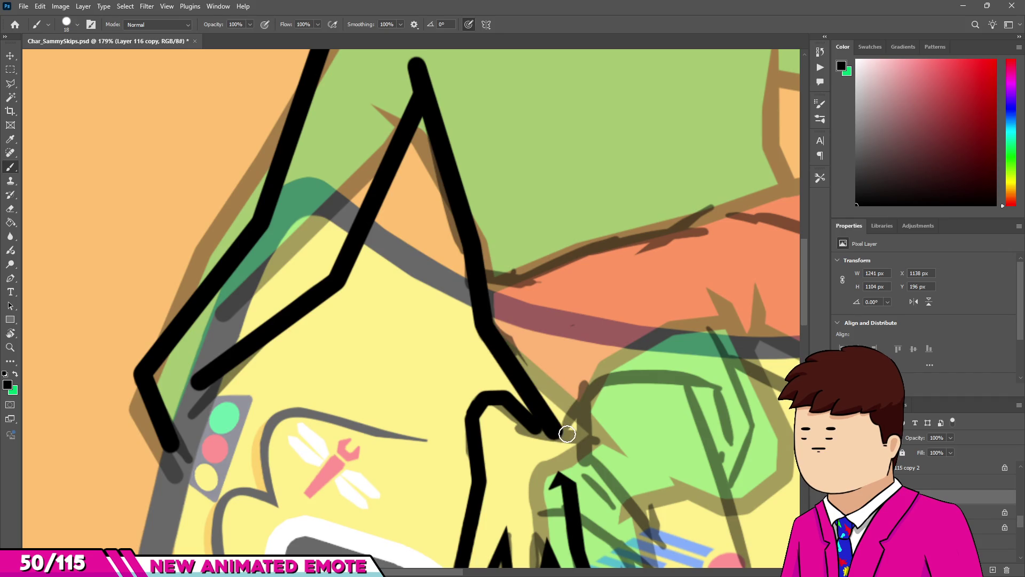
scroll(567, 434, down, 6)
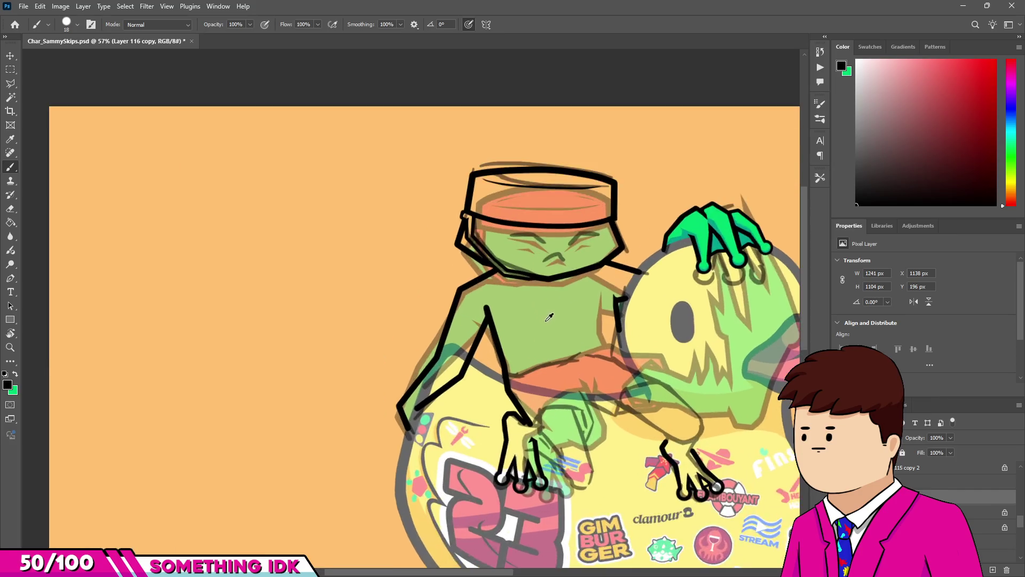
scroll(497, 320, up, 6)
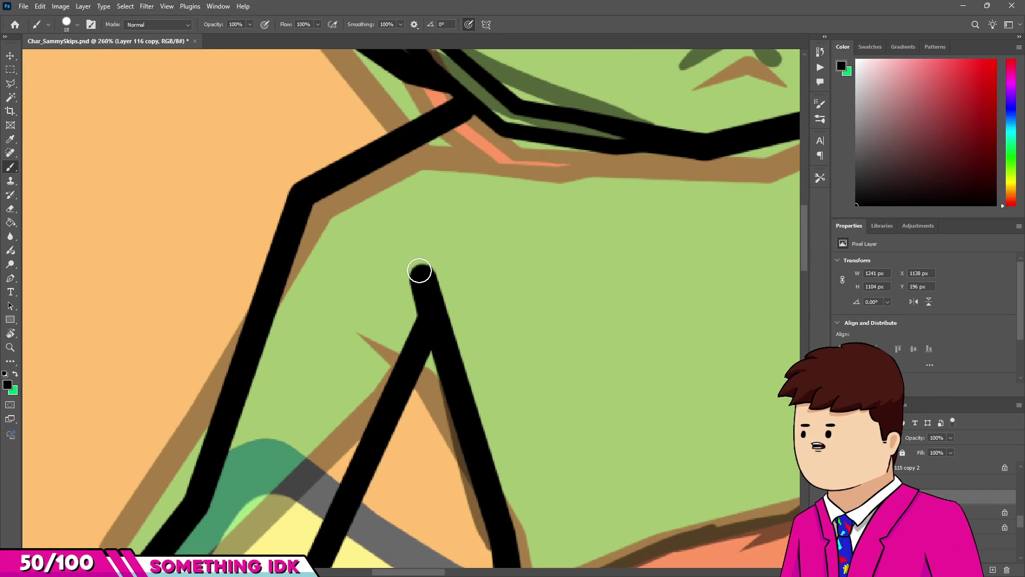
Erase the rounded top of the inner arm stroke into a sharp point.
key(e)
scroll(420, 272, down, 2)
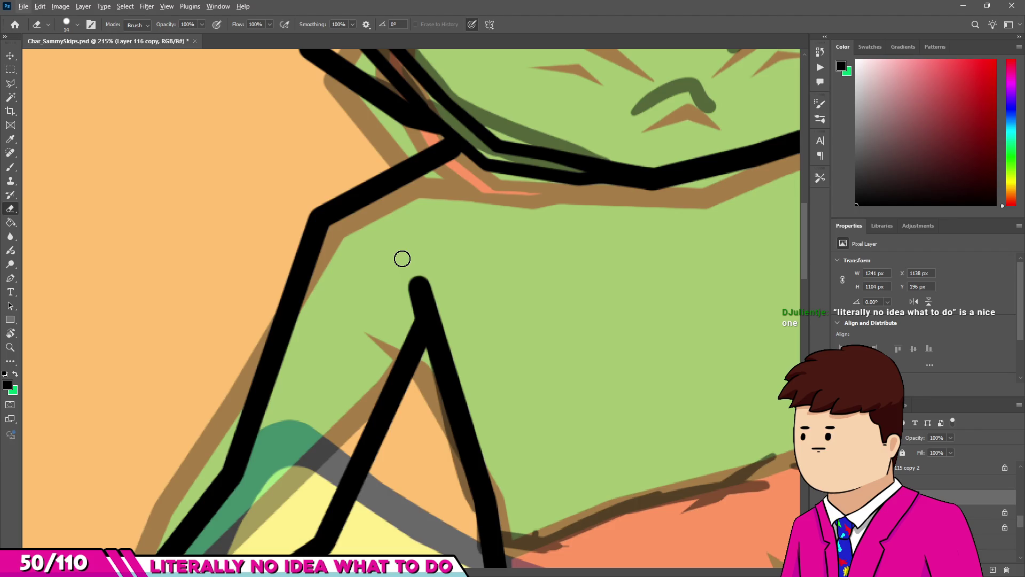
scroll(427, 309, up, 3)
mouse_move(421, 283)
mouse_down()
mouse_move(435, 327)
mouse_move(385, 254)
mouse_up()
key(b)
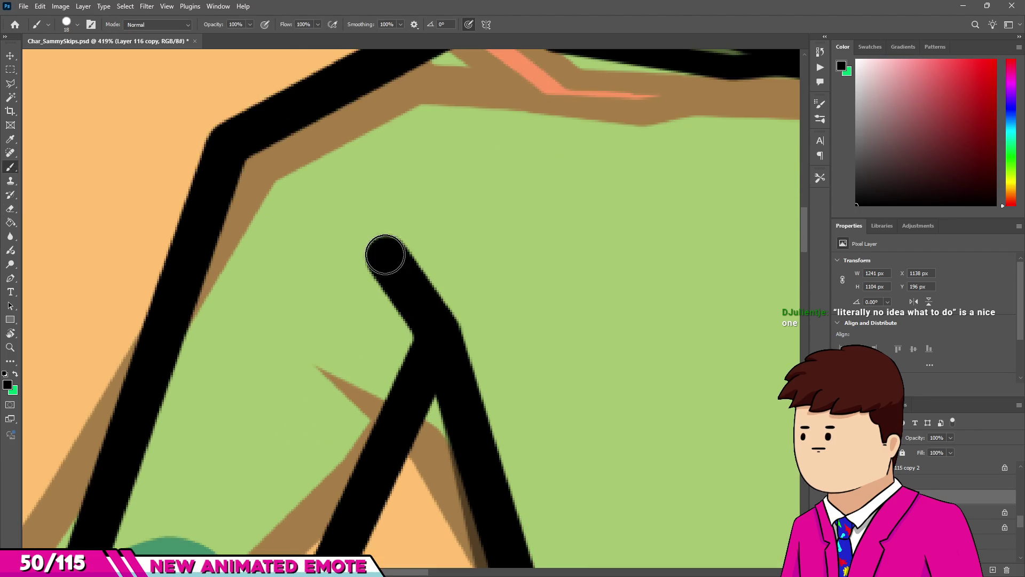
key(e)
mouse_move(480, 320)
mouse_down()
mouse_move(366, 243)
mouse_move(396, 331)
mouse_move(446, 304)
mouse_up()
scroll(446, 305, down, 5)
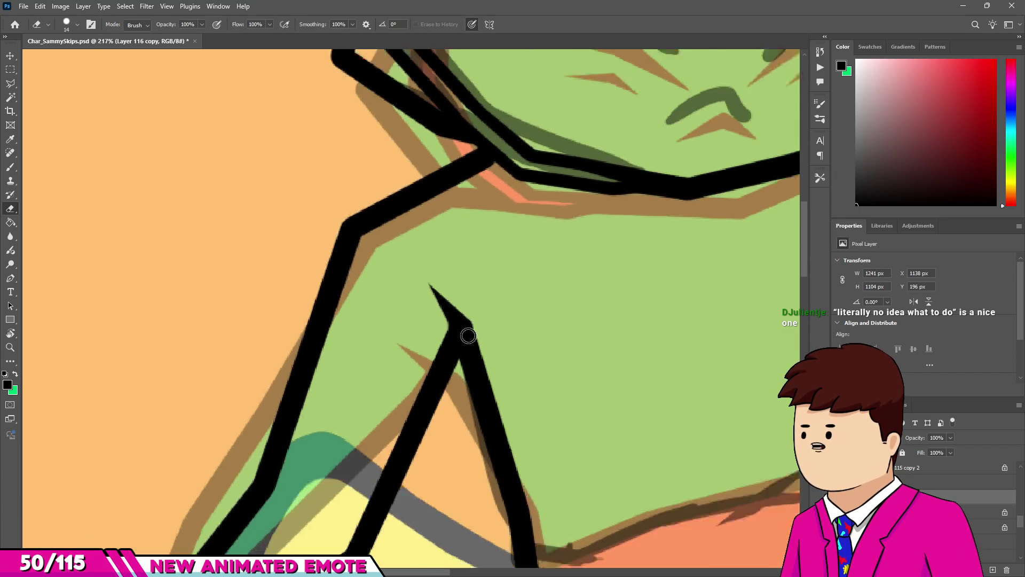
scroll(533, 336, up, 8)
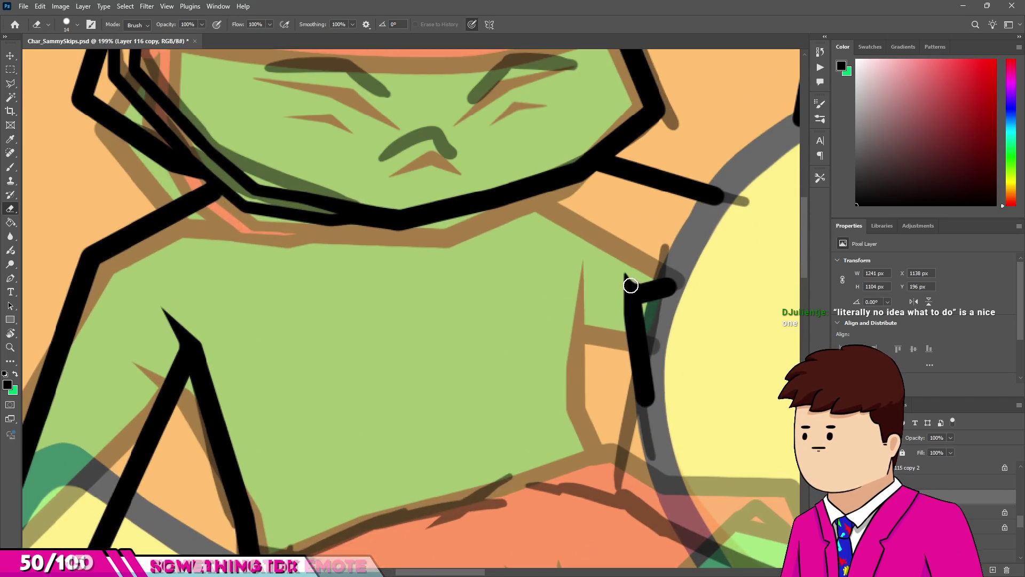
Erase the hooked ink line beside the duck's head.
scroll(634, 277, up, 2)
key(b)
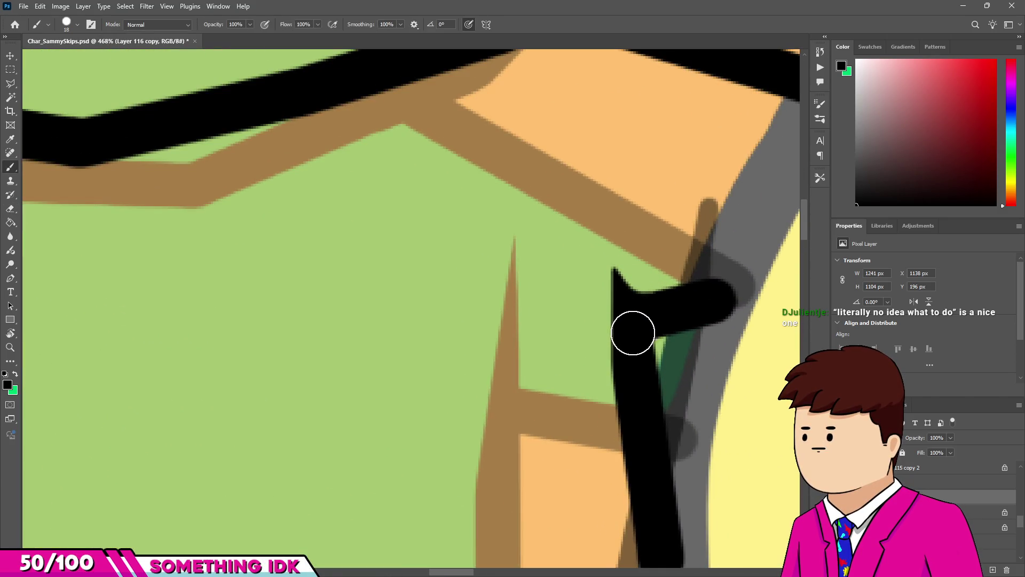
scroll(620, 281, down, 6)
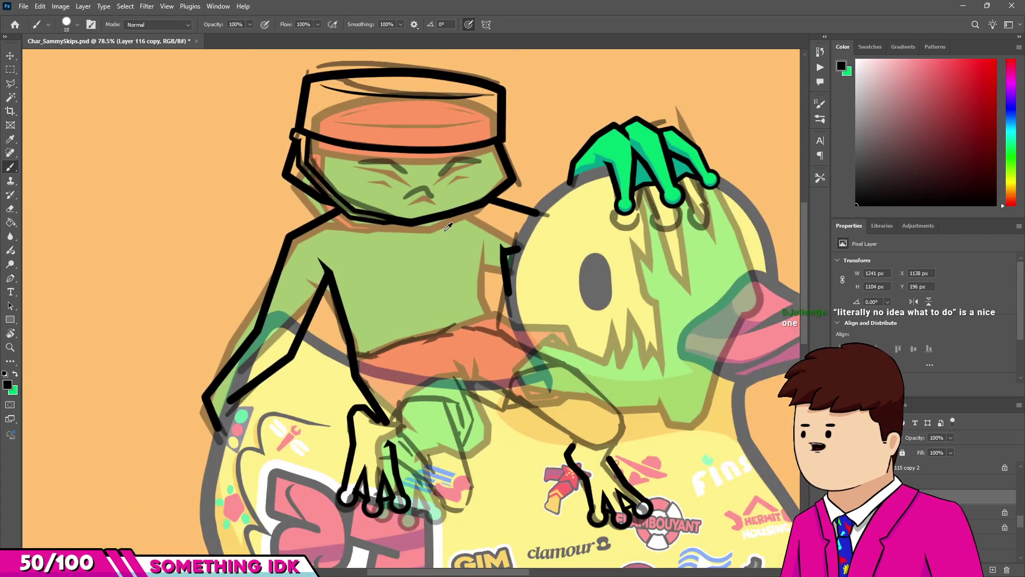
scroll(500, 288, up, 3)
scroll(502, 285, down, 3)
scroll(512, 286, up, 2)
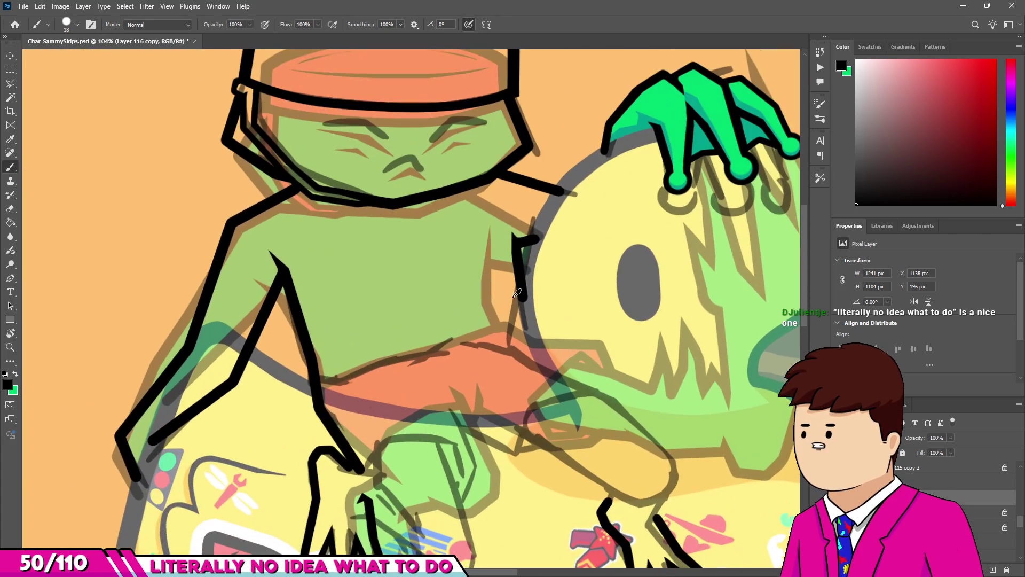
scroll(518, 286, down, 2)
scroll(523, 286, up, 3)
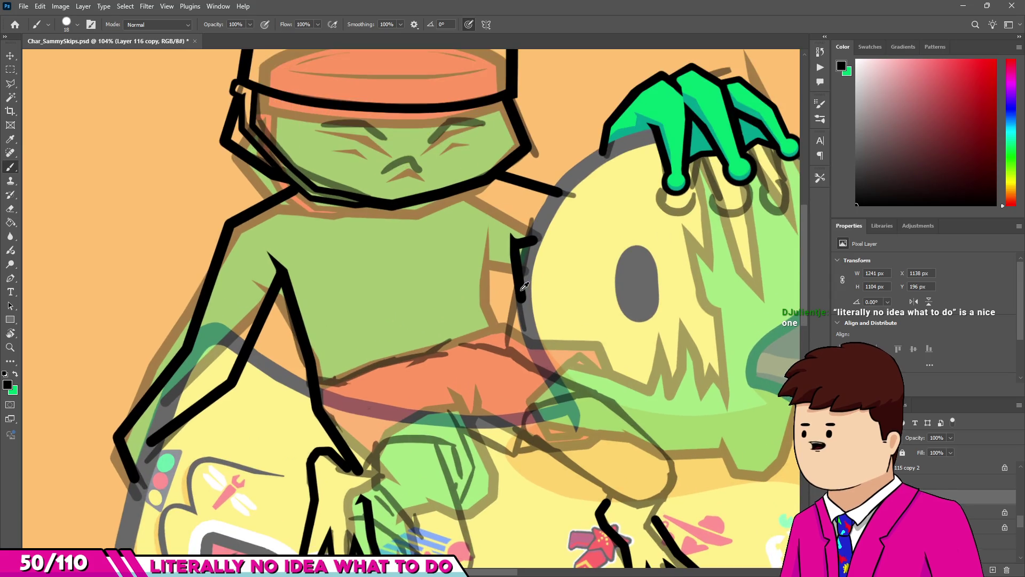
scroll(523, 287, down, 2)
scroll(522, 286, up, 3)
key(e)
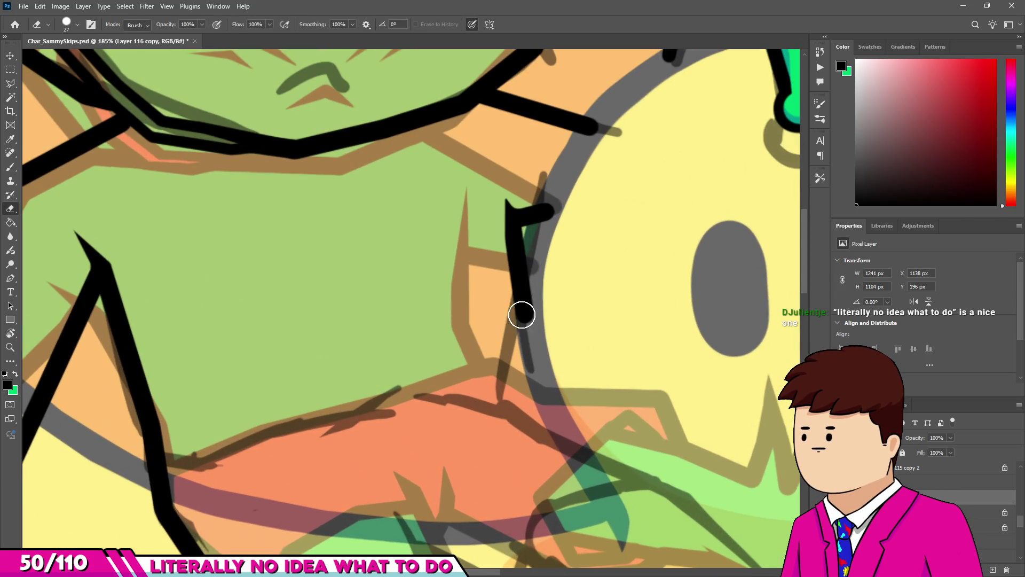
drag(542, 222, 528, 299)
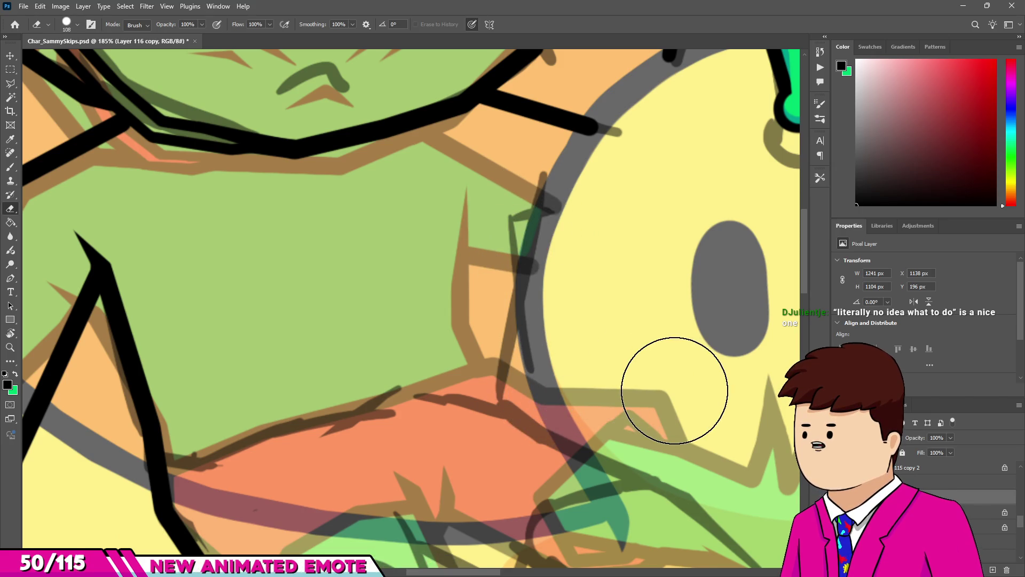
Hide the coloured sketch layers, shrink the eraser to about 23 px, and clean the leftover line.
key(ctrl+comma)
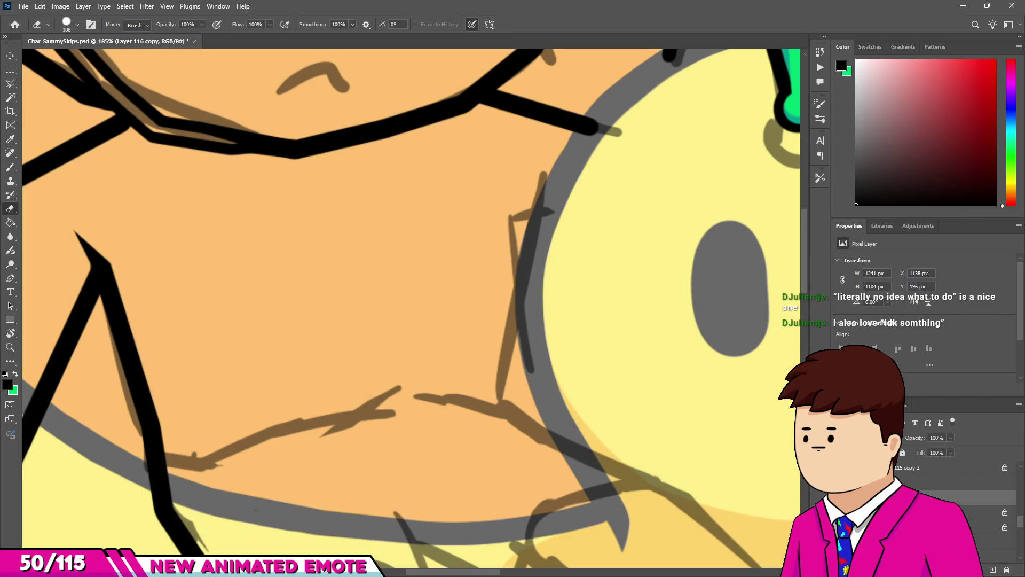
scroll(529, 230, up, 3)
drag(535, 240, 466, 247)
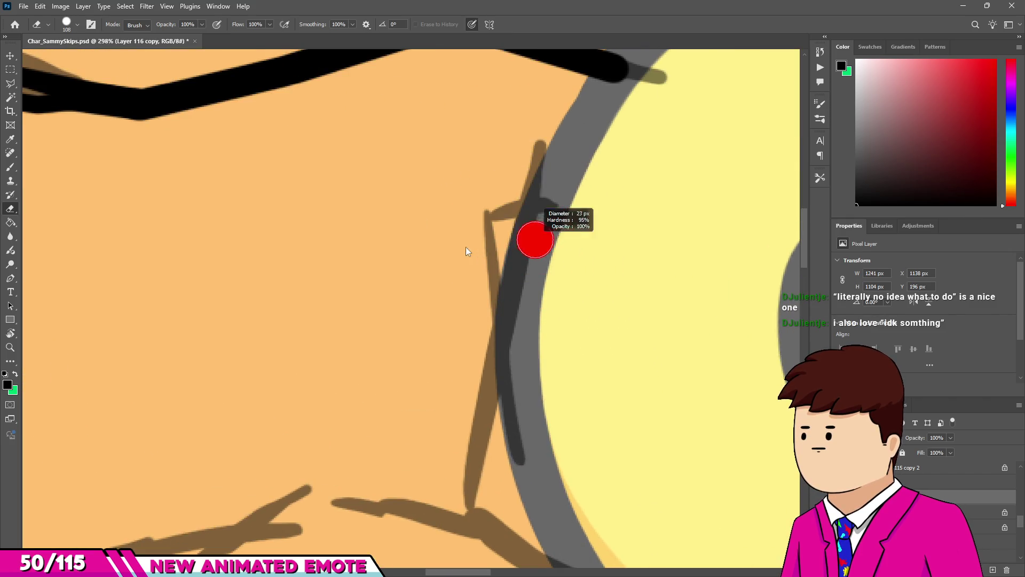
drag(531, 138, 540, 160)
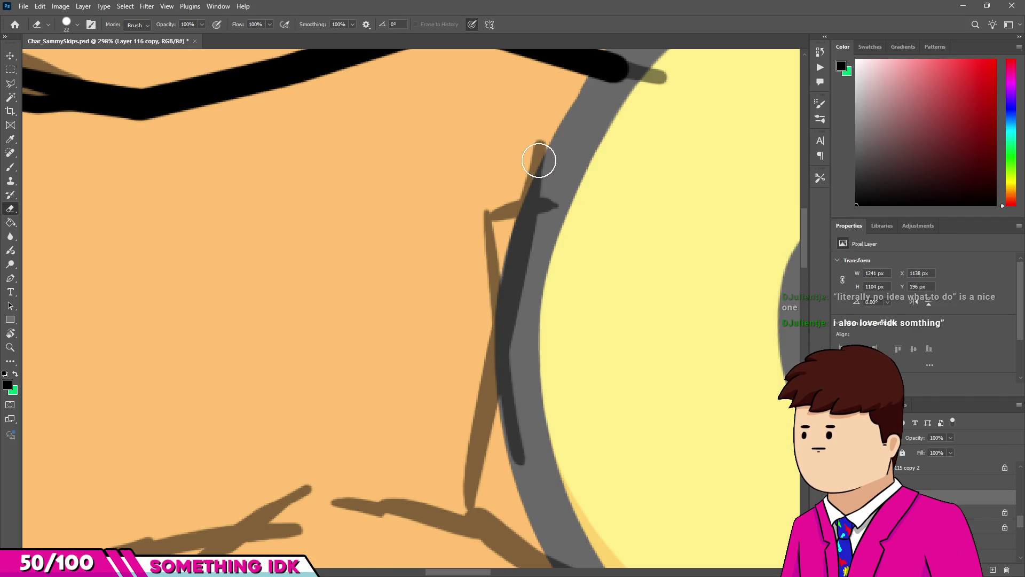
scroll(421, 322, down, 5)
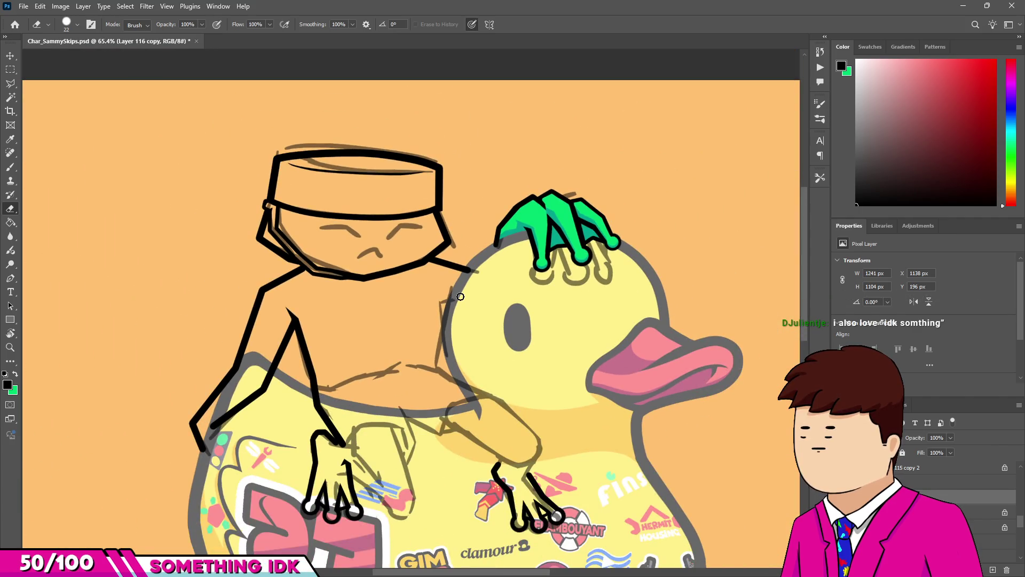
scroll(461, 296, down, 2)
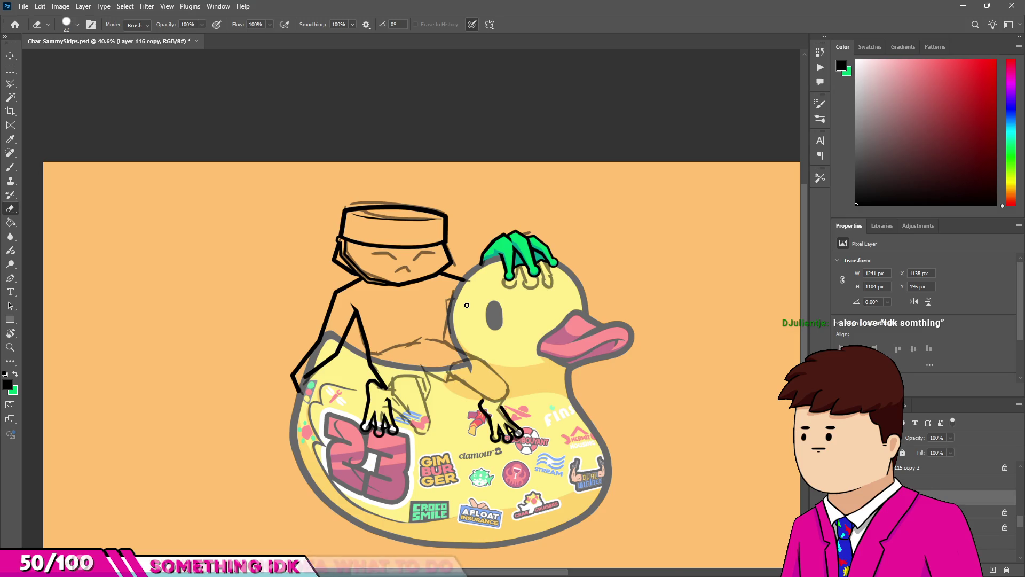
scroll(467, 305, up, 8)
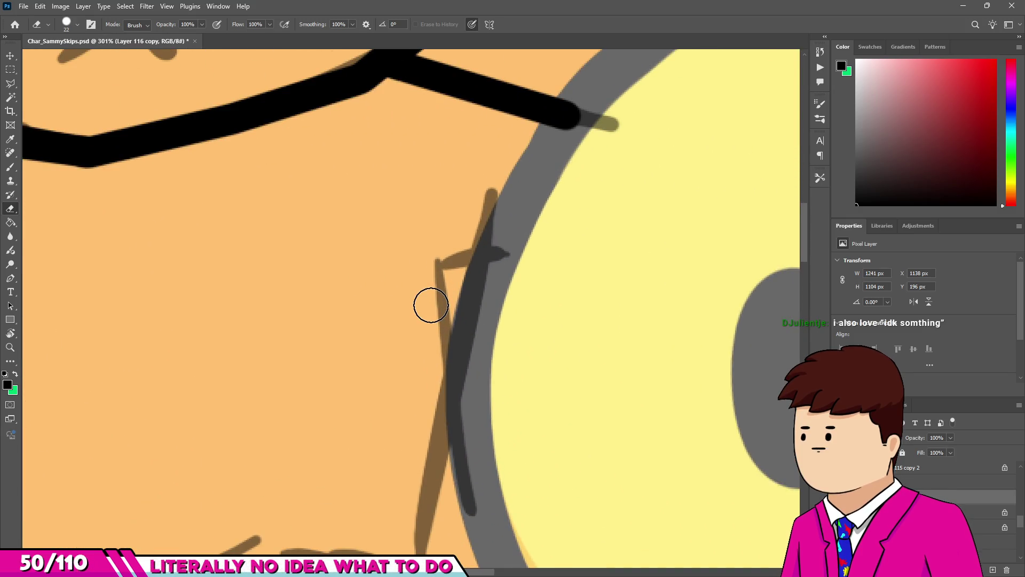
scroll(428, 304, down, 4)
scroll(422, 315, down, 3)
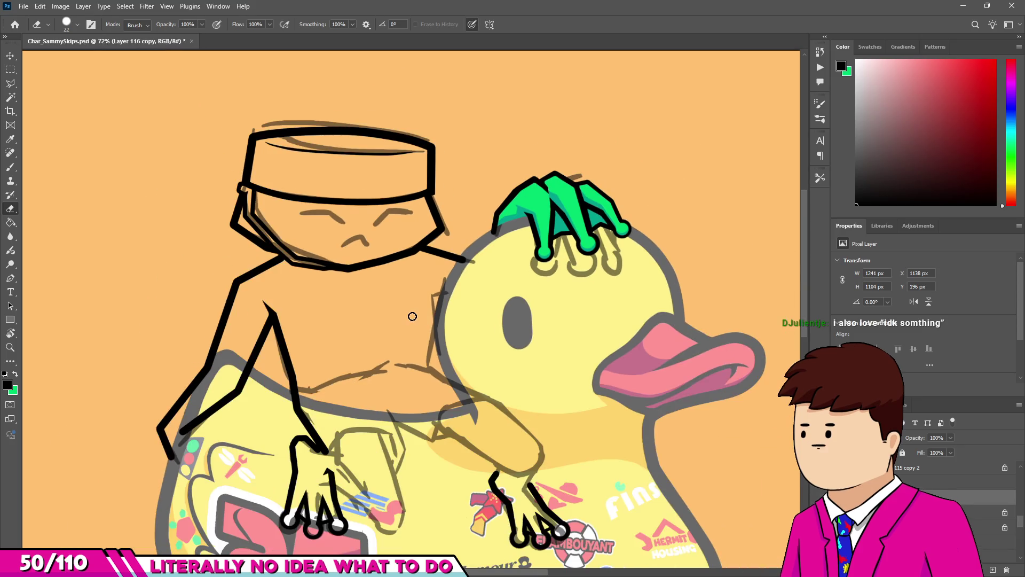
scroll(413, 314, up, 3)
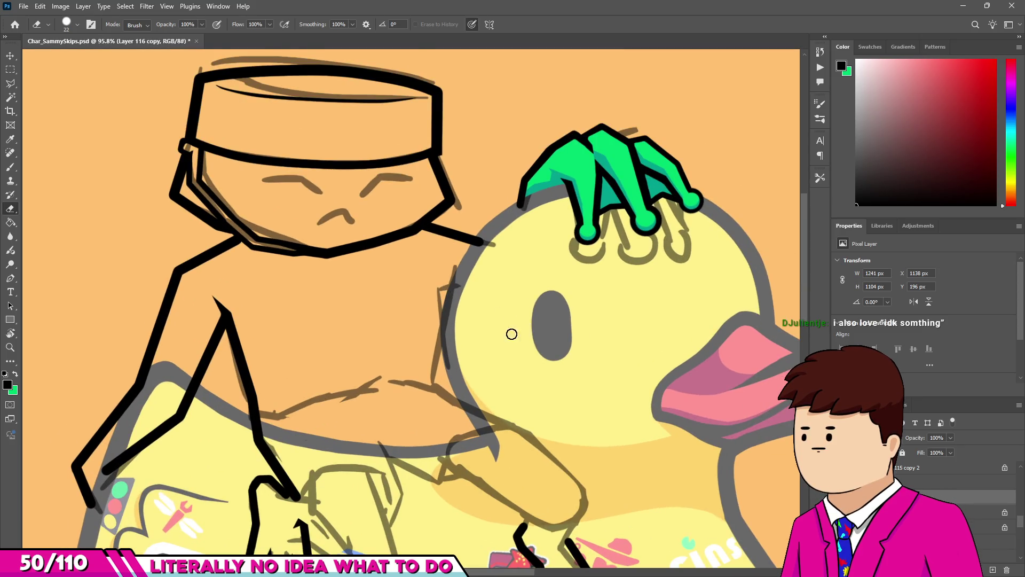
scroll(470, 324, up, 1)
Show the coloured sketch layer briefly, hide it again, and return to the Brush.
key(alt+bracketright)
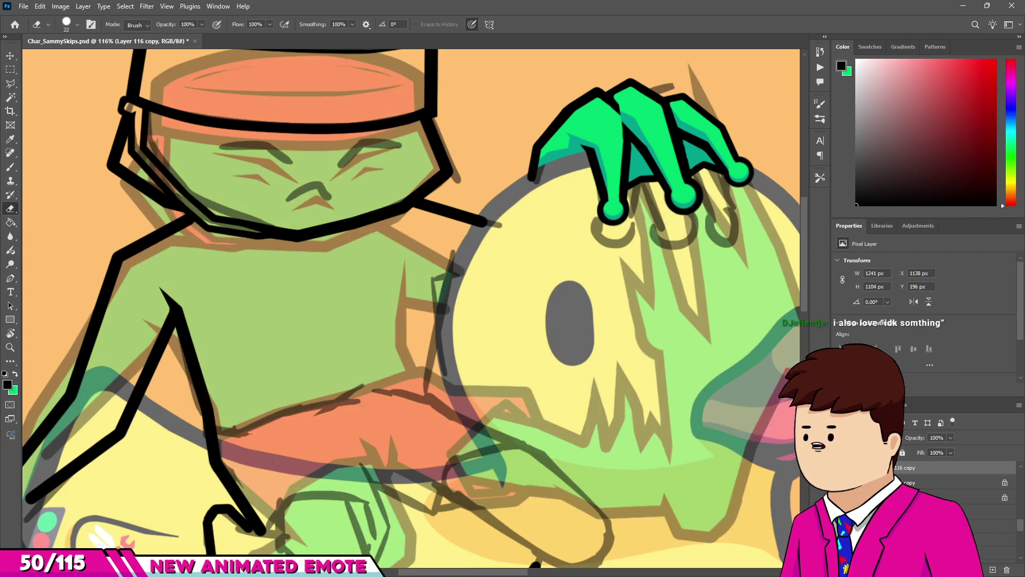
key(ctrl+comma)
scroll(473, 276, down, 5)
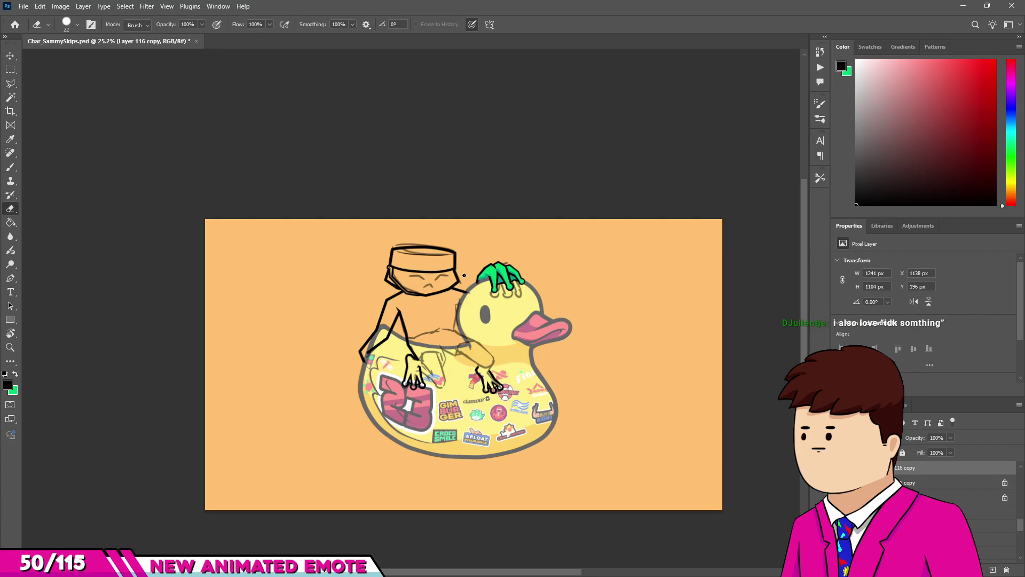
scroll(464, 275, up, 6)
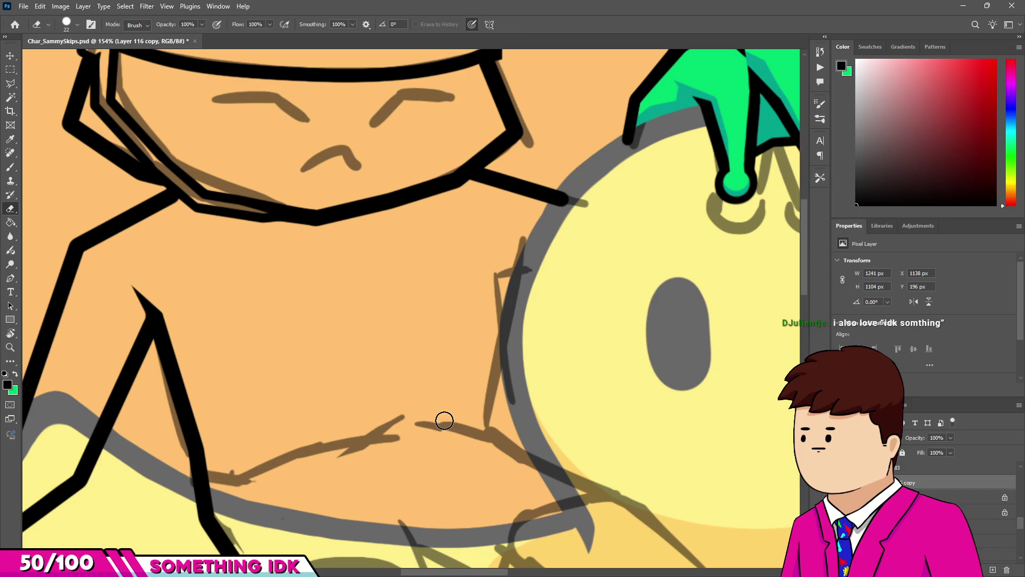
key(b)
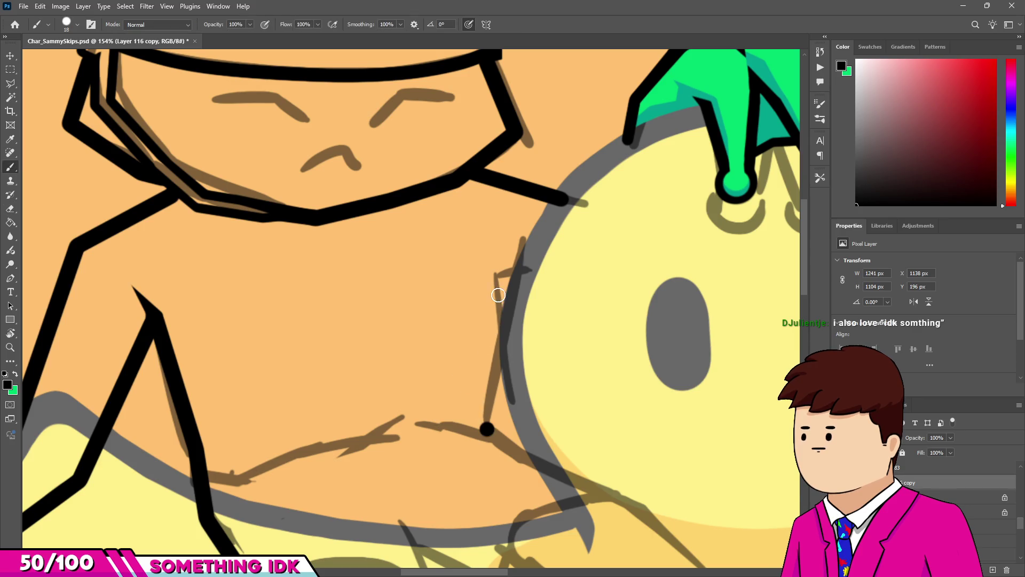
shift+click(487, 327)
shift+click(500, 271)
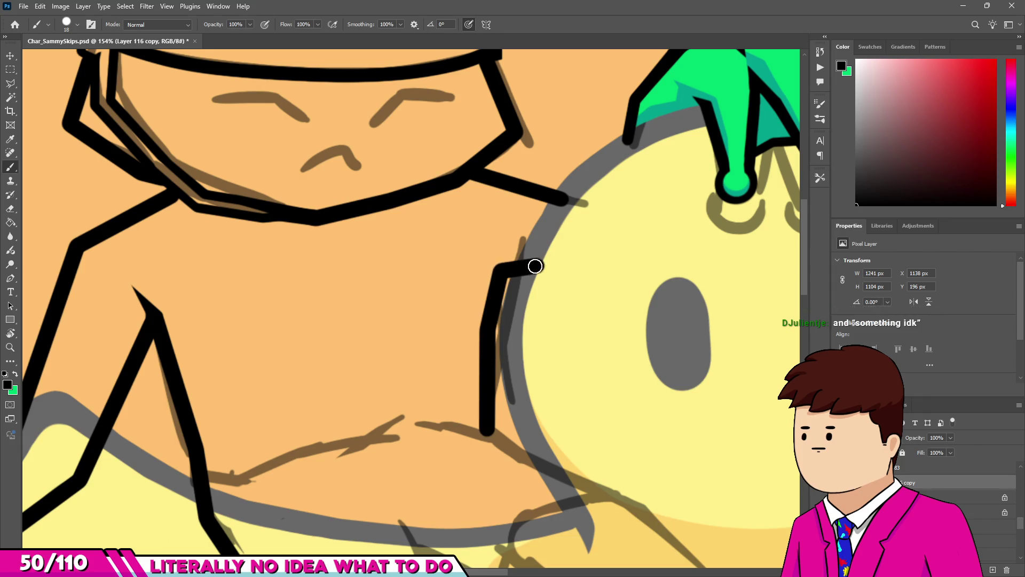
scroll(535, 266, down, 5)
scroll(496, 291, up, 3)
key(e)
key(bracketright)
key(bracketright)
key(bracketright)
scroll(514, 328, down, 5)
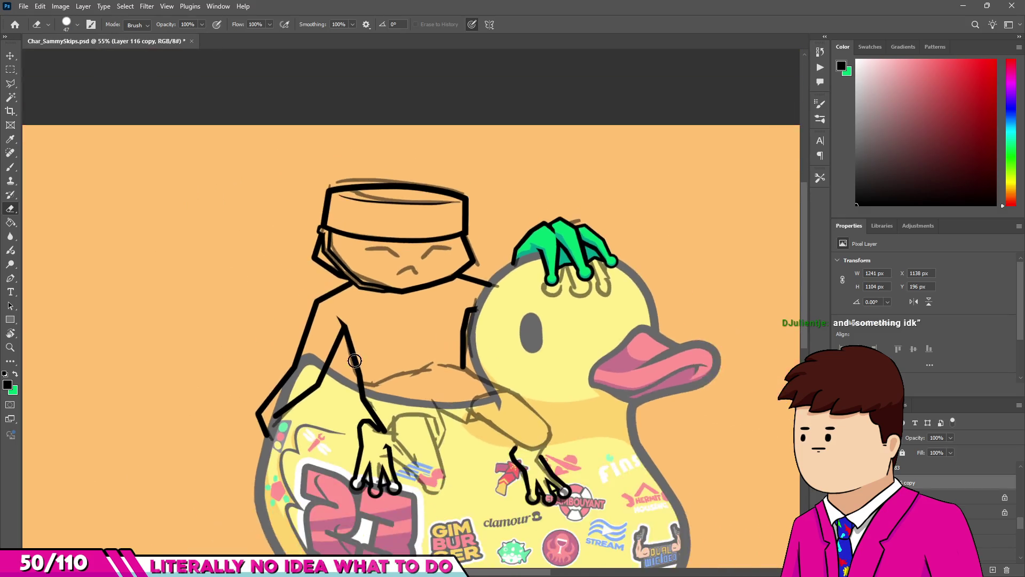
scroll(476, 318, up, 3)
key(b)
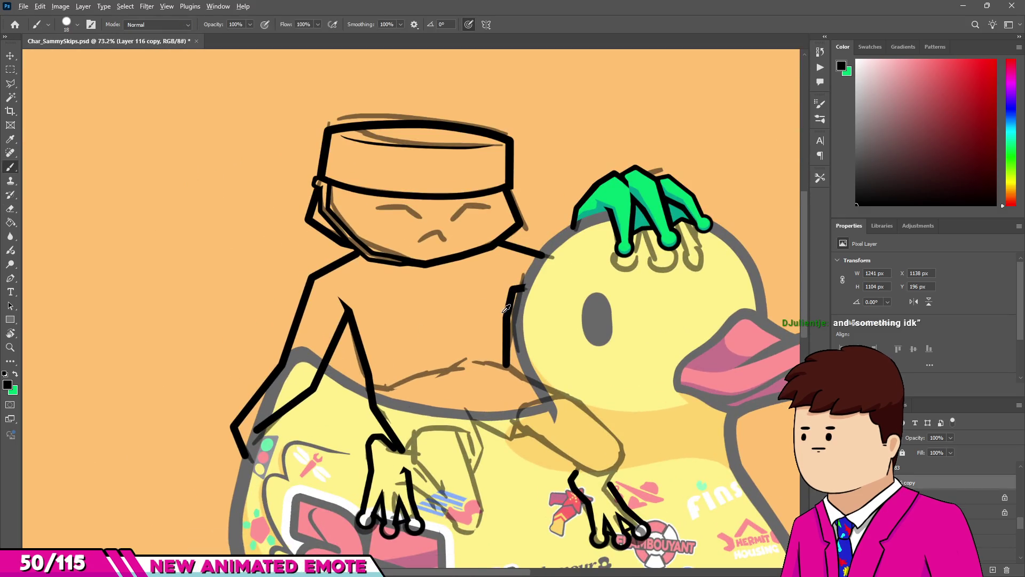
scroll(507, 308, down, 2)
scroll(506, 308, up, 2)
scroll(505, 308, down, 2)
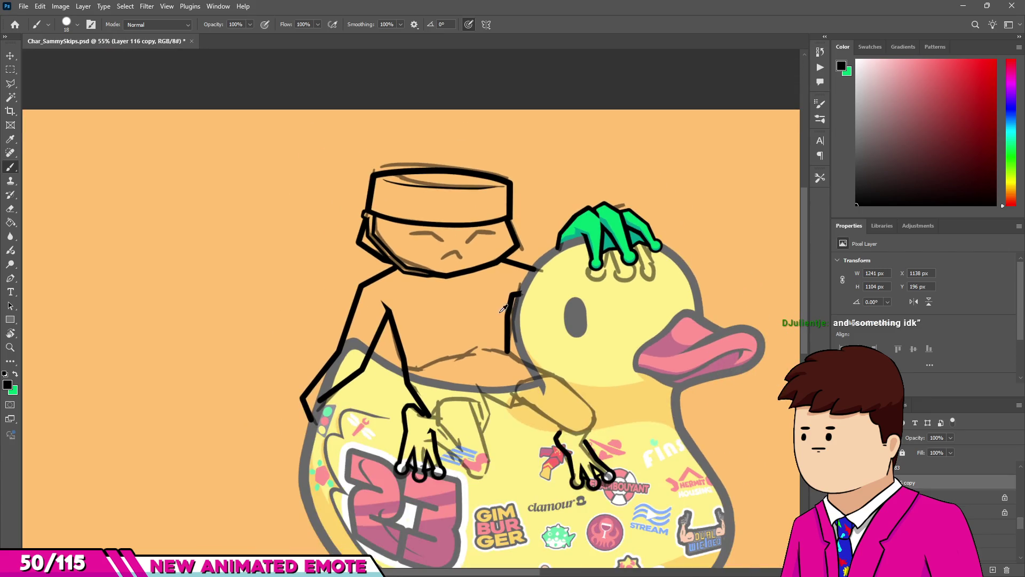
scroll(503, 309, up, 3)
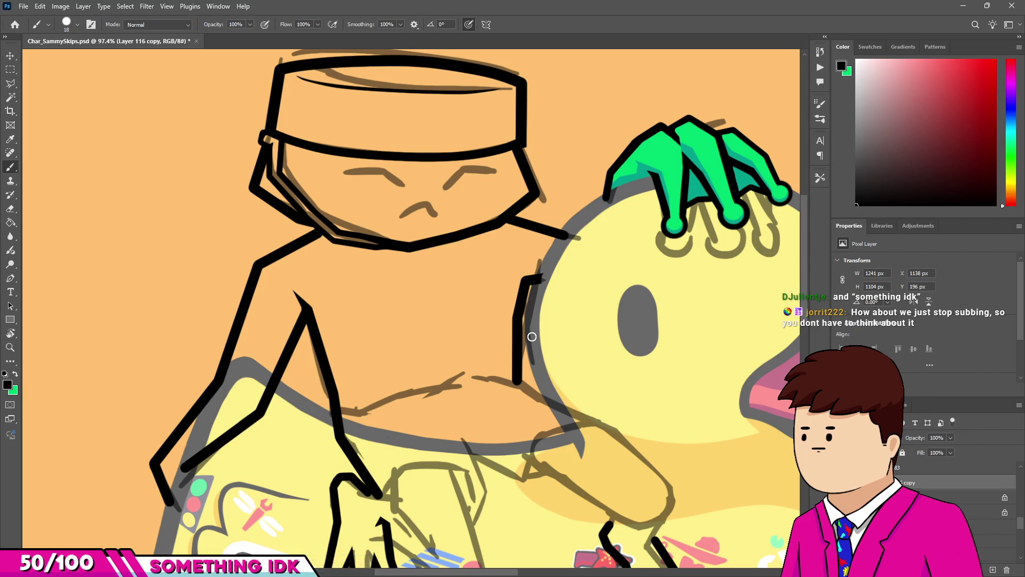
scroll(532, 336, down, 1)
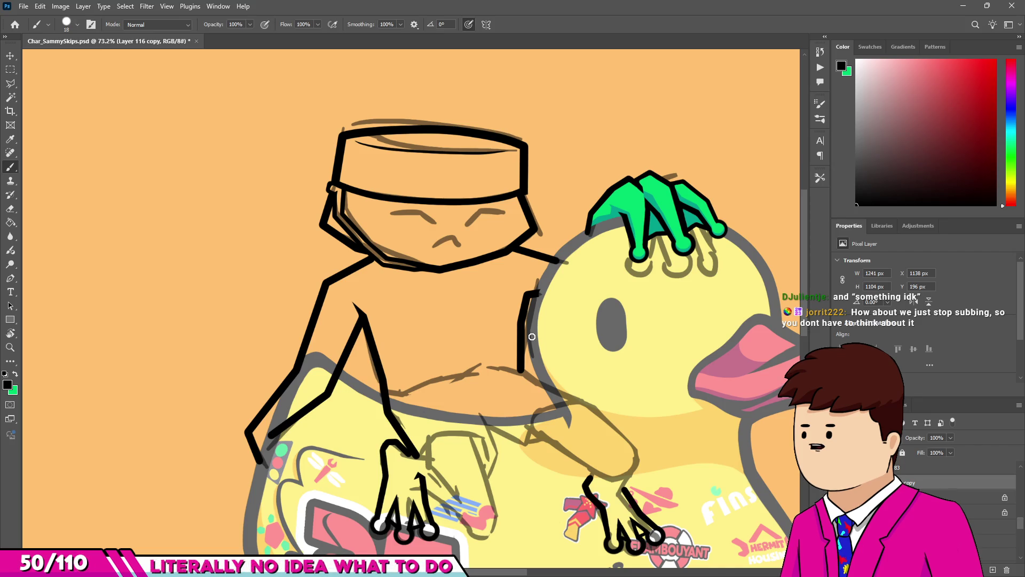
scroll(531, 336, up, 2)
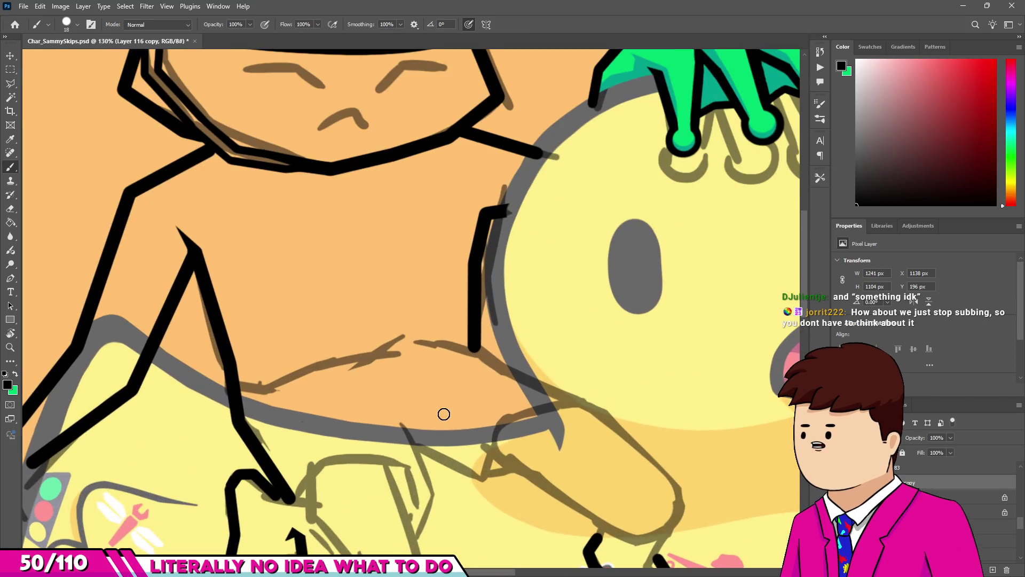
scroll(223, 395, up, 2)
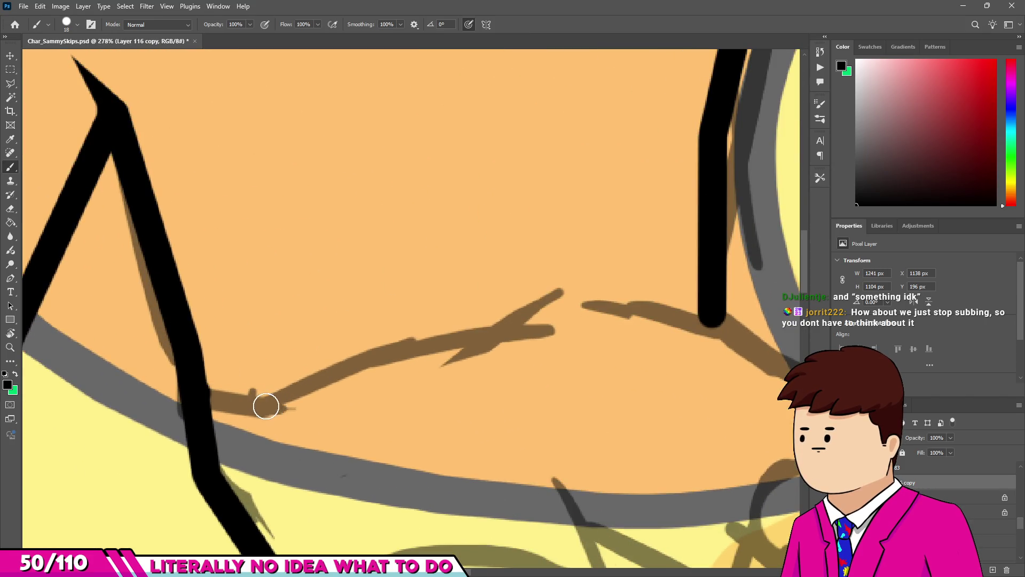
Ink the torso's lower edge as straight lines connecting to the vertical stroke.
shift+click(261, 401)
shift+click(533, 326)
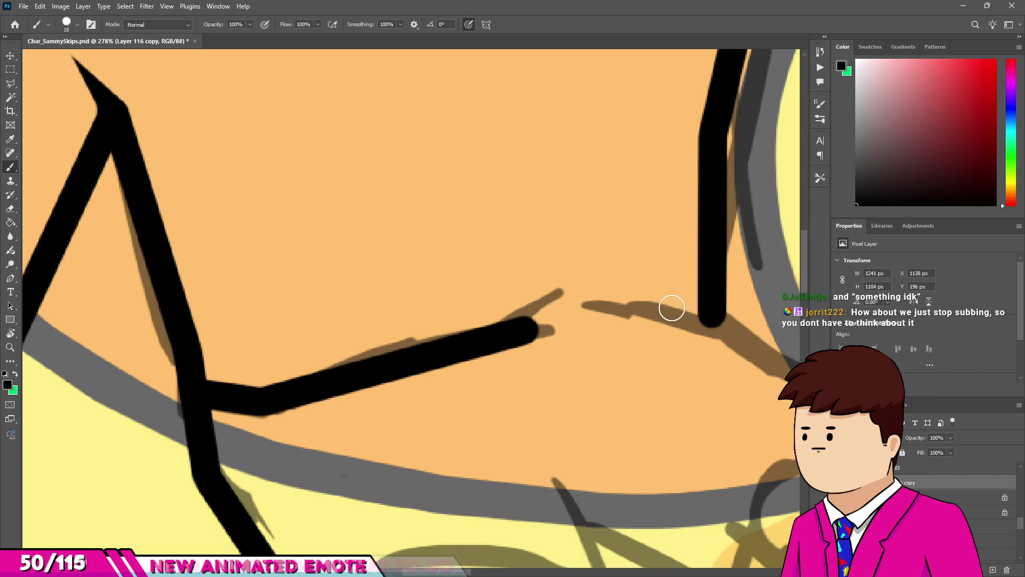
shift+click(696, 309)
scroll(696, 309, down, 3)
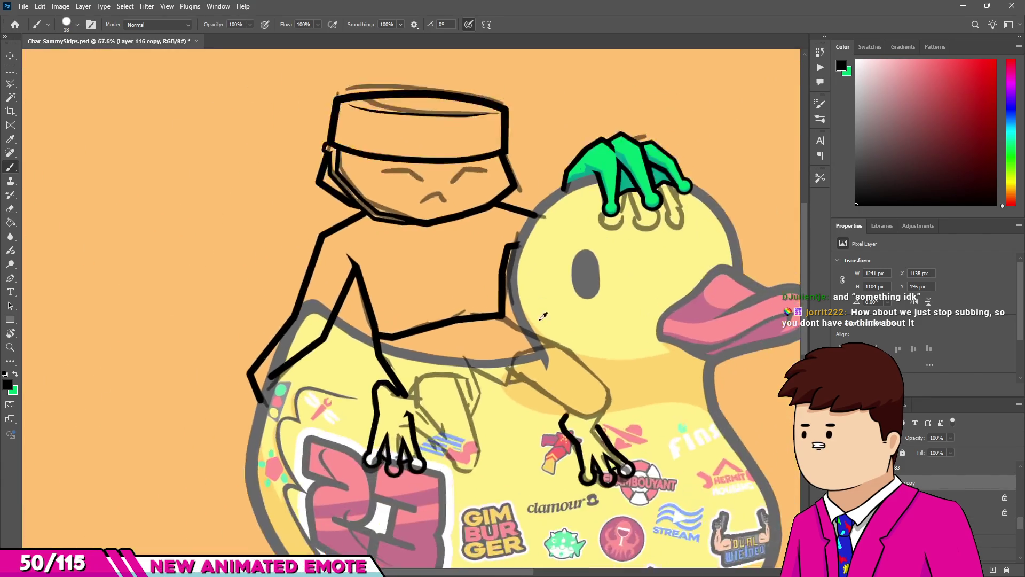
scroll(543, 316, up, 5)
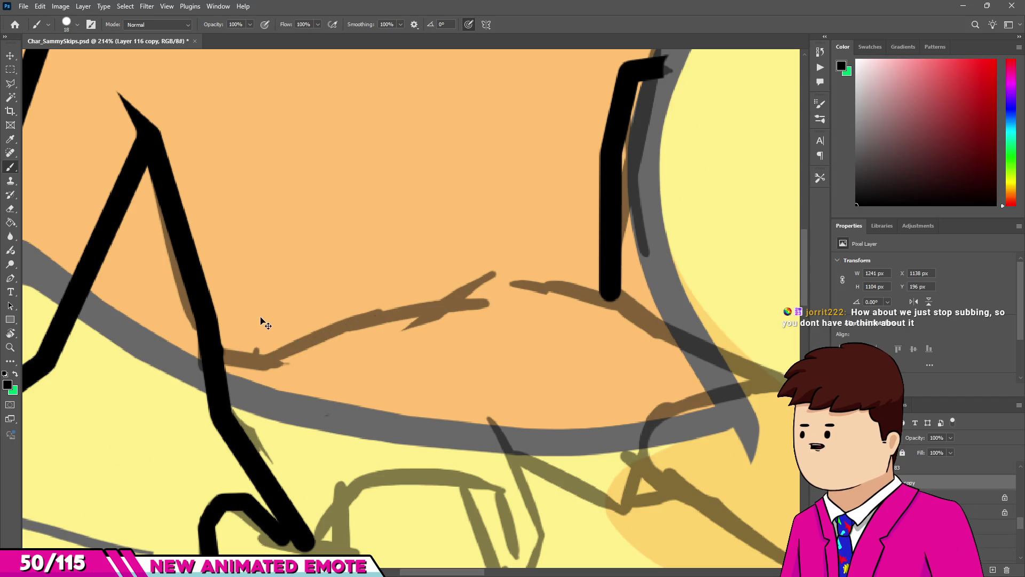
Thin the brush slightly and ink a line up from the stroke end across to the vertical stroke.
alt+right_click(246, 346)
drag(246, 347, 246, 347)
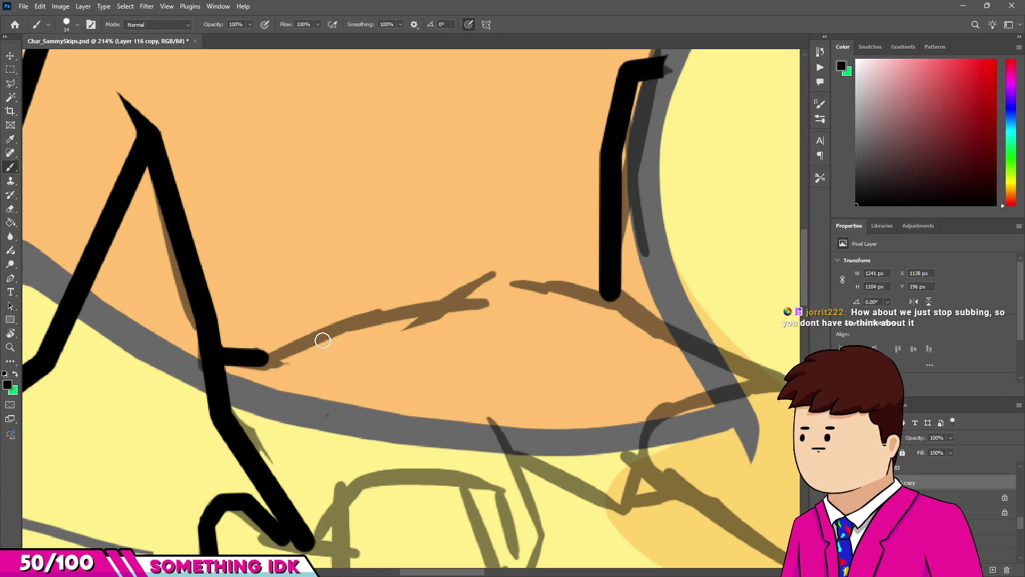
shift+click(459, 299)
shift+click(607, 291)
scroll(487, 283, down, 5)
scroll(448, 272, up, 8)
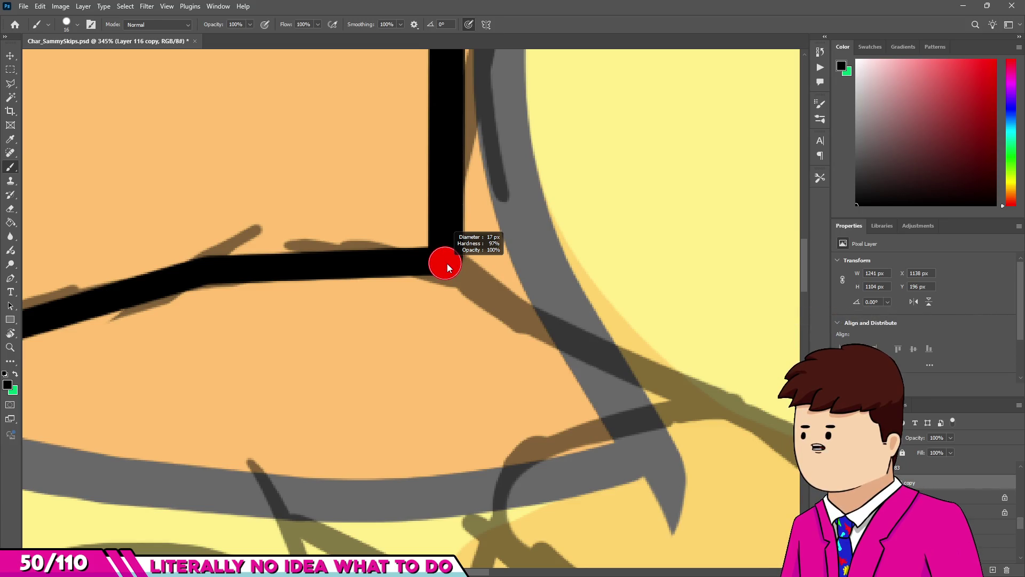
scroll(447, 263, down, 1)
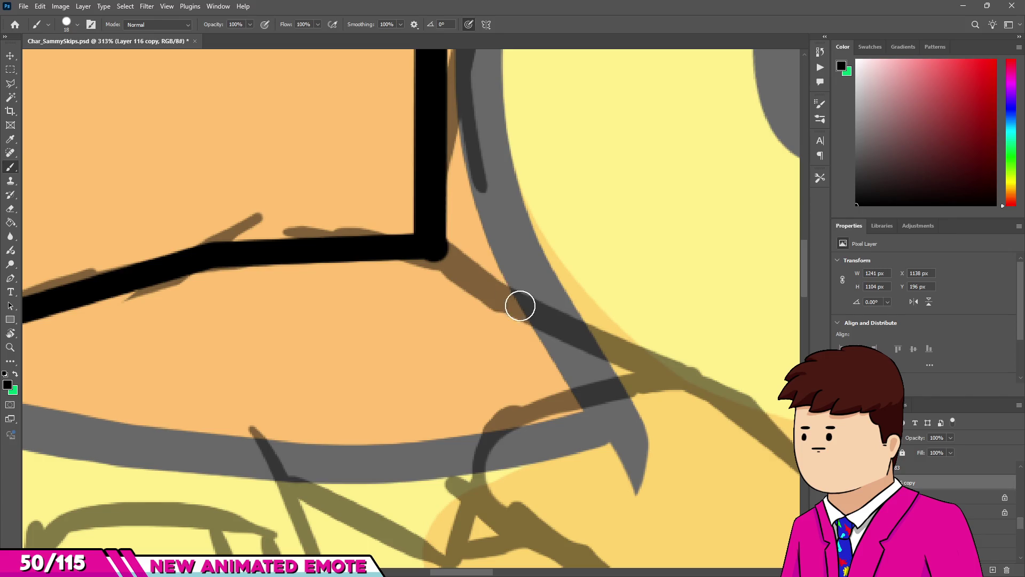
Ink a line running down-right from the corner along the sketch.
shift+click(518, 305)
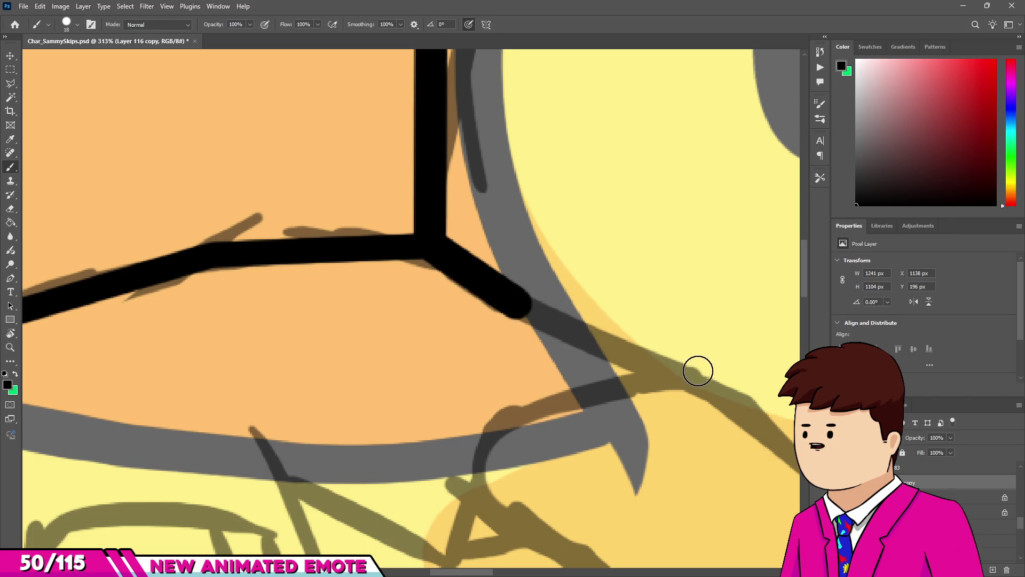
shift+click(738, 407)
scroll(739, 407, down, 5)
scroll(618, 361, up, 4)
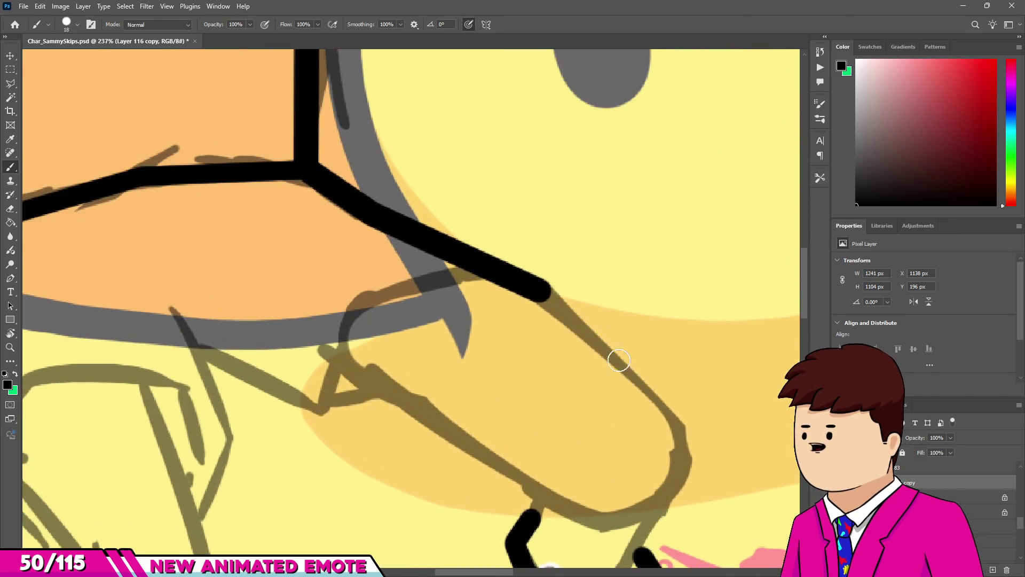
scroll(679, 425, down, 10)
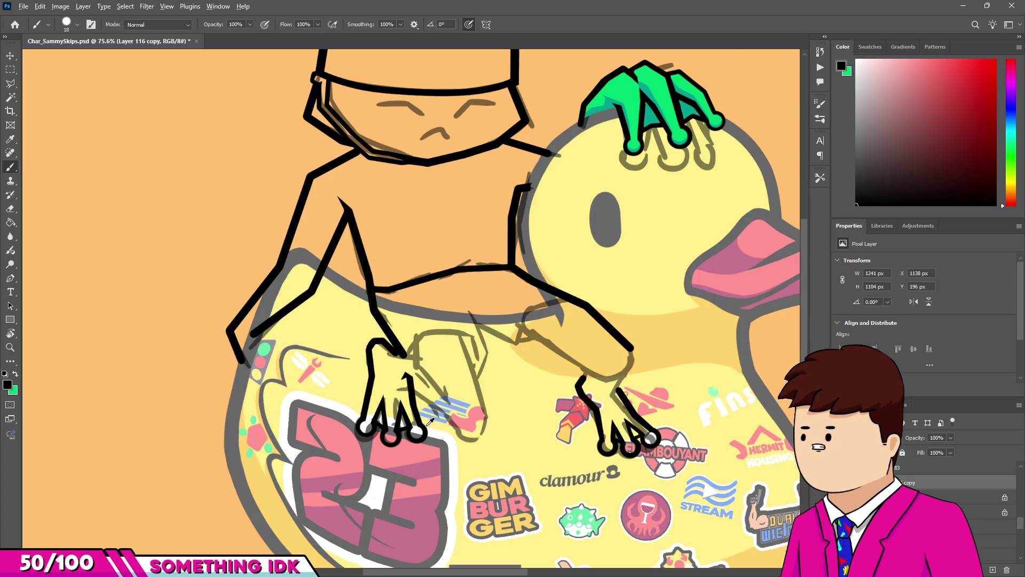
scroll(430, 421, up, 10)
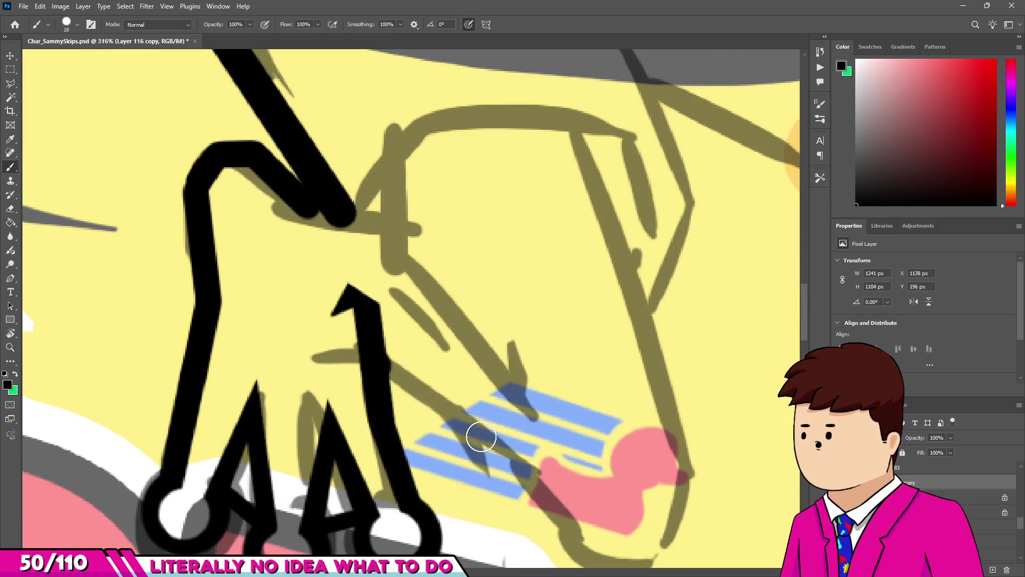
Ink the outline beside the hand, past the blue stripes and up to the torso edge.
shift+click(499, 460)
scroll(573, 552, down, 3)
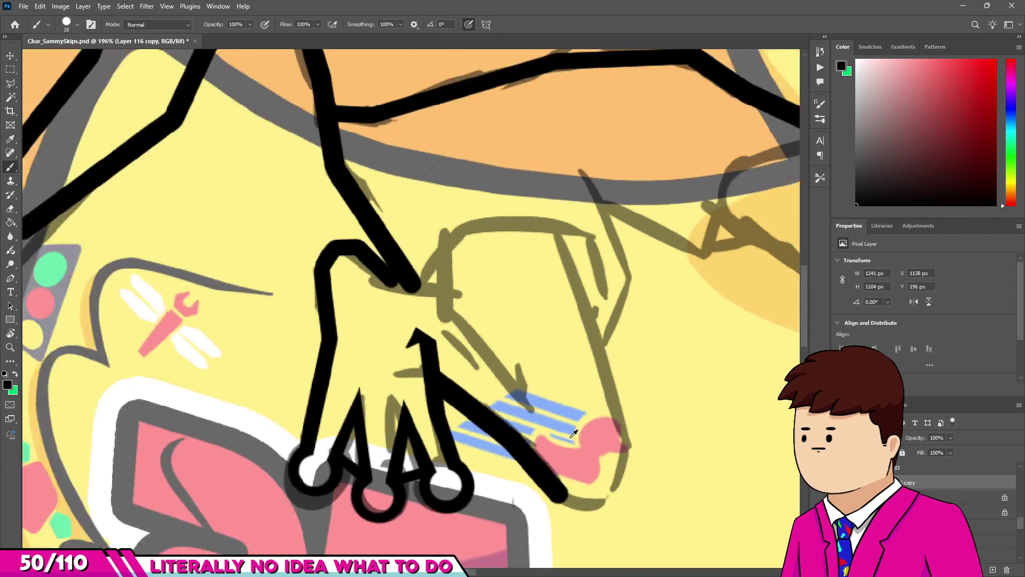
scroll(588, 508, up, 3)
drag(536, 494, 611, 513)
shift+click(638, 469)
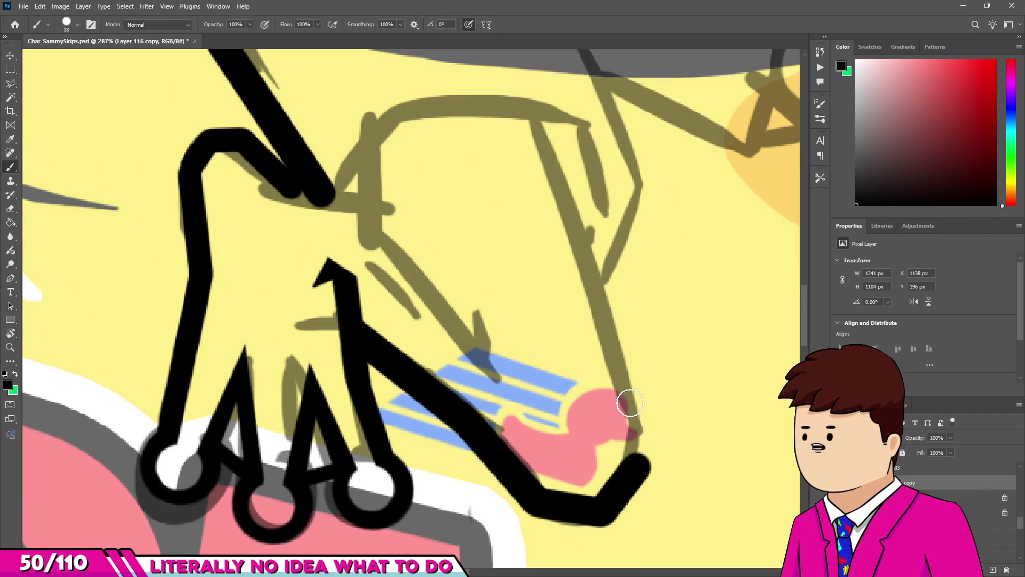
shift+click(636, 398)
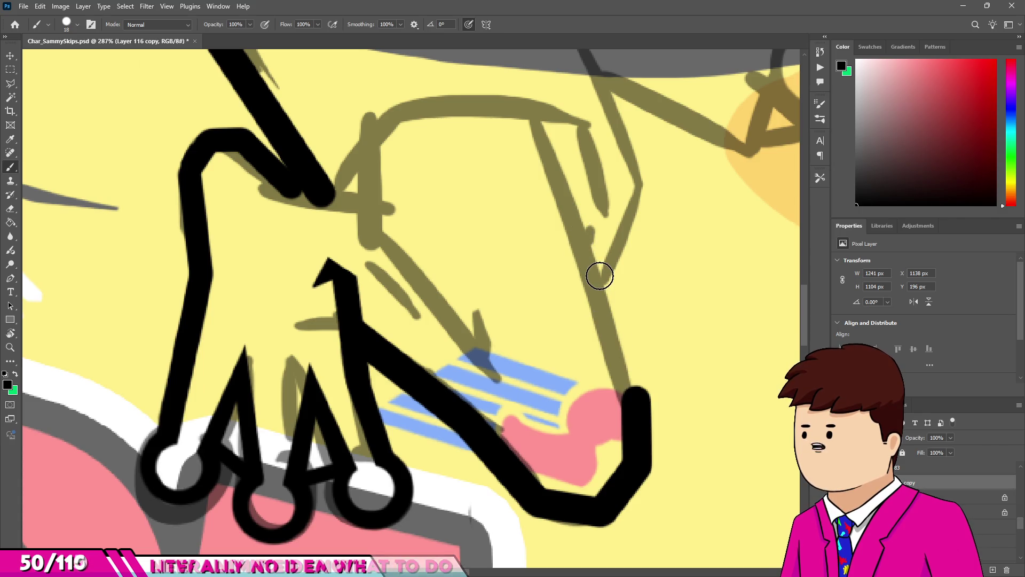
shift+click(600, 273)
shift+click(637, 185)
scroll(636, 185, down, 5)
scroll(629, 150, up, 6)
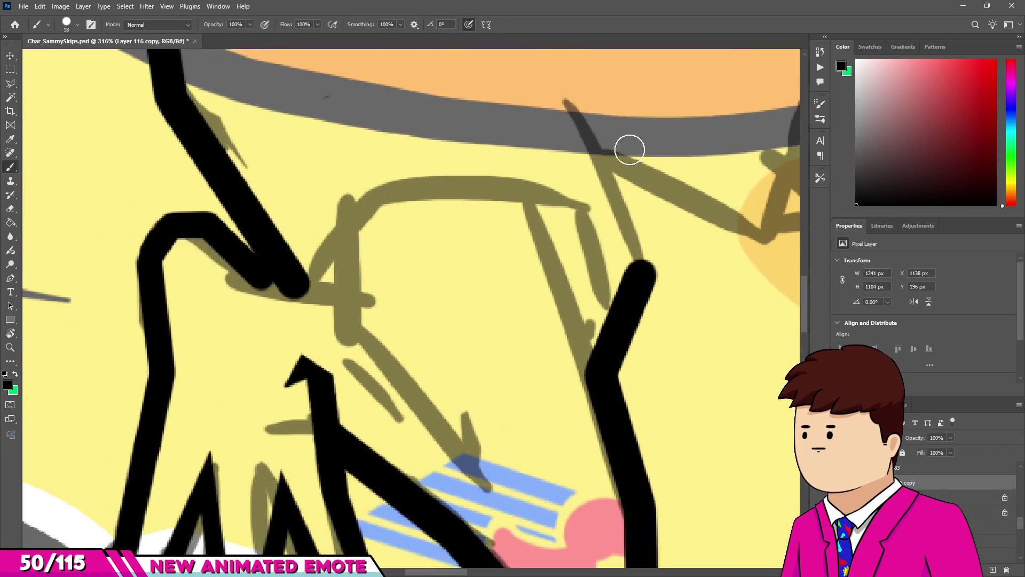
shift+click(568, 85)
scroll(568, 85, down, 4)
scroll(572, 213, up, 6)
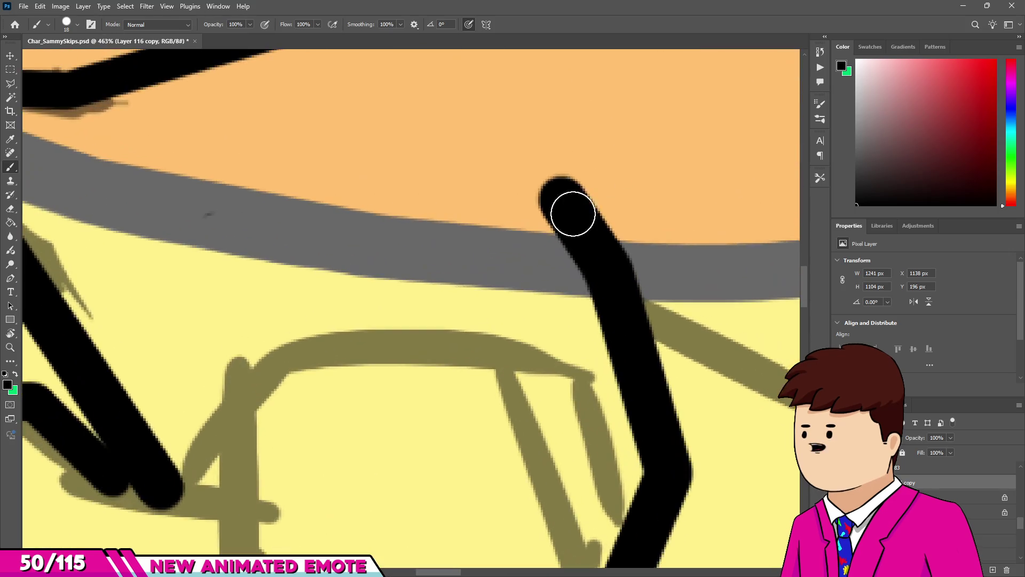
Erase the stroke's rounded top into a sharp point.
key(e)
drag(539, 158, 636, 209)
scroll(613, 293, down, 6)
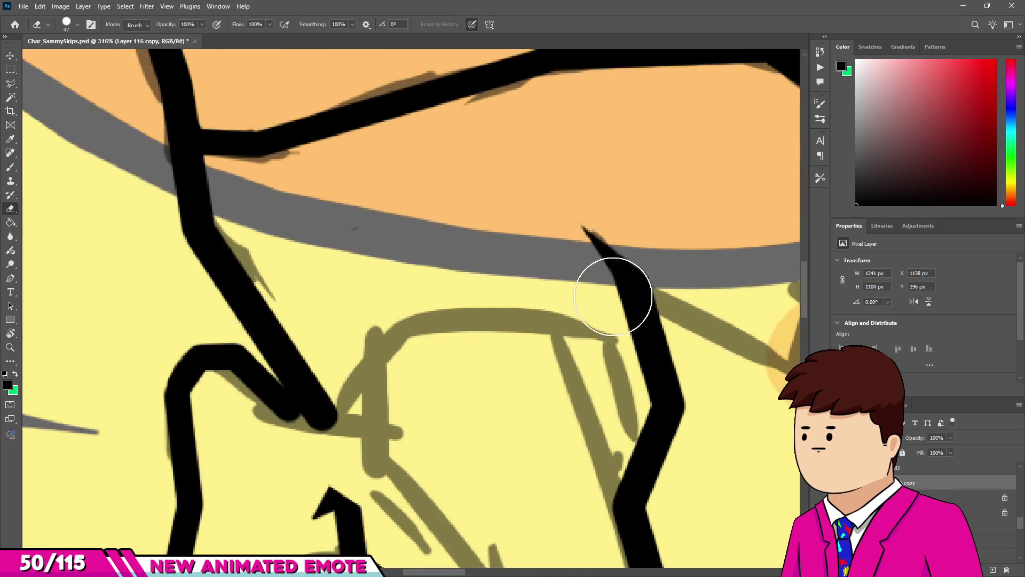
scroll(580, 308, up, 5)
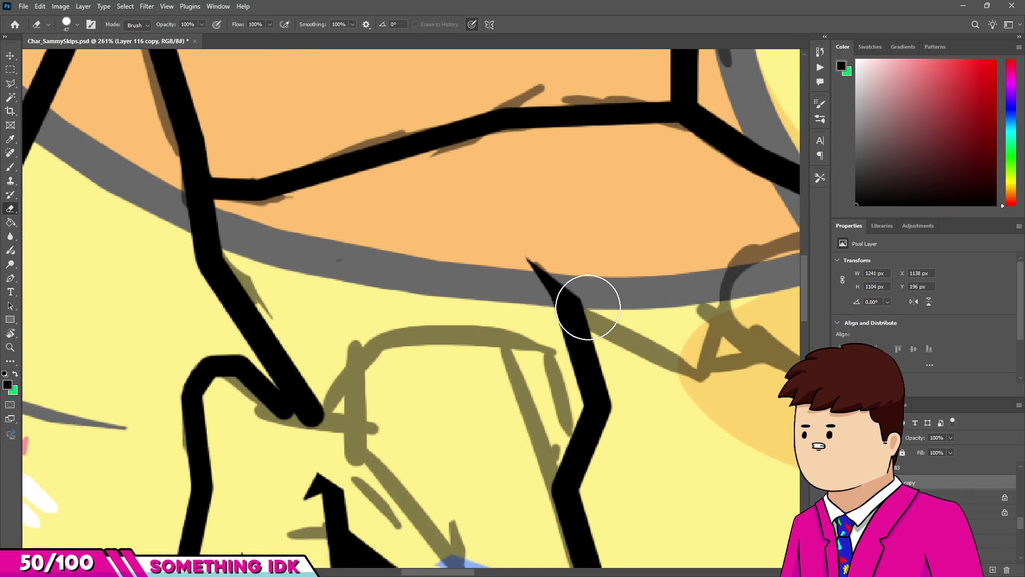
key(b)
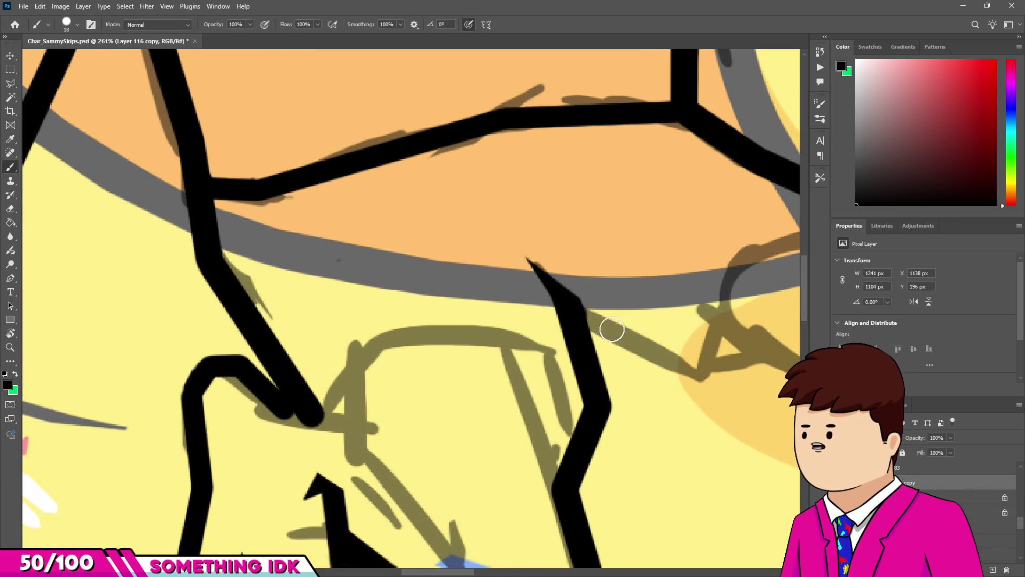
Ink a line out to the right from the outline with a short stroke rising from its end.
shift+click(701, 370)
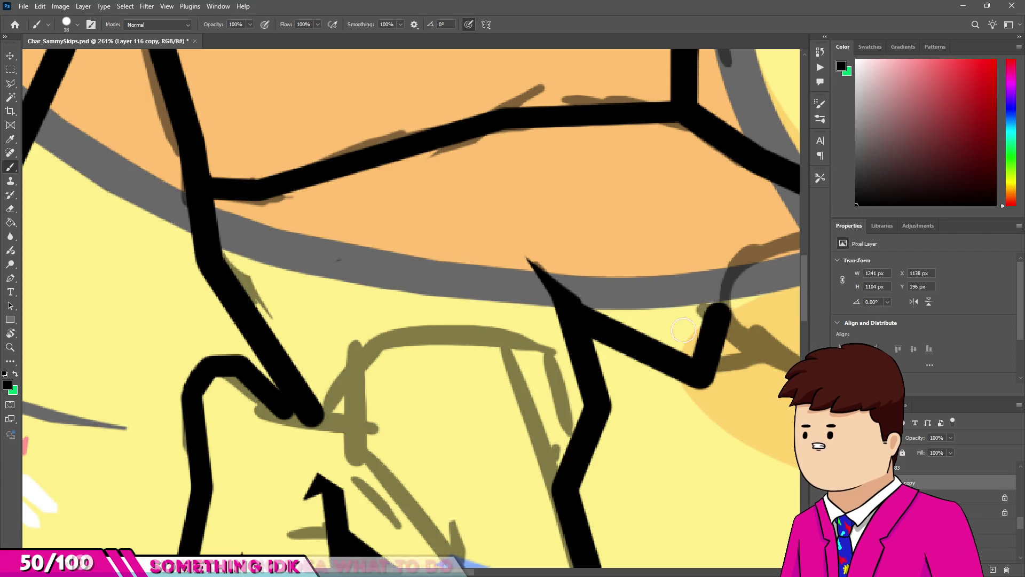
scroll(694, 331, down, 5)
scroll(591, 363, up, 5)
scroll(590, 363, up, 2)
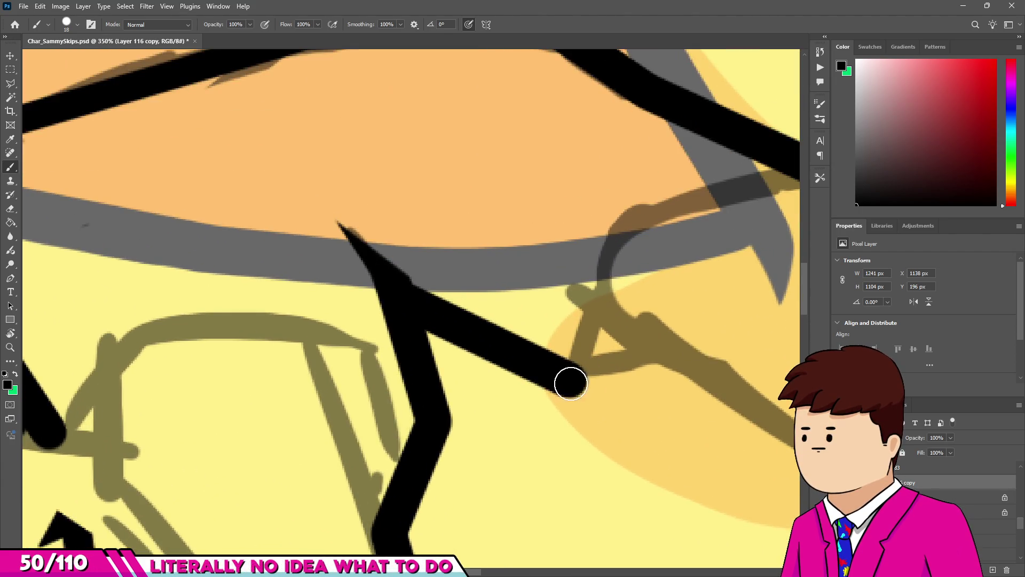
shift+click(654, 351)
Connect the V's end down to the lower stroke and close the gap between the lines.
scroll(653, 351, down, 5)
scroll(491, 330, up, 4)
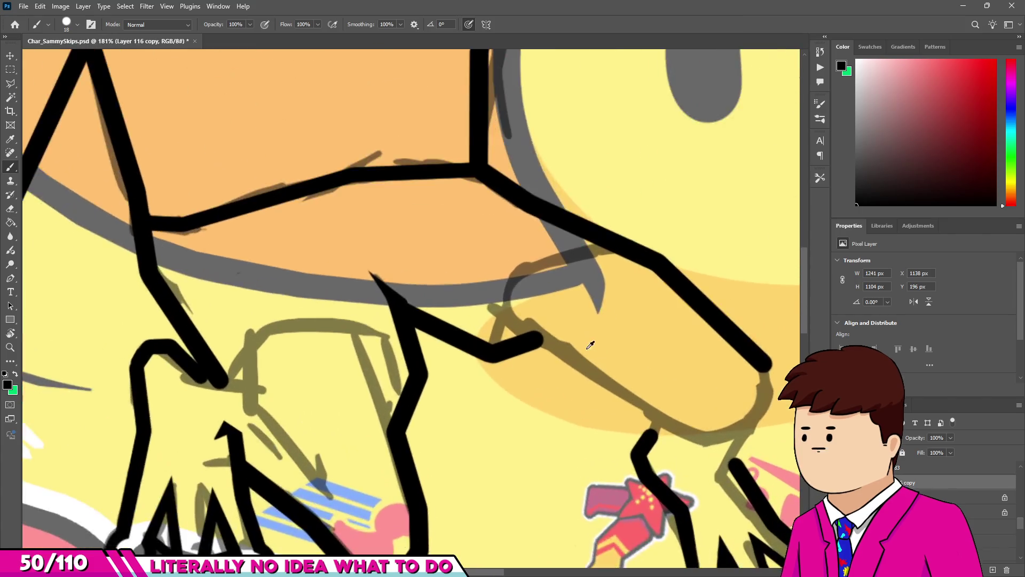
shift+click(698, 453)
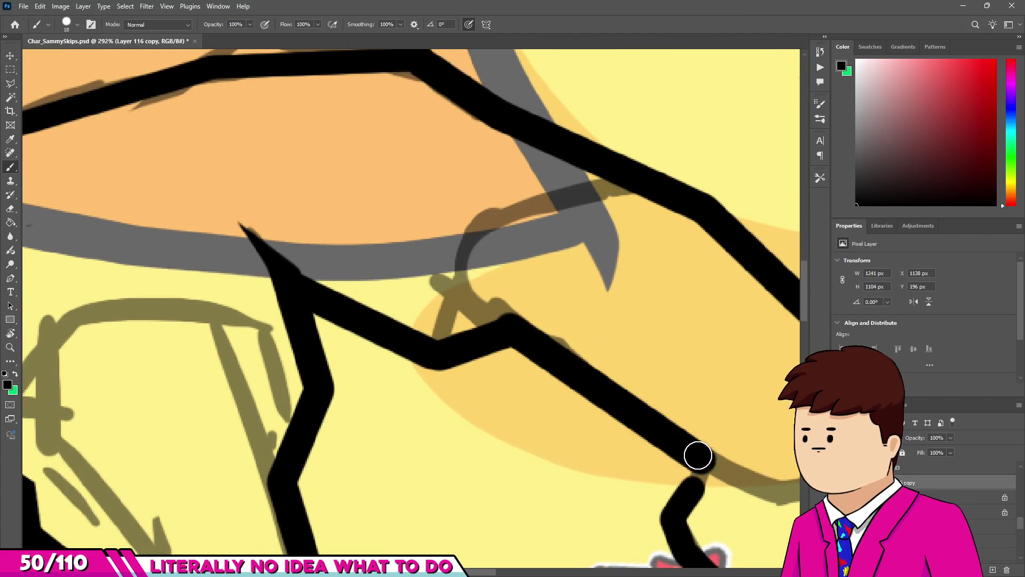
scroll(697, 453, down, 5)
scroll(513, 406, up, 6)
scroll(514, 406, up, 2)
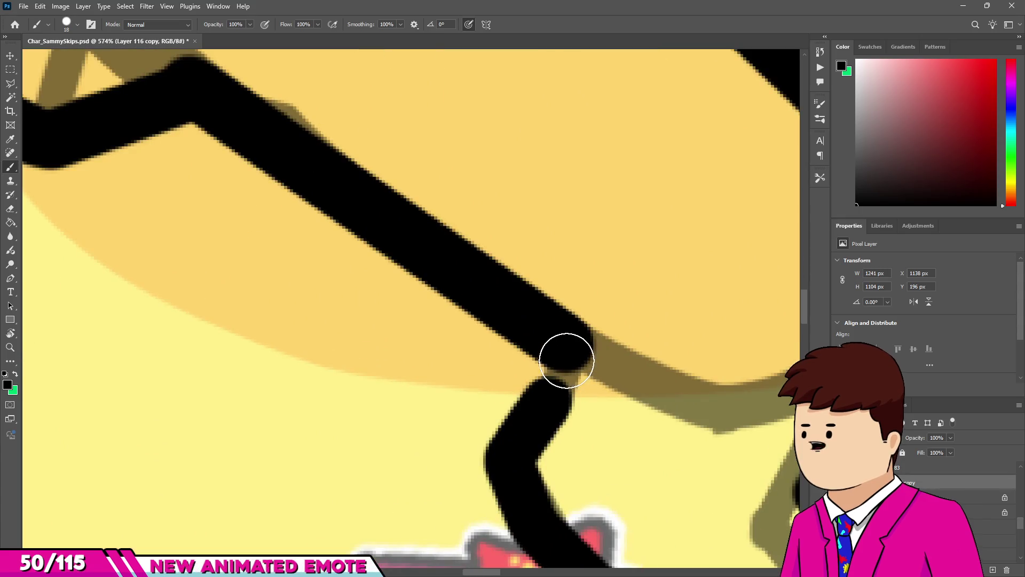
drag(568, 355, 526, 451)
scroll(526, 450, down, 3)
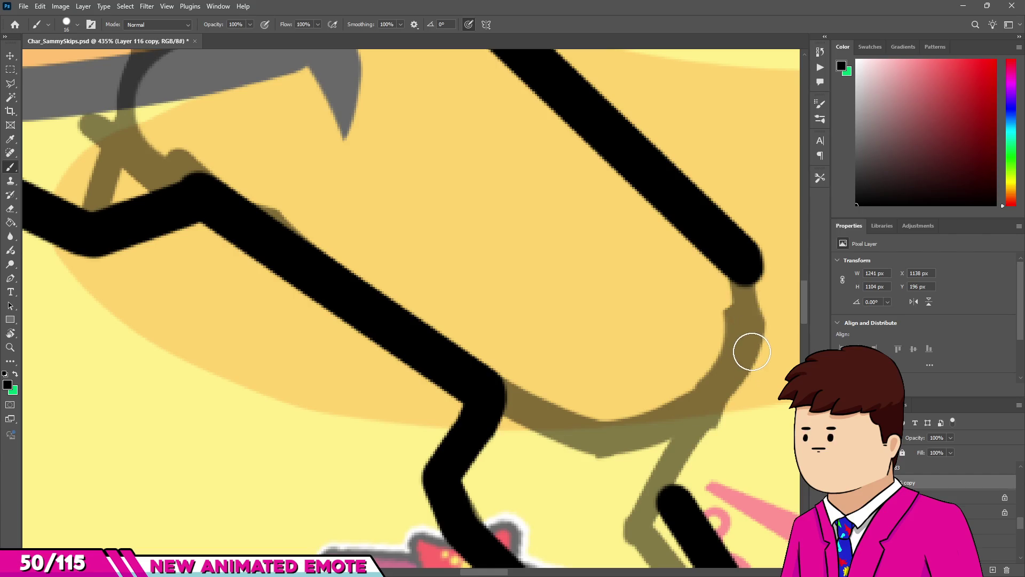
Extend the upper line down and down-left along the sketch to join the lower stroke.
drag(745, 272, 750, 350)
mouse_move(688, 431)
mouse_down()
mouse_move(572, 446)
mouse_move(594, 439)
mouse_up()
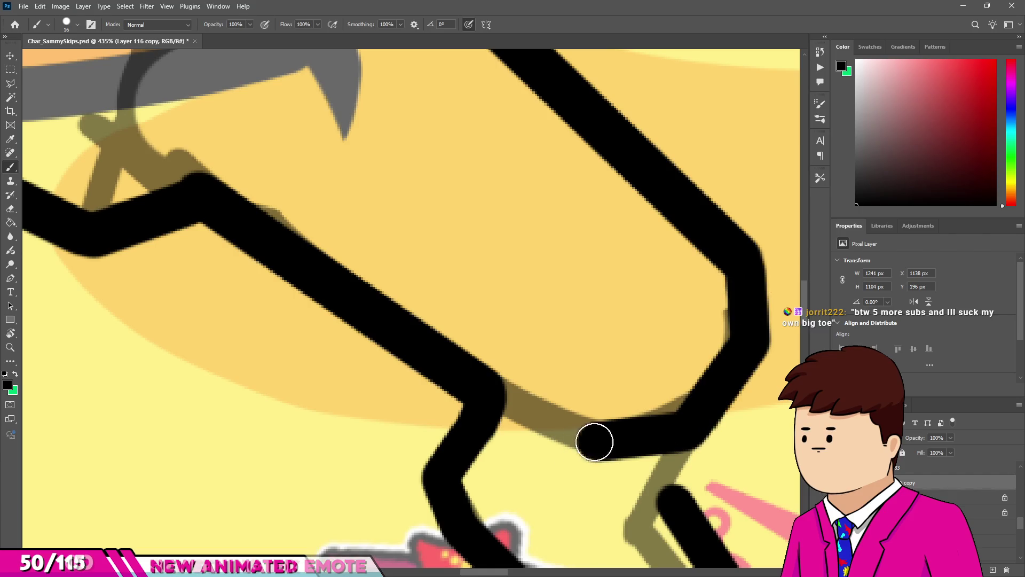
shift+click(484, 386)
scroll(484, 386, down, 5)
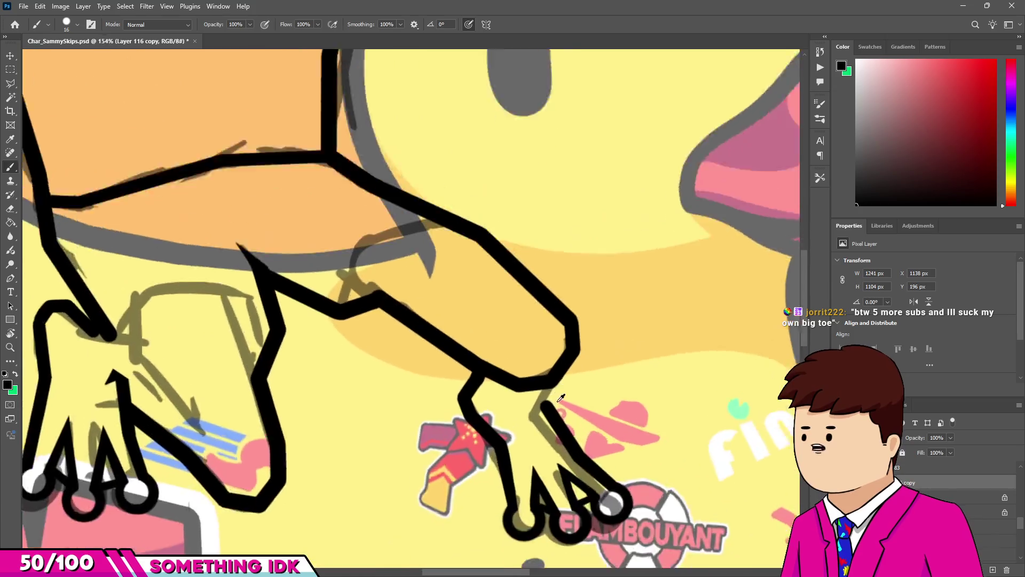
scroll(537, 410, up, 6)
With a slightly smaller brush, link a straight line to the lower stroke and extend the rounded end toward the wrist.
drag(537, 410, 536, 414)
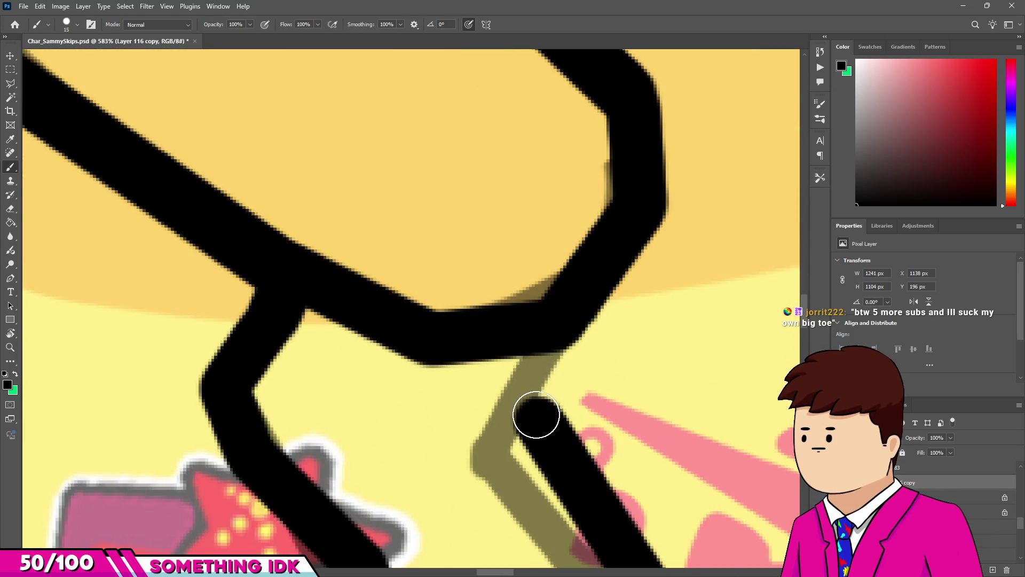
shift+click(563, 325)
scroll(565, 327, down, 10)
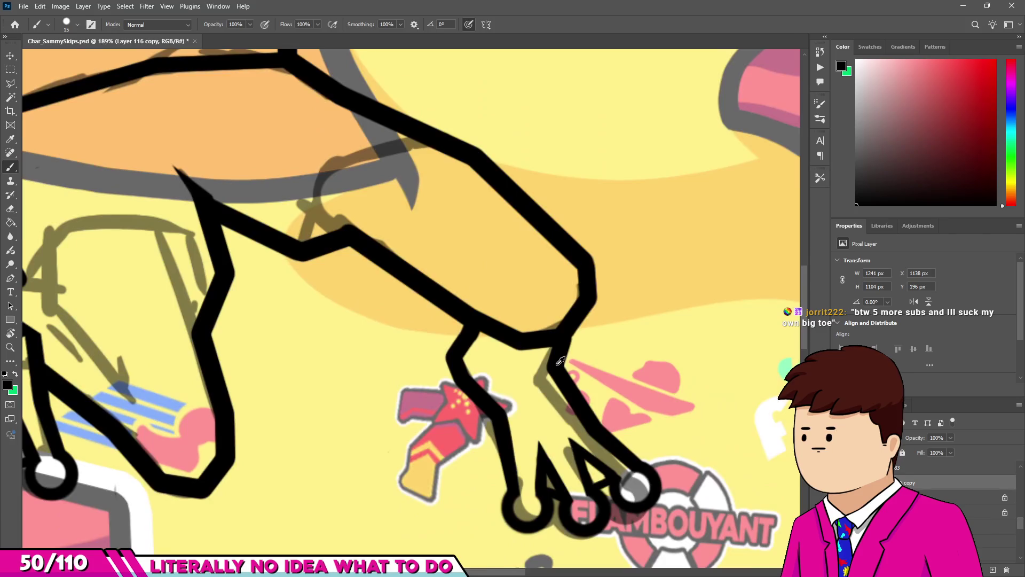
scroll(582, 353, up, 8)
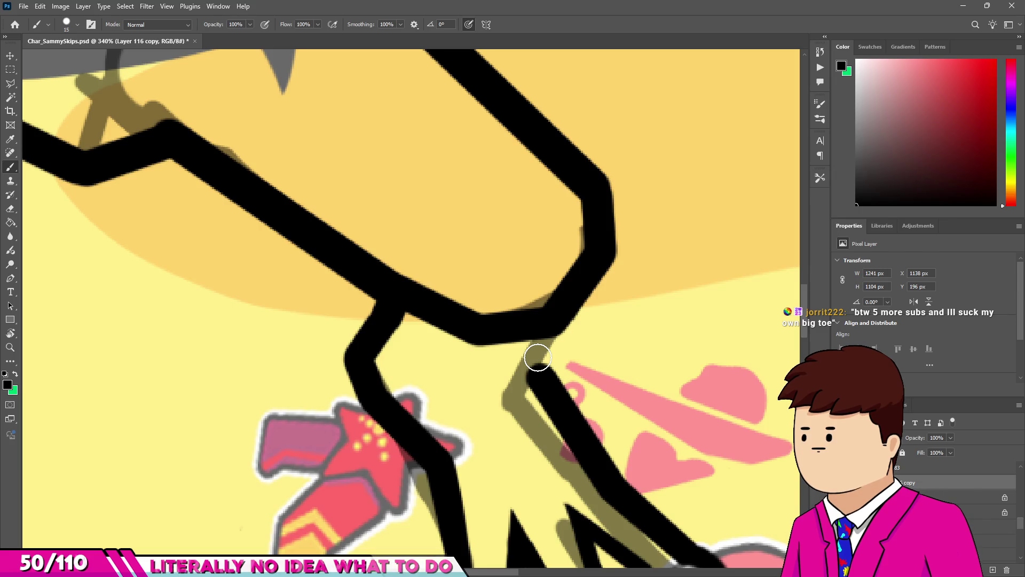
scroll(534, 359, down, 1)
scroll(512, 363, up, 4)
drag(513, 368, 473, 325)
scroll(535, 243, down, 10)
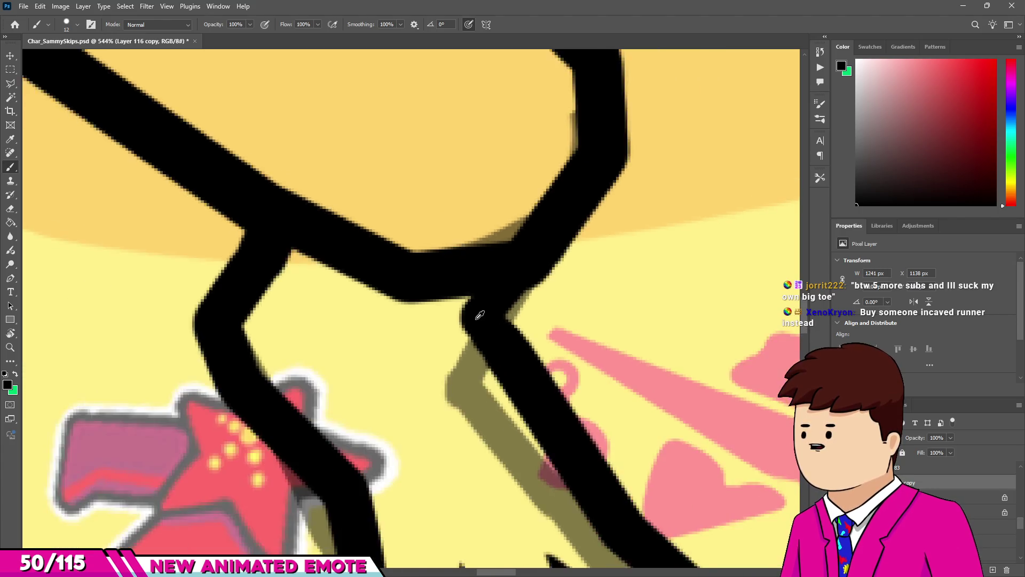
scroll(557, 372, up, 8)
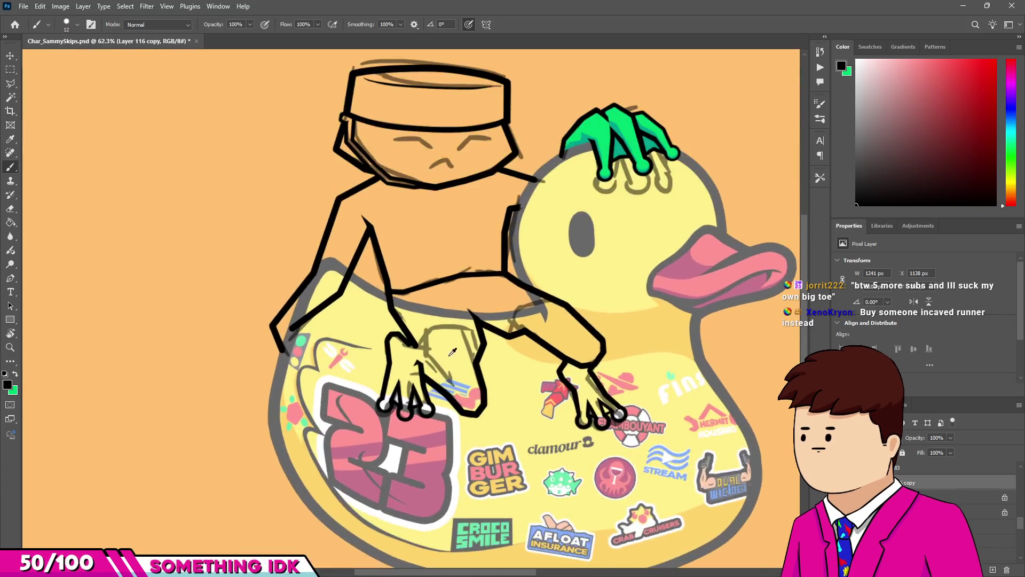
Ink the hand's top and right side plus a line down from the outline's corner.
scroll(501, 260, up, 4)
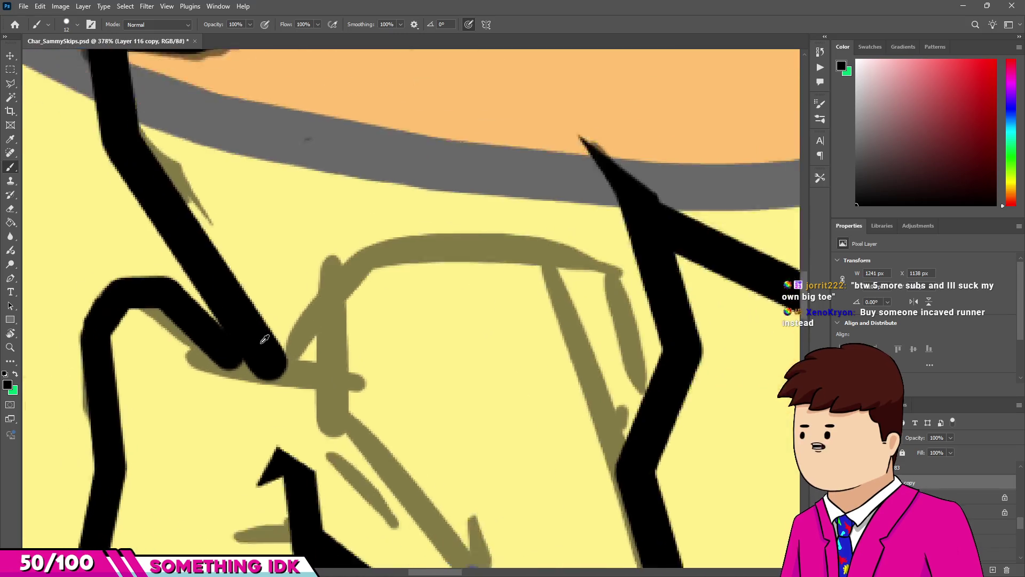
alt+right_click(274, 355)
mouse_move(285, 374)
mouse_down()
mouse_move(348, 261)
mouse_move(590, 222)
mouse_move(610, 231)
mouse_up()
drag(703, 279, 694, 427)
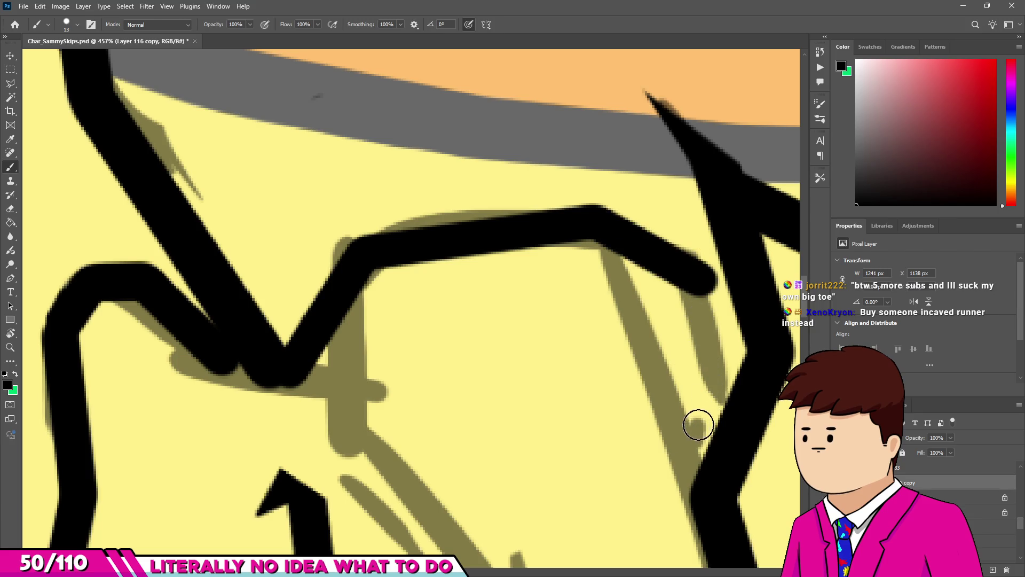
scroll(607, 244, down, 3)
drag(397, 235, 407, 383)
scroll(485, 431, up, 2)
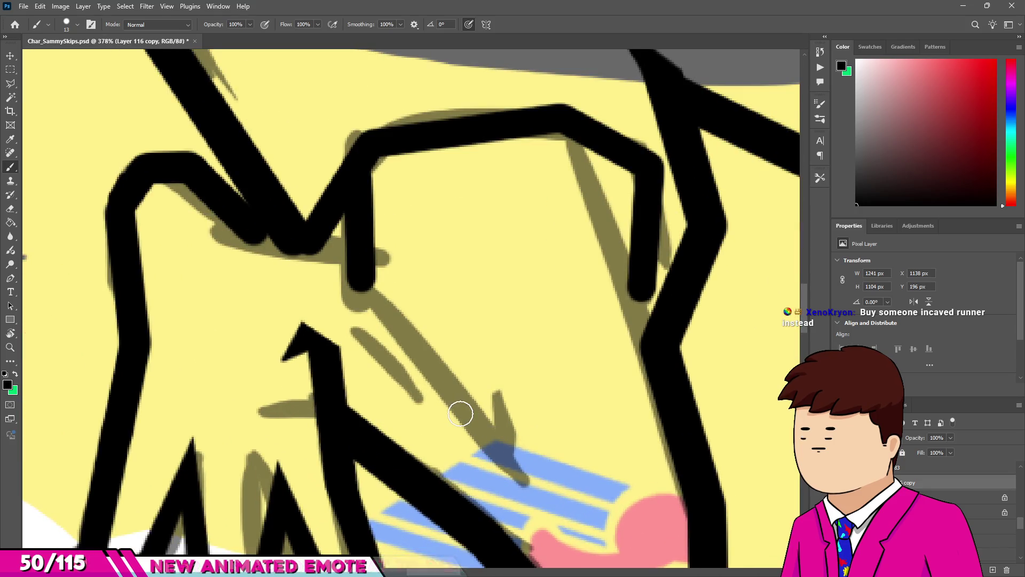
Draw a straight line down-right from the stroke end, tapering its tip to a point.
shift+click(462, 417)
shift+click(523, 466)
drag(532, 469, 539, 493)
key(e)
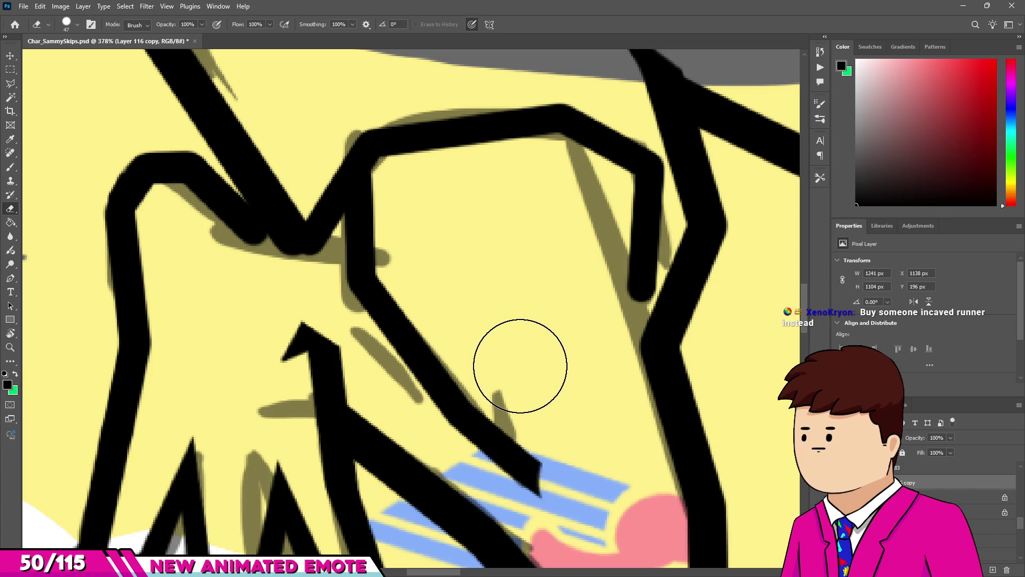
scroll(516, 360, down, 5)
scroll(473, 364, up, 3)
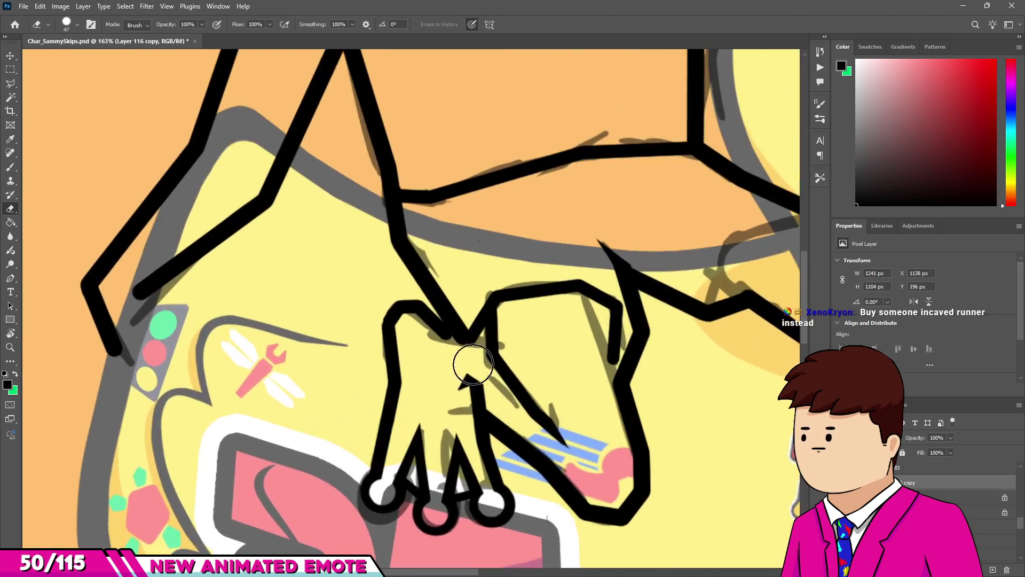
scroll(473, 365, up, 4)
key(b)
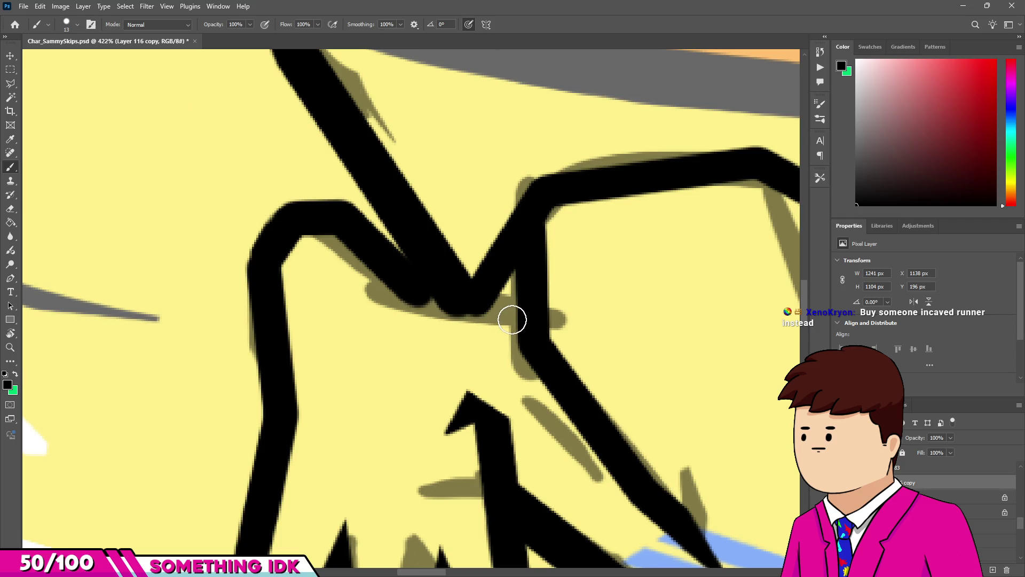
Fill the notch under the V-shaped line and straighten the black line's left edge.
drag(511, 320, 512, 318)
scroll(525, 322, down, 7)
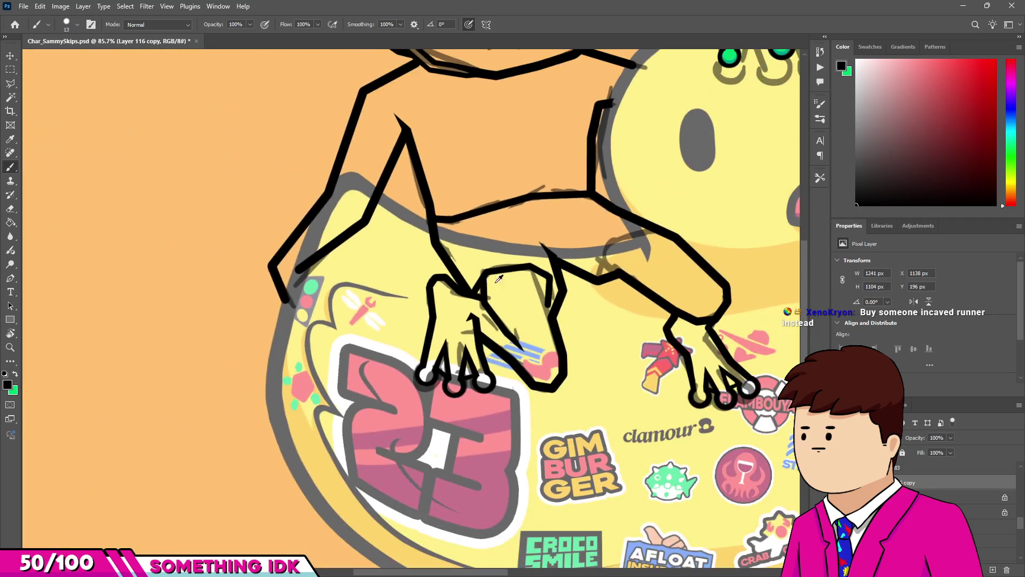
scroll(525, 287, up, 3)
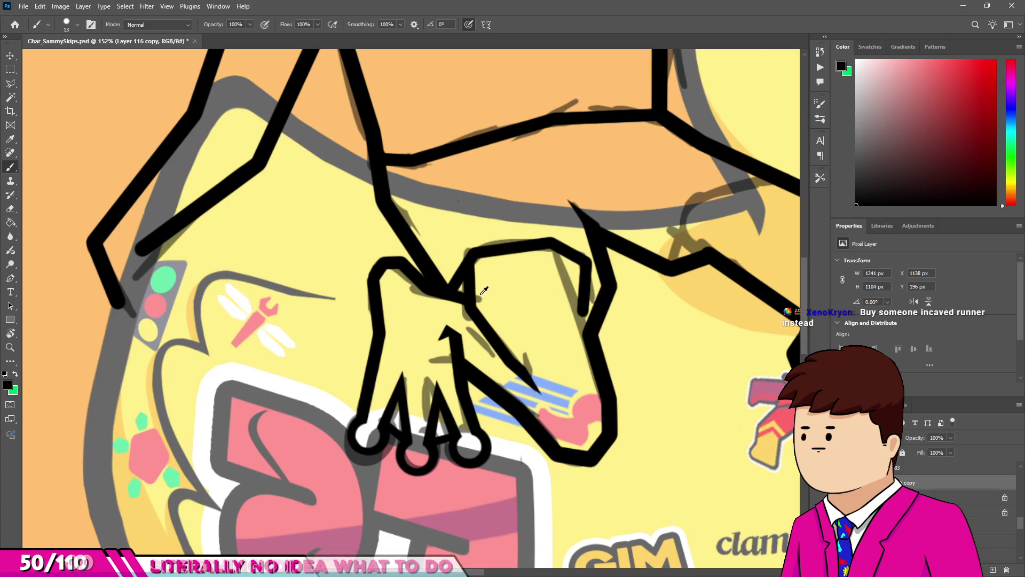
scroll(576, 322, up, 5)
drag(573, 320, 570, 368)
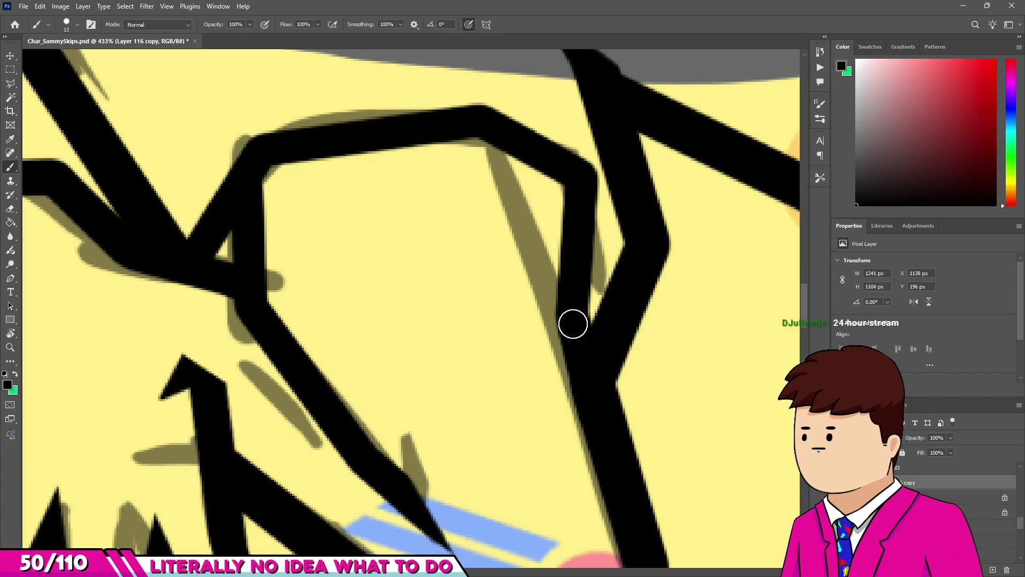
scroll(489, 309, down, 10)
scroll(489, 309, up, 10)
Erase the stray stroke and small wedge inside the hand.
key(e)
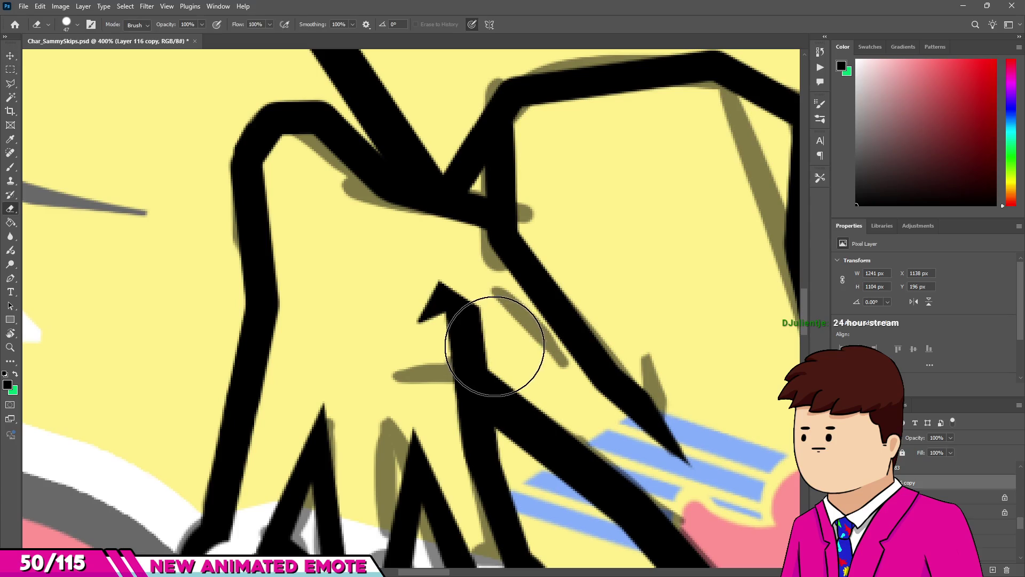
mouse_move(513, 343)
mouse_down()
mouse_move(419, 270)
mouse_move(451, 305)
mouse_up()
scroll(451, 305, down, 2)
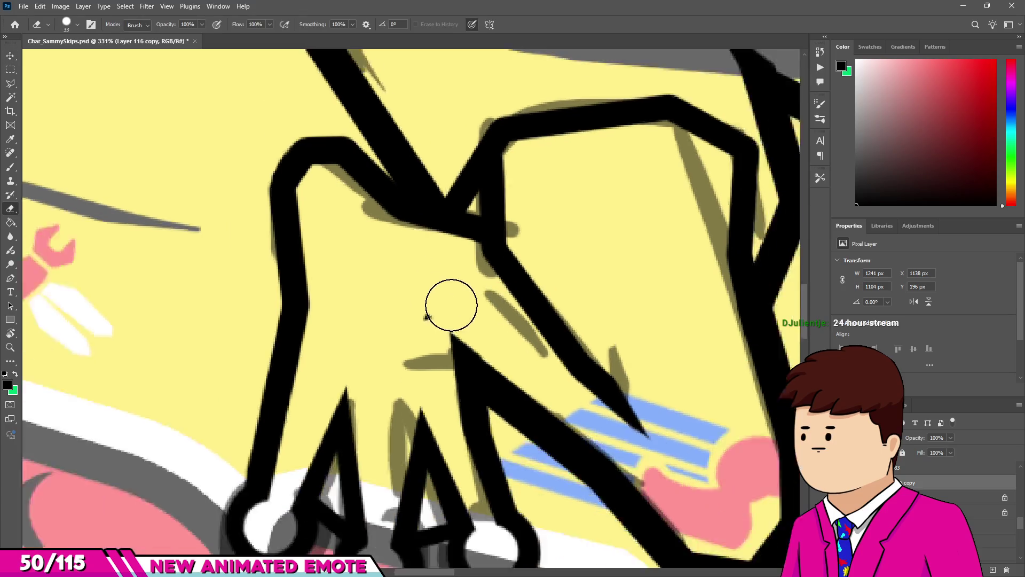
scroll(451, 304, up, 2)
key(b)
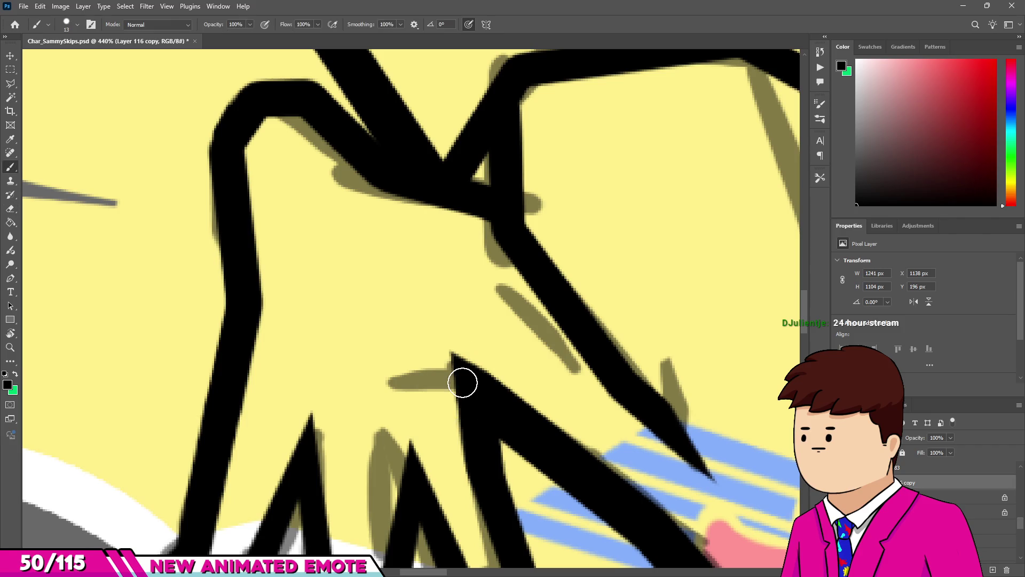
Ink a finger line up-left across the hand and trim its tip.
drag(460, 371, 373, 316)
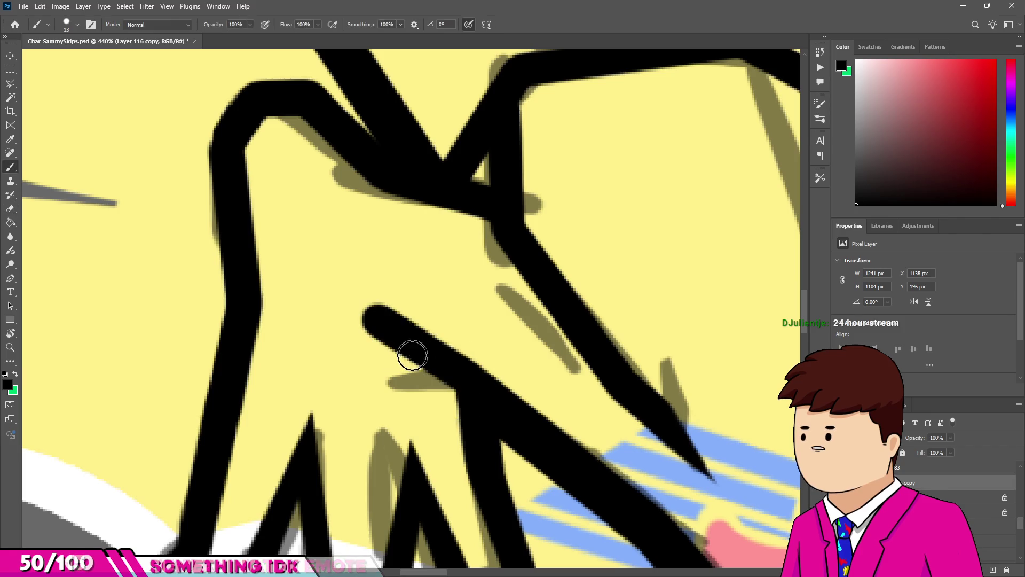
key(e)
drag(327, 339, 428, 299)
scroll(427, 300, down, 10)
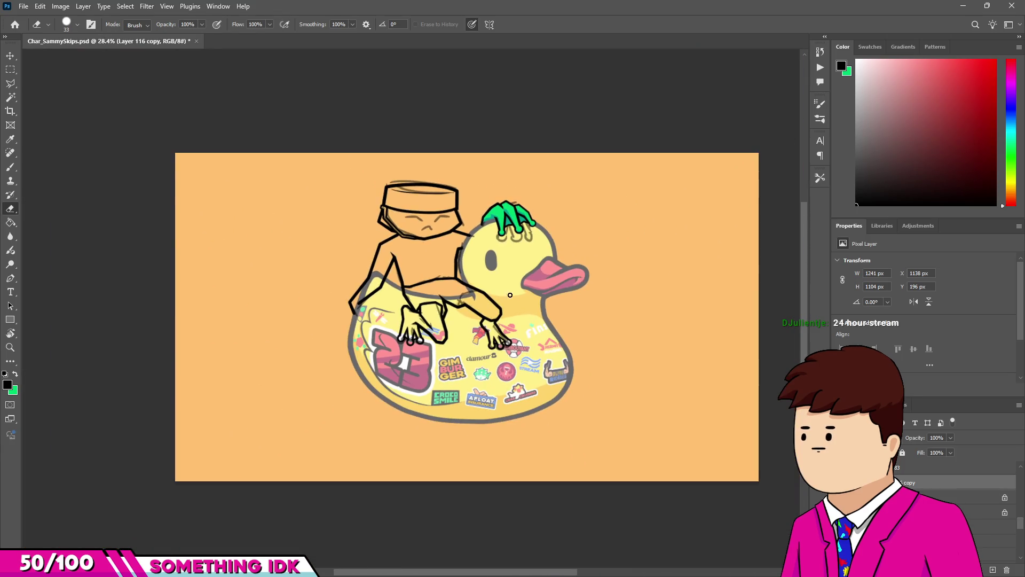
Ink the leg outline where it meets the duck float.
scroll(416, 327, up, 10)
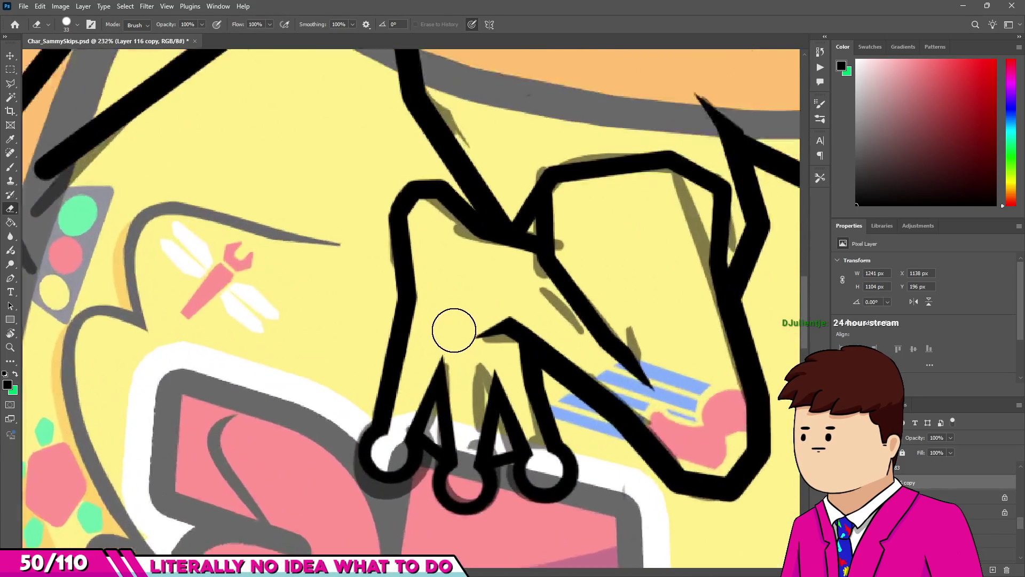
scroll(506, 298, down, 8)
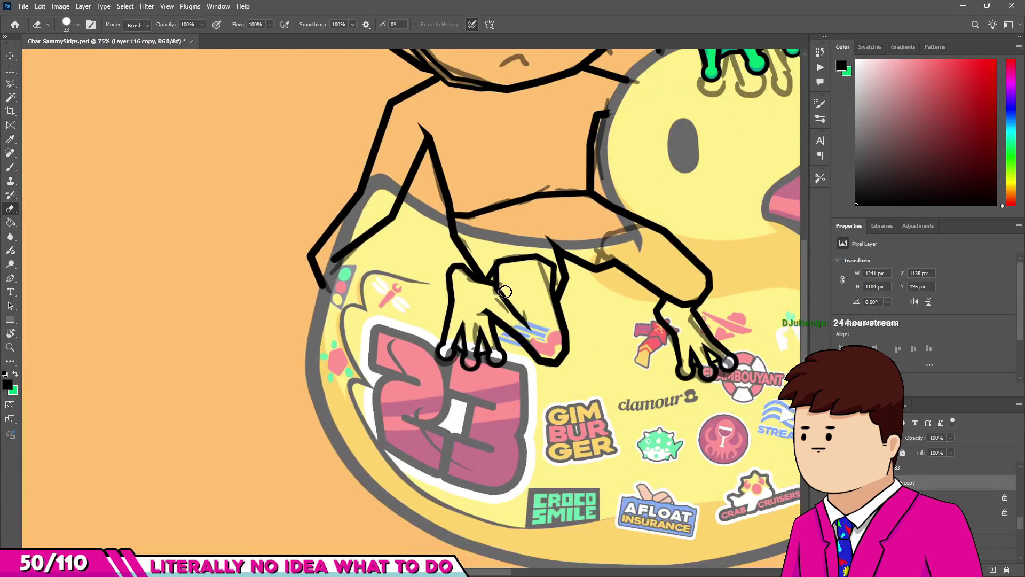
scroll(582, 312, down, 2)
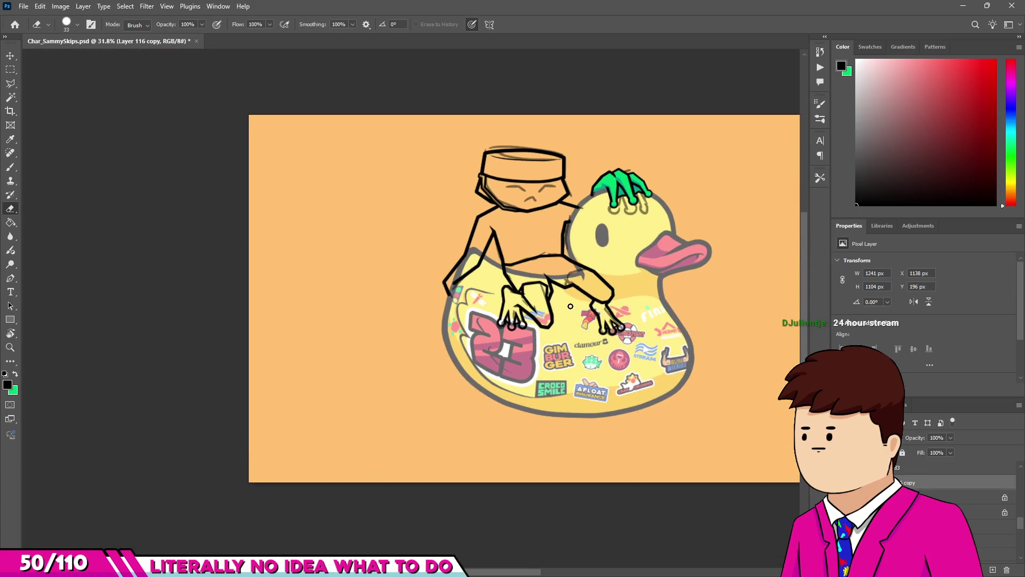
scroll(555, 222, up, 10)
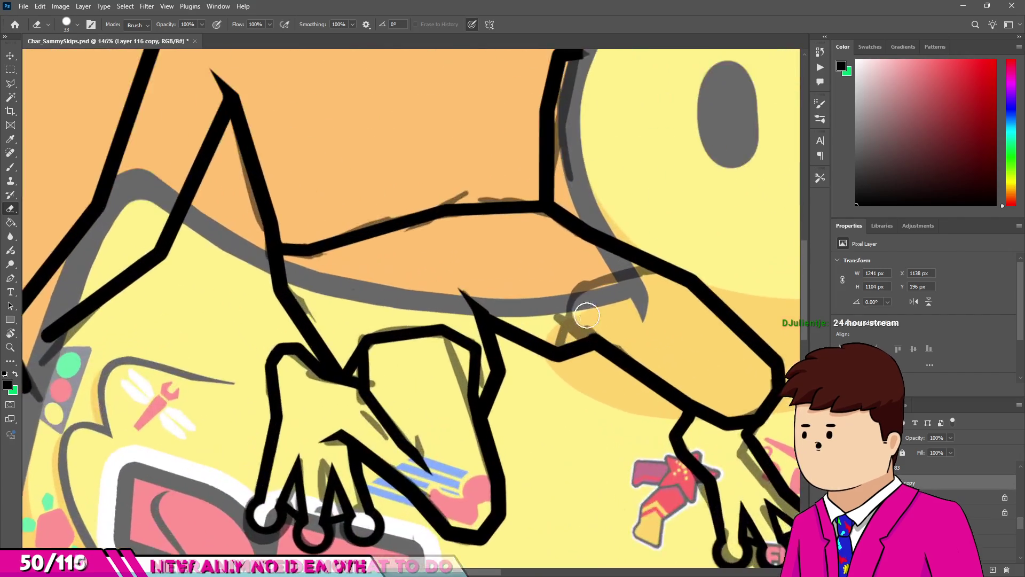
key(b)
scroll(603, 285, down, 4)
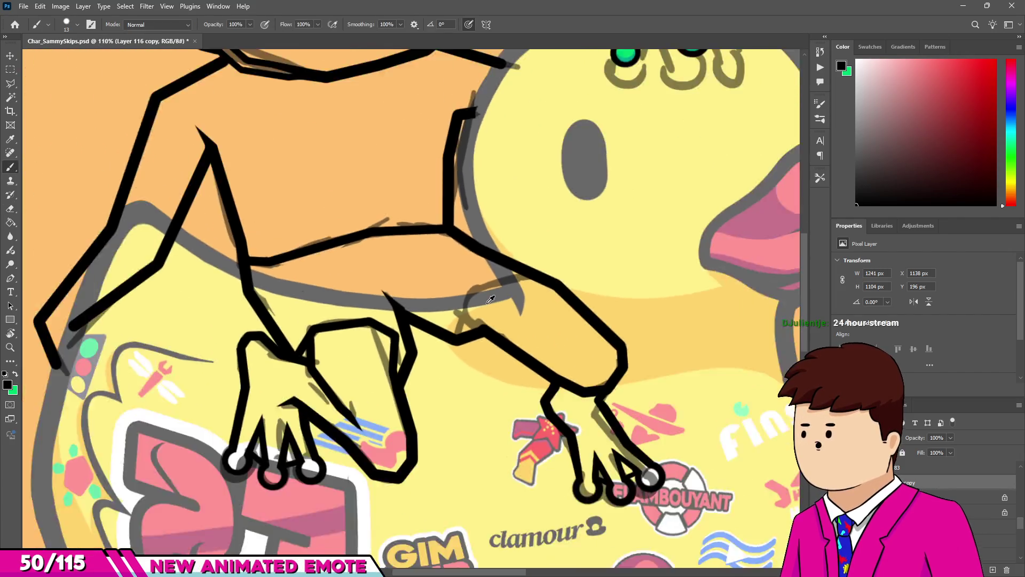
scroll(578, 248, up, 4)
mouse_move(578, 248)
mouse_down()
mouse_move(457, 275)
mouse_move(424, 367)
mouse_up()
scroll(457, 352, down, 4)
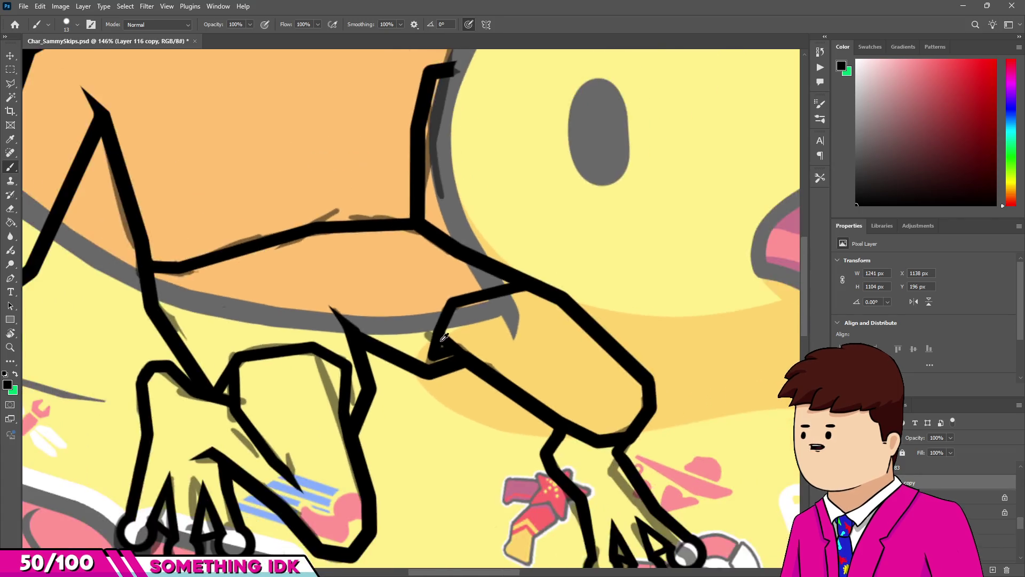
scroll(436, 315, up, 10)
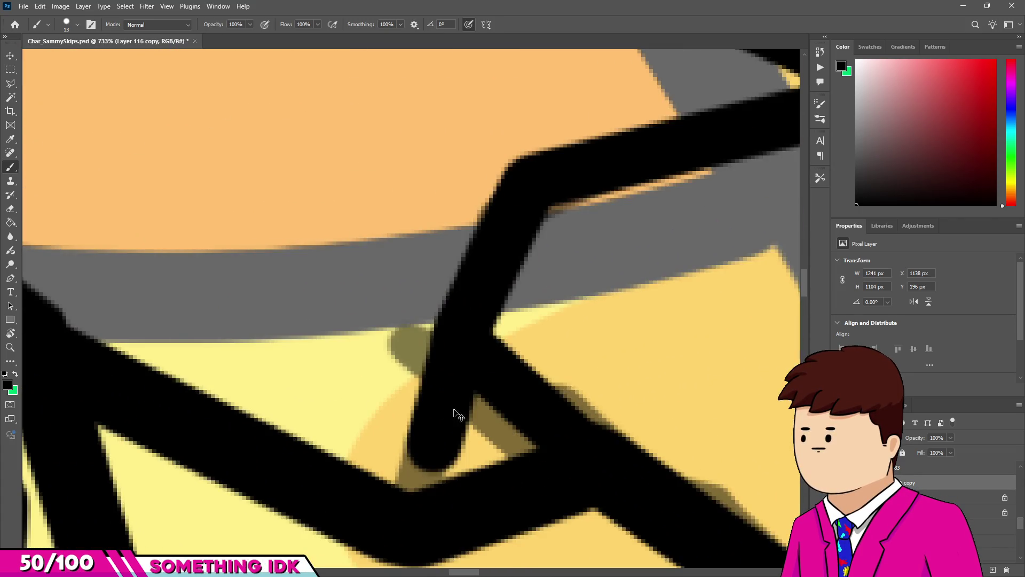
Resize the brush and ink a short line down from the leg joint with a straight segment to the right.
alt+right_click(450, 400)
drag(450, 354, 432, 438)
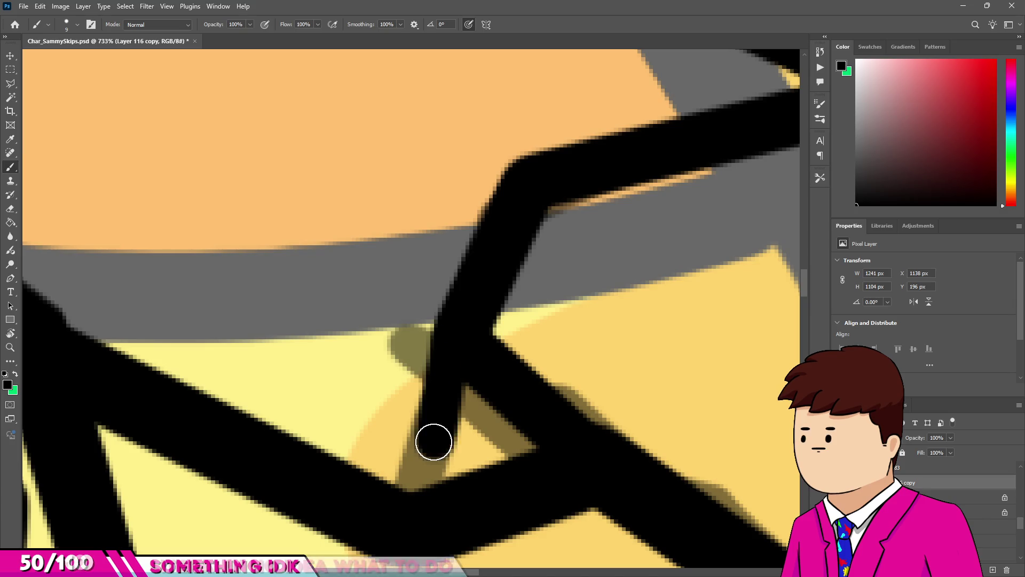
shift+click(527, 416)
scroll(414, 373, down, 8)
scroll(415, 373, down, 4)
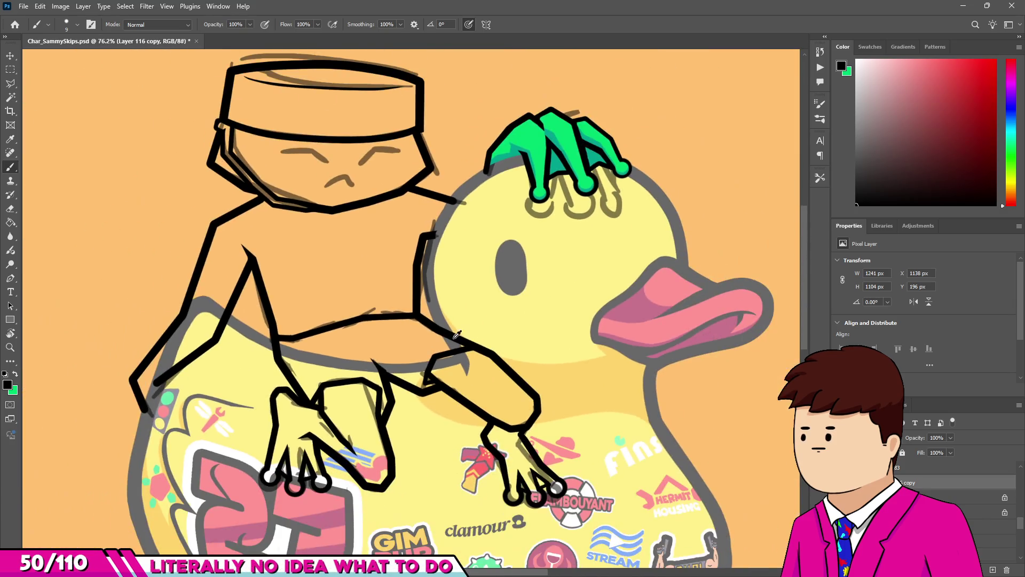
scroll(479, 343, down, 3)
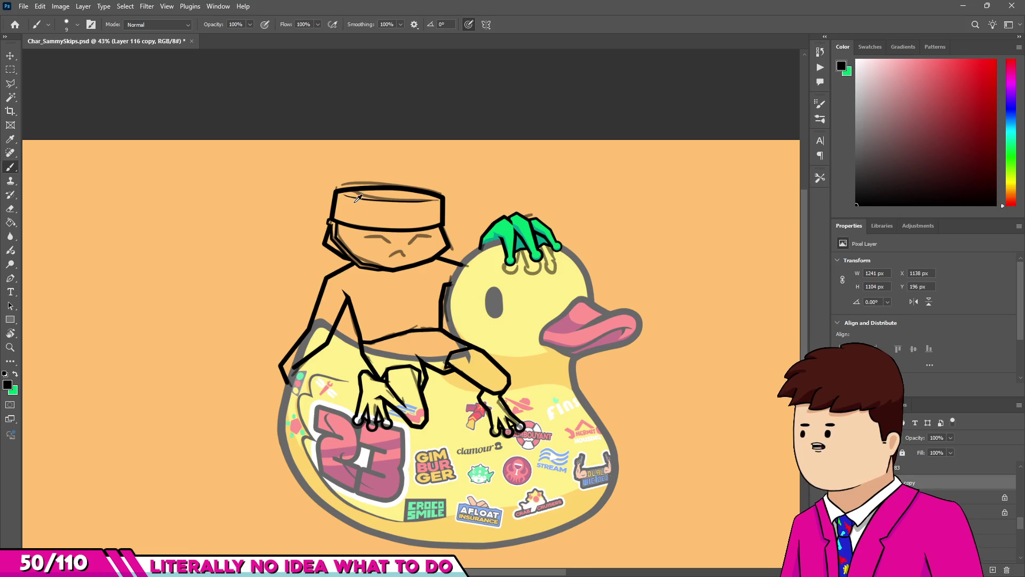
scroll(387, 208, up, 4)
scroll(382, 172, up, 1)
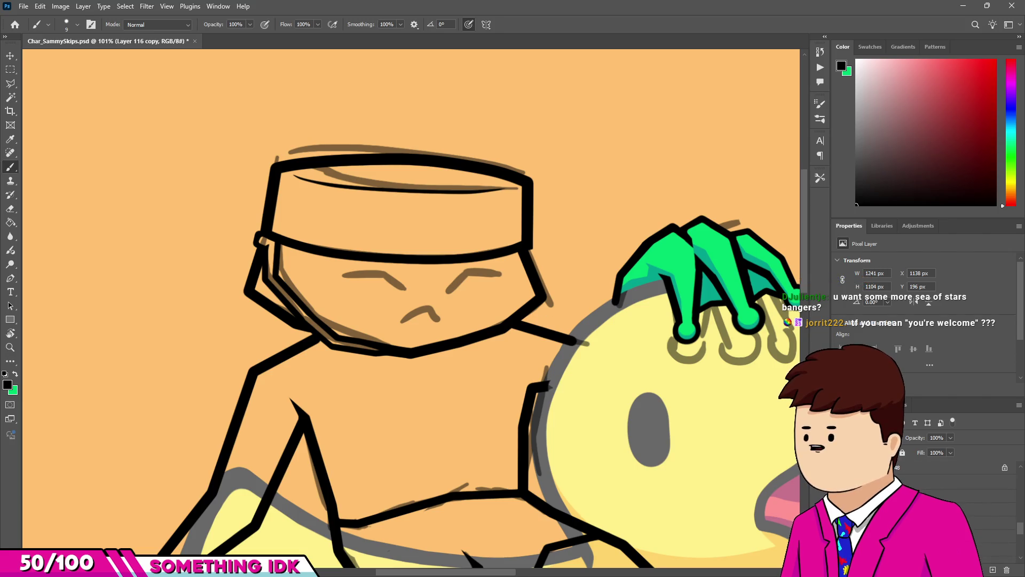
Zoom in and select both sketched eyes with the Polygonal Lasso.
key(ctrl+plus)
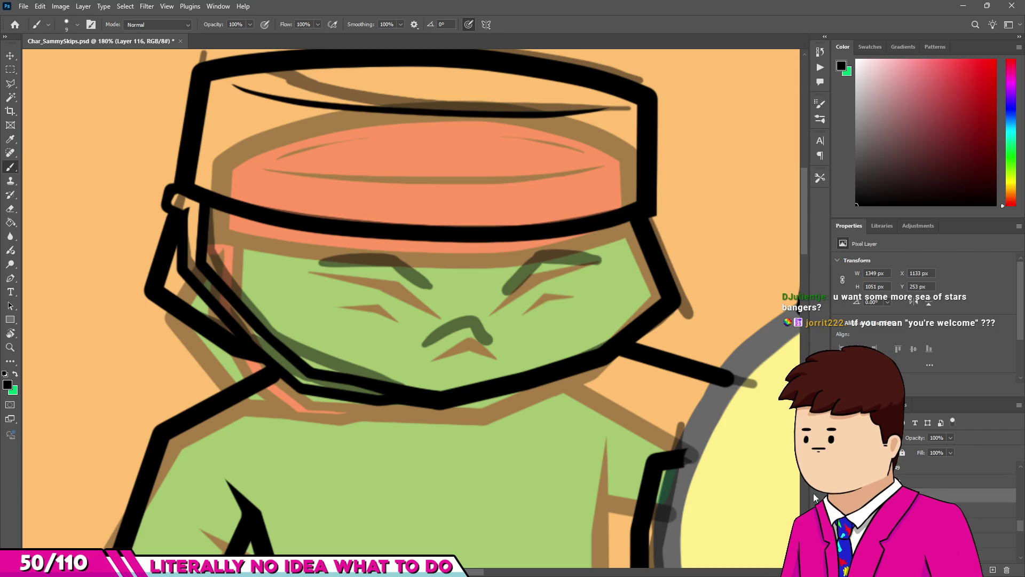
key(l)
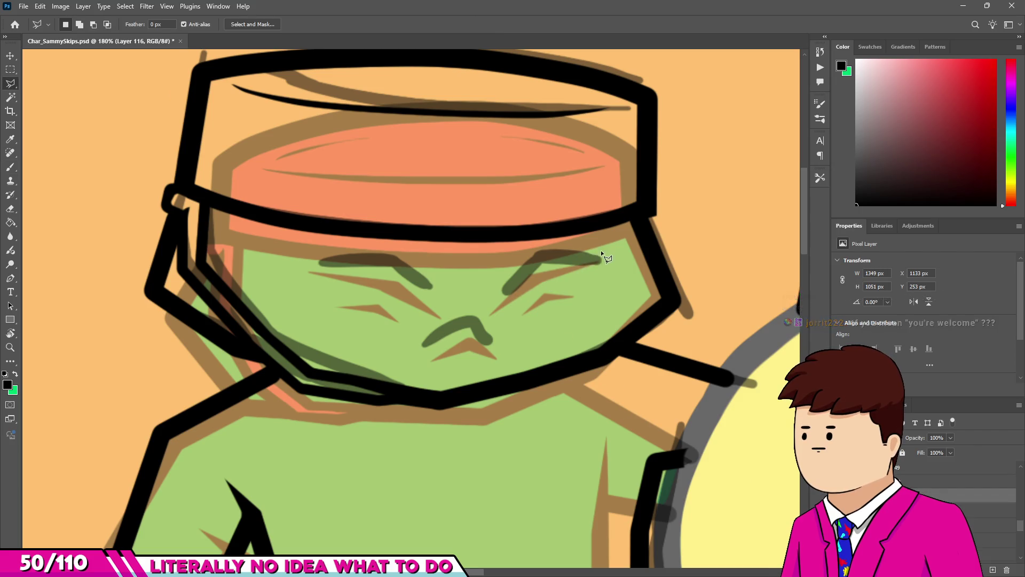
click(502, 274)
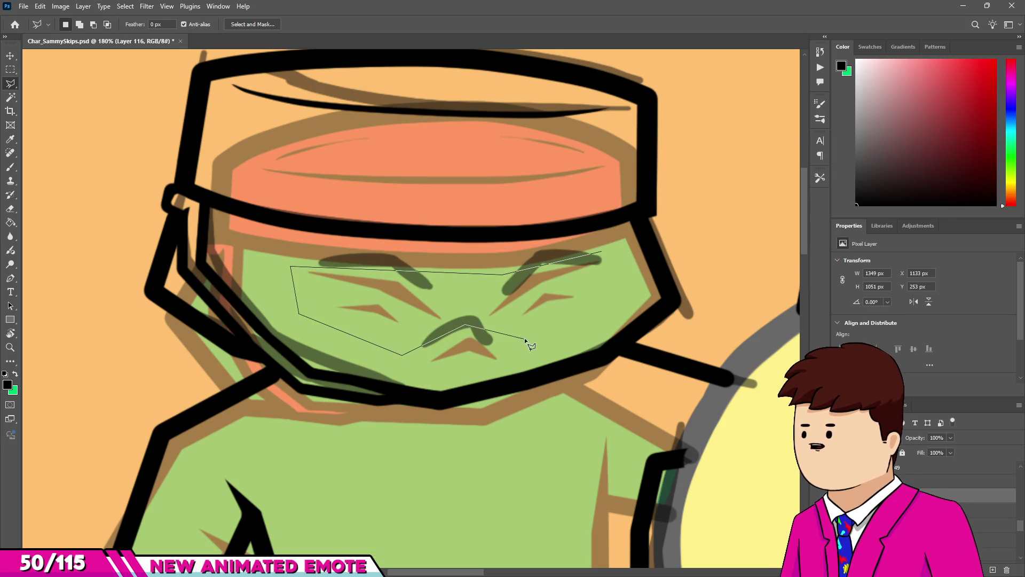
click(607, 295)
double_click(614, 252)
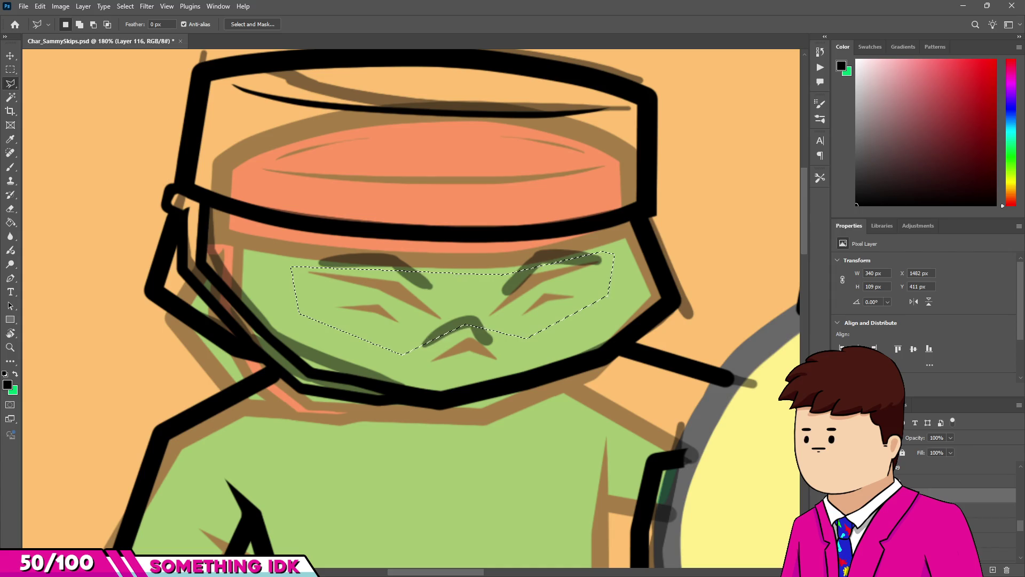
Make the copied eye lines solid black and hide the colored face and hat fills.
scroll(956, 496, up, 1)
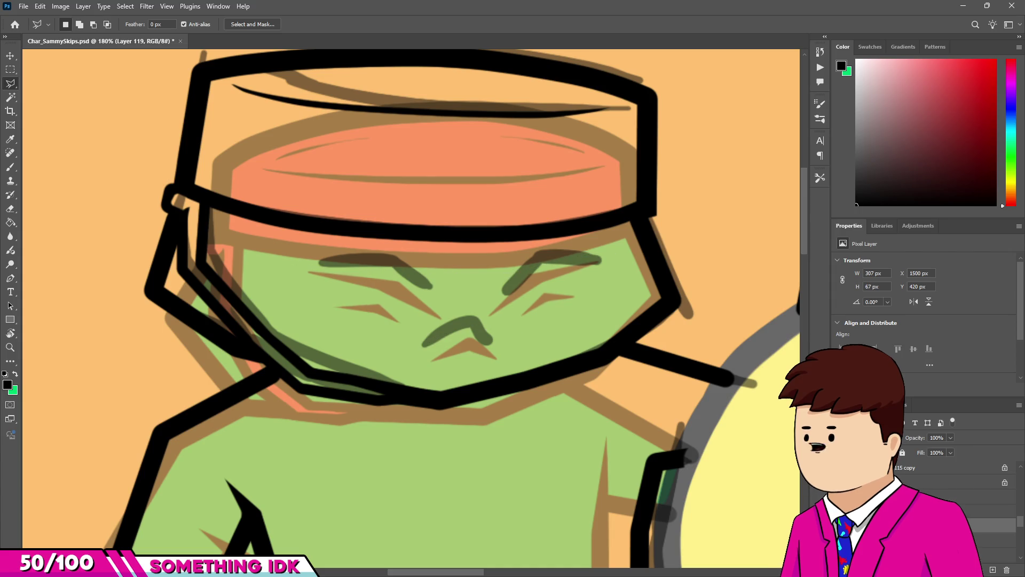
scroll(956, 497, down, 1)
click(843, 497)
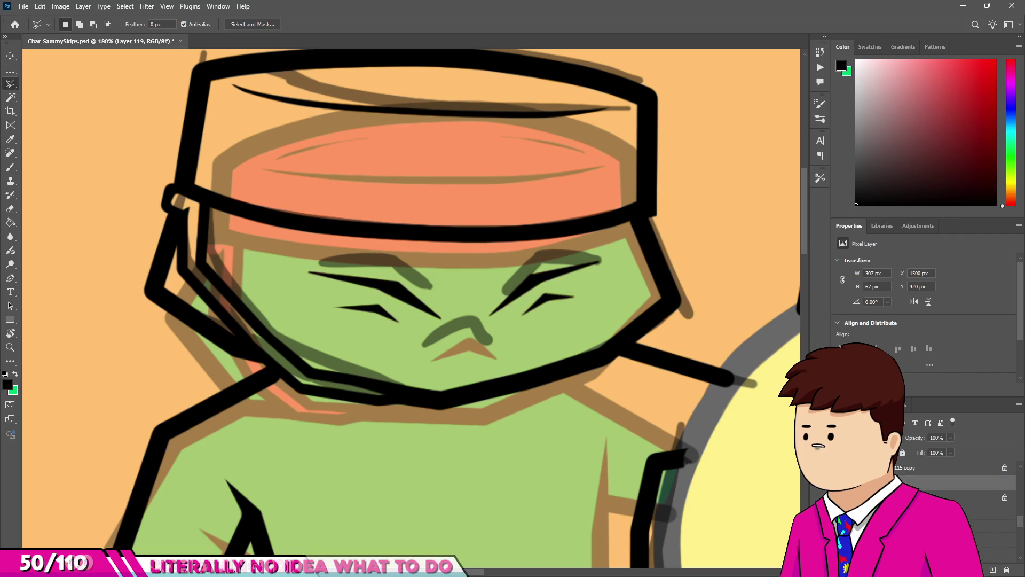
click(843, 512)
Move the black eyes higher on the face and enlarge them slightly.
key(v)
drag(406, 269, 405, 245)
drag(306, 235, 295, 230)
key(Return)
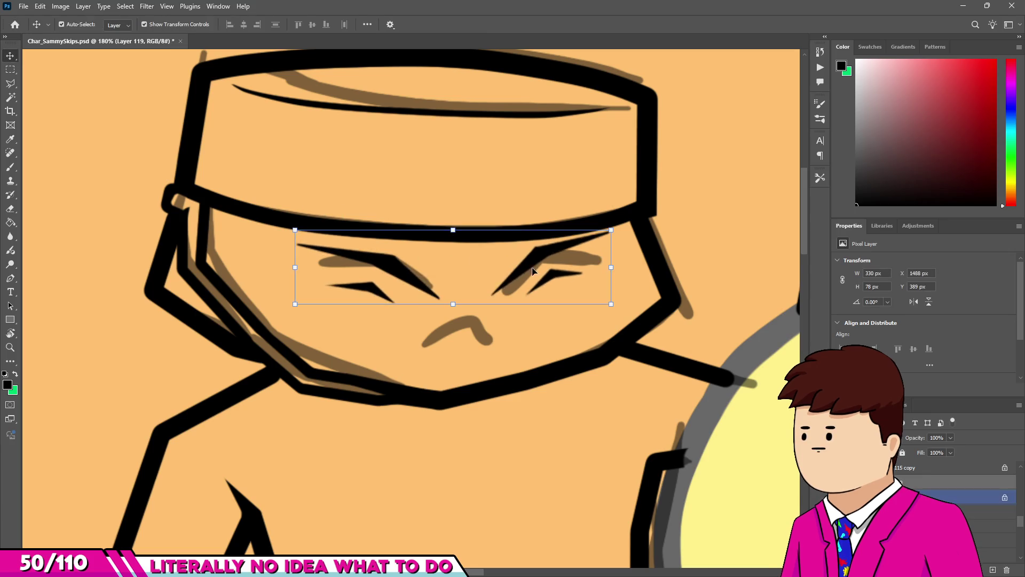
Select the eye-lines layer and nudge the black eye lines down slightly.
scroll(491, 271, down, 5)
key(m)
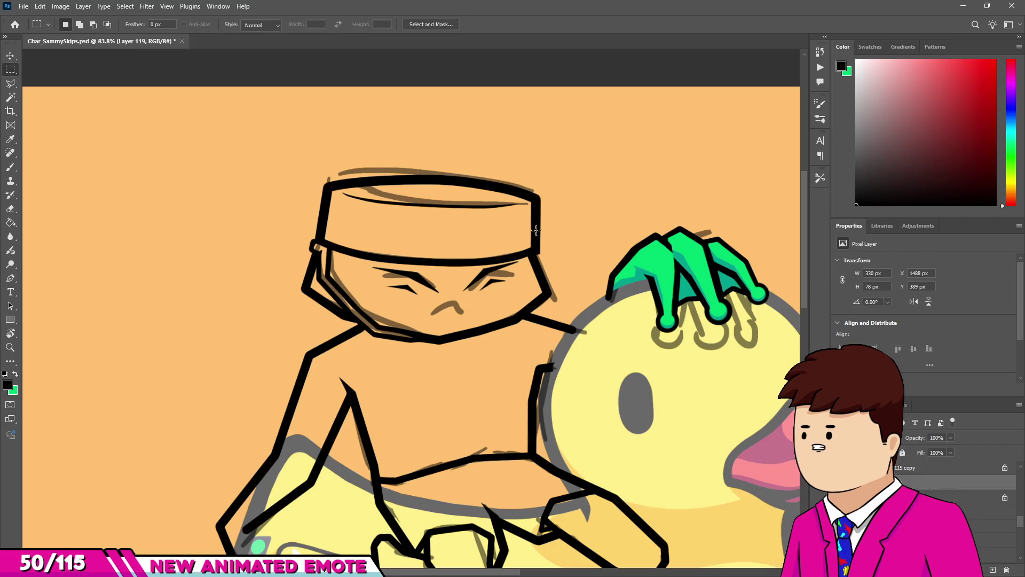
scroll(490, 311, up, 3)
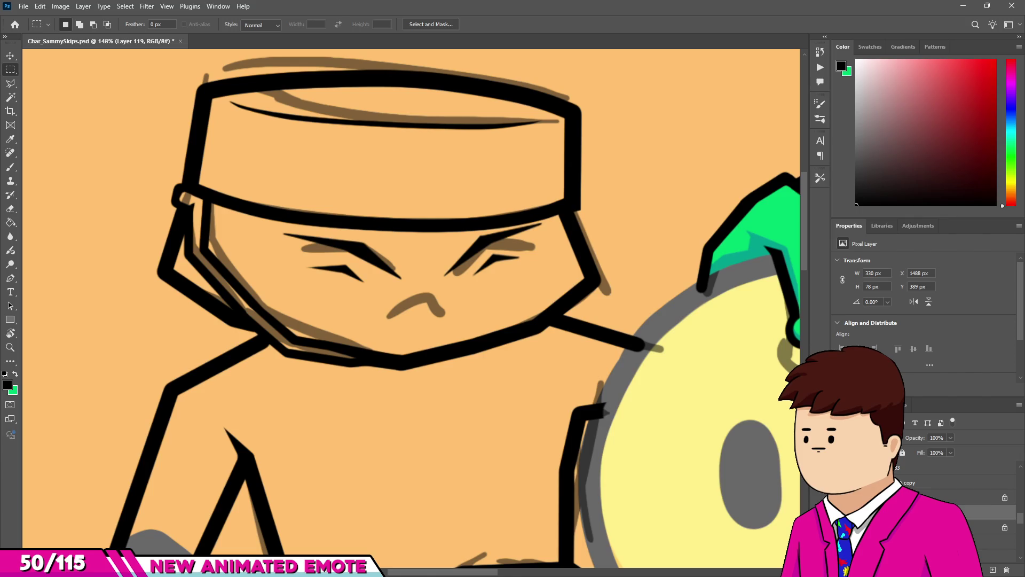
click(960, 497)
scroll(427, 266, down, 1)
scroll(427, 267, up, 2)
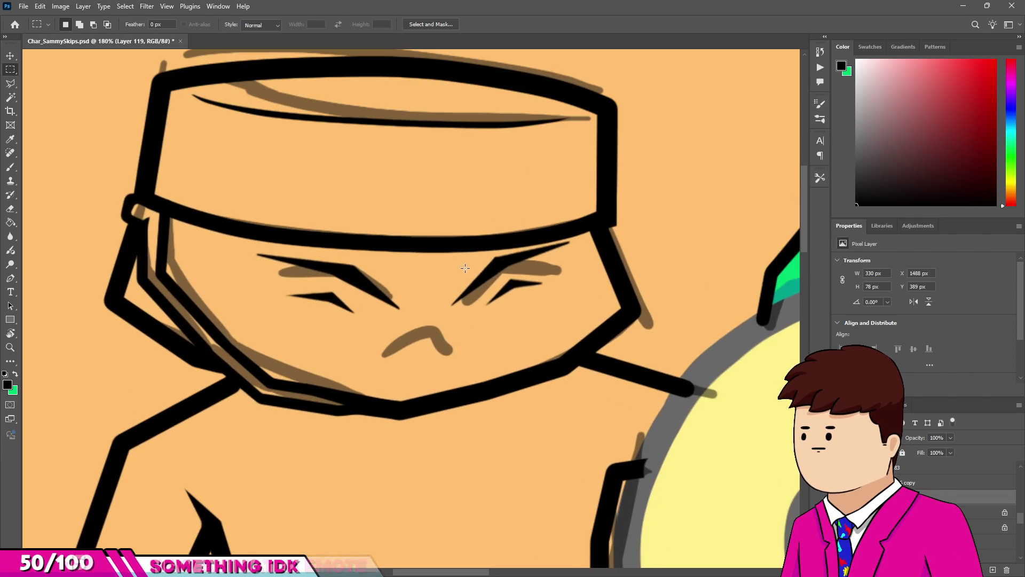
key(v)
drag(489, 269, 489, 269)
scroll(456, 308, down, 6)
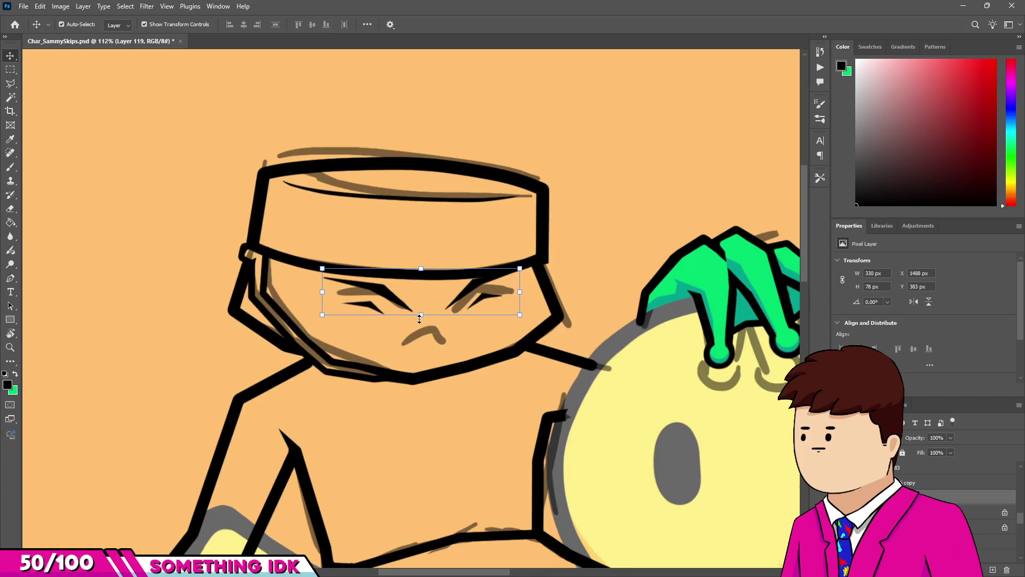
scroll(449, 301, up, 3)
scroll(448, 301, up, 1)
Tilt the eye lines slightly with Free Transform and shift them a few pixels into place.
key(ctrl+t)
drag(518, 286, 518, 287)
drag(455, 311, 451, 309)
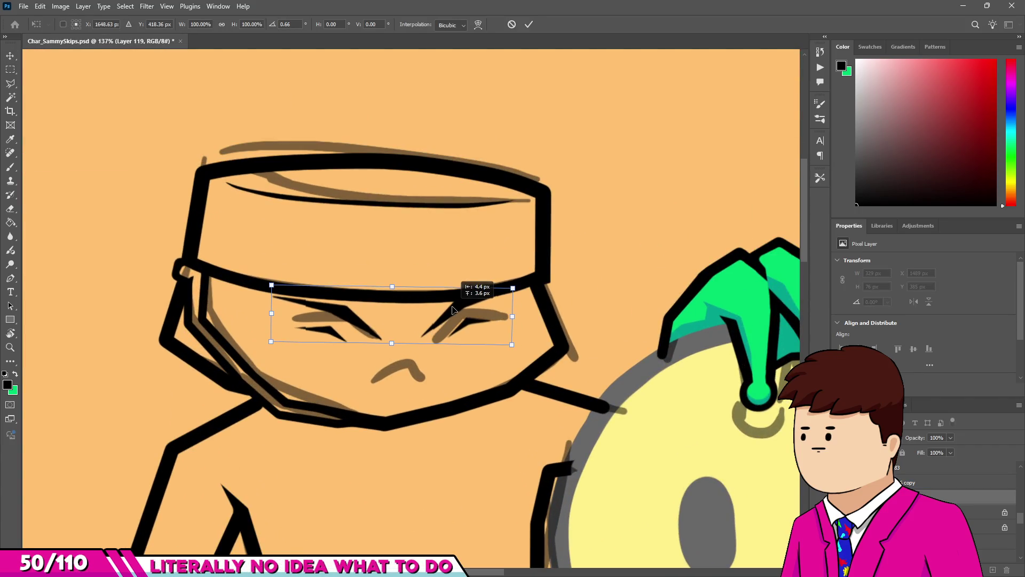
scroll(452, 308, down, 5)
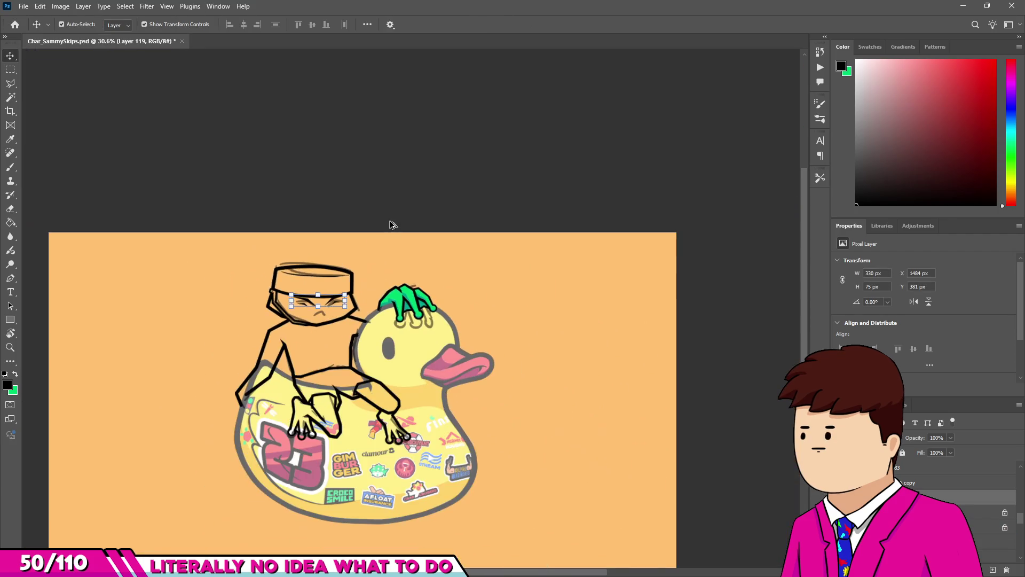
key(m)
scroll(426, 199, down, 1)
scroll(426, 199, up, 1)
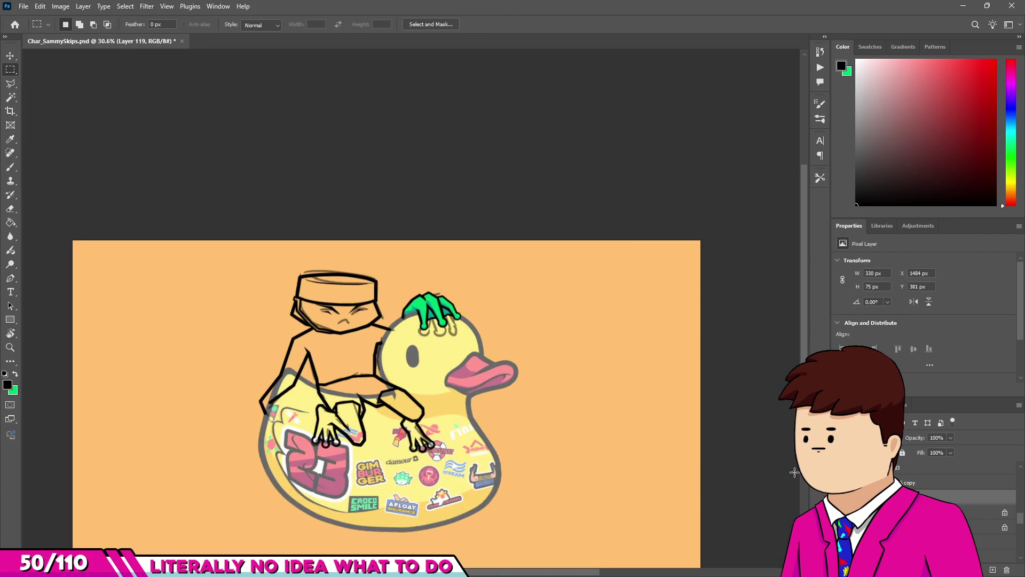
scroll(558, 335, down, 3)
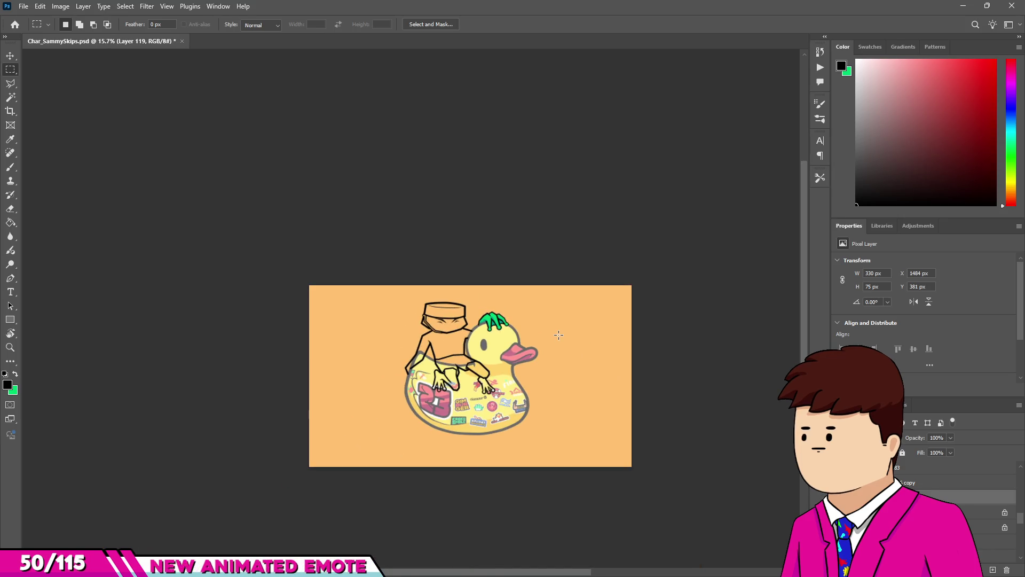
scroll(480, 303, up, 8)
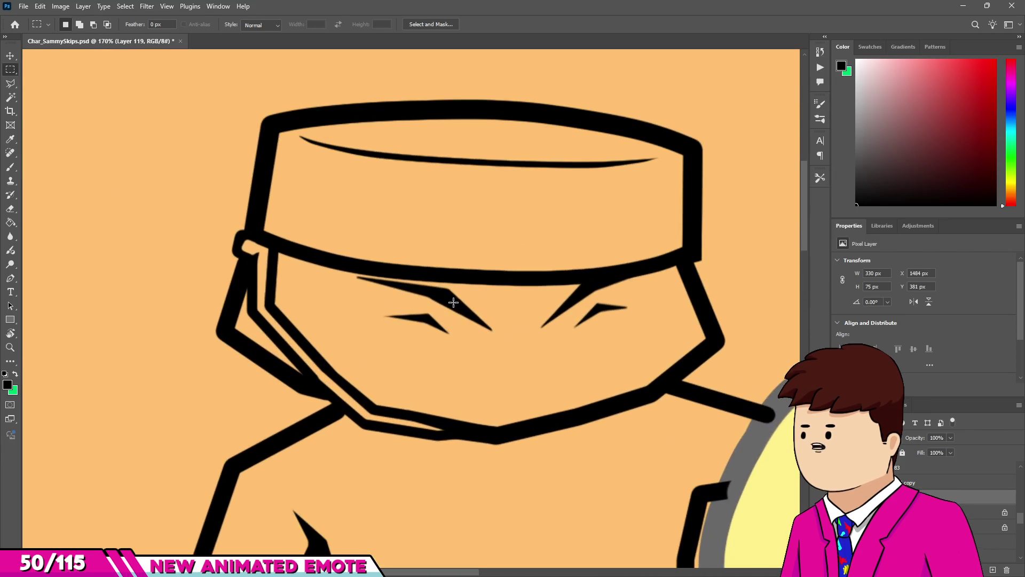
drag(453, 302, 445, 310)
Erase the thin stroke under the left eye.
key(e)
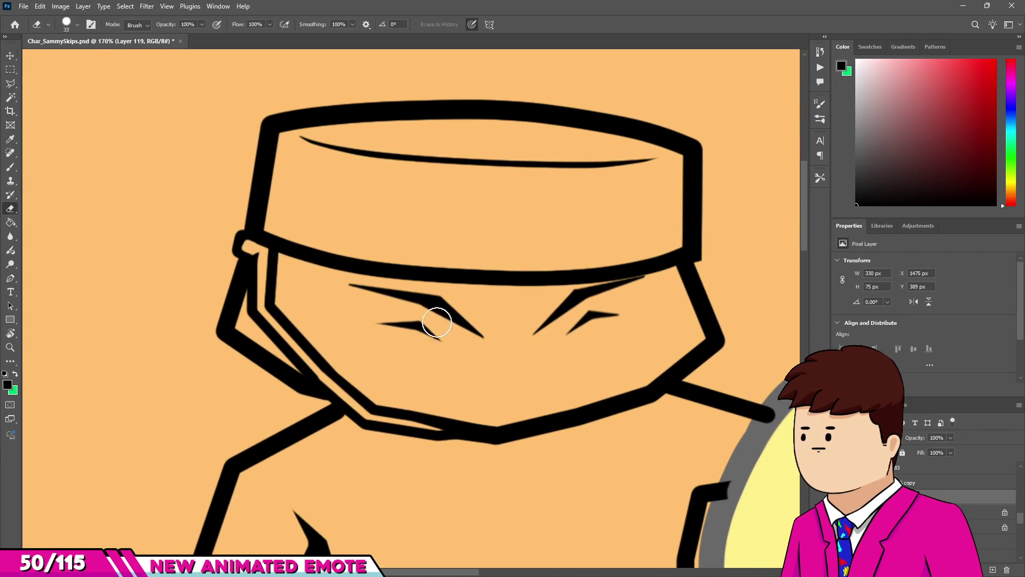
drag(373, 324, 443, 328)
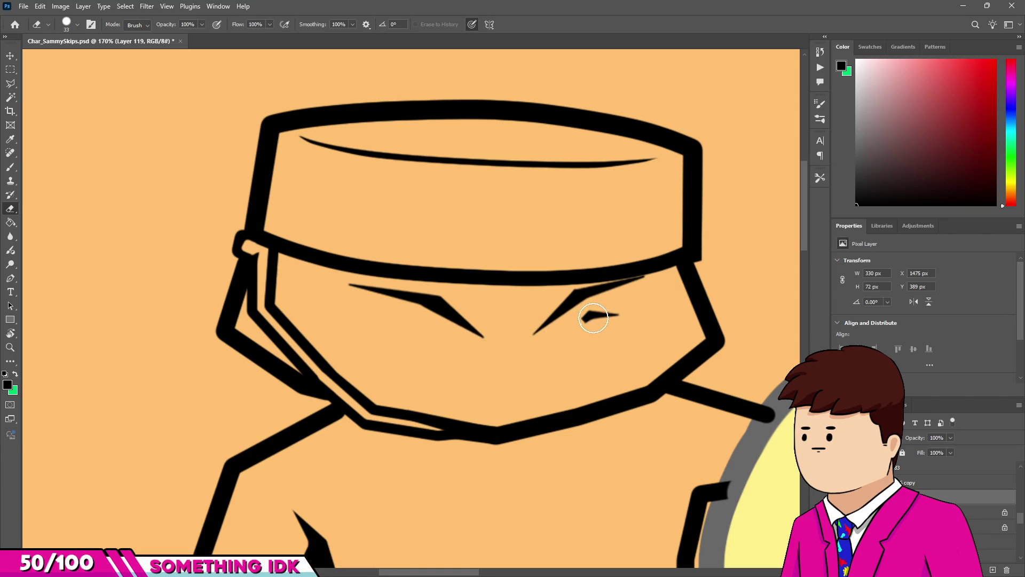
scroll(436, 296, down, 10)
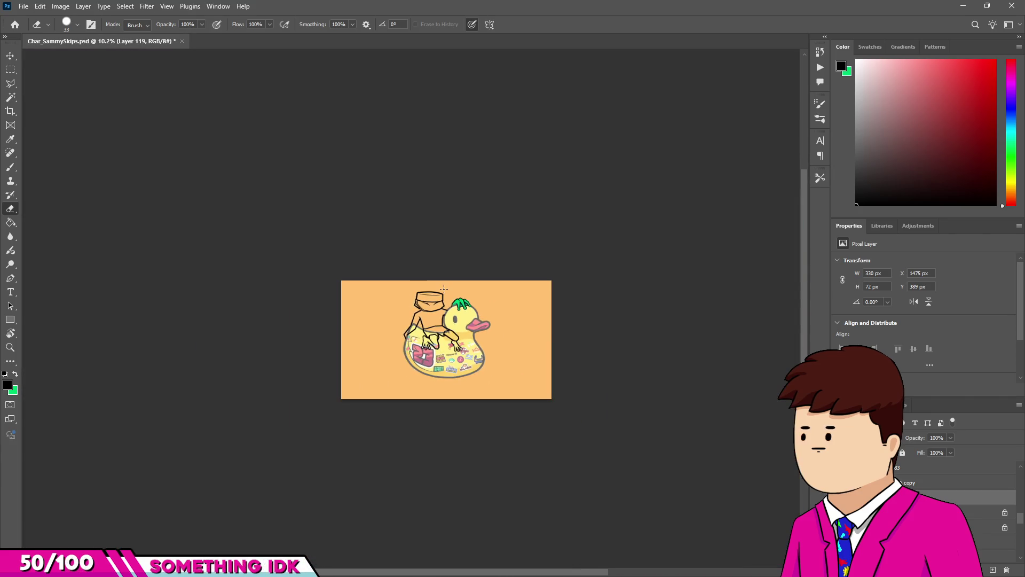
scroll(437, 297, up, 8)
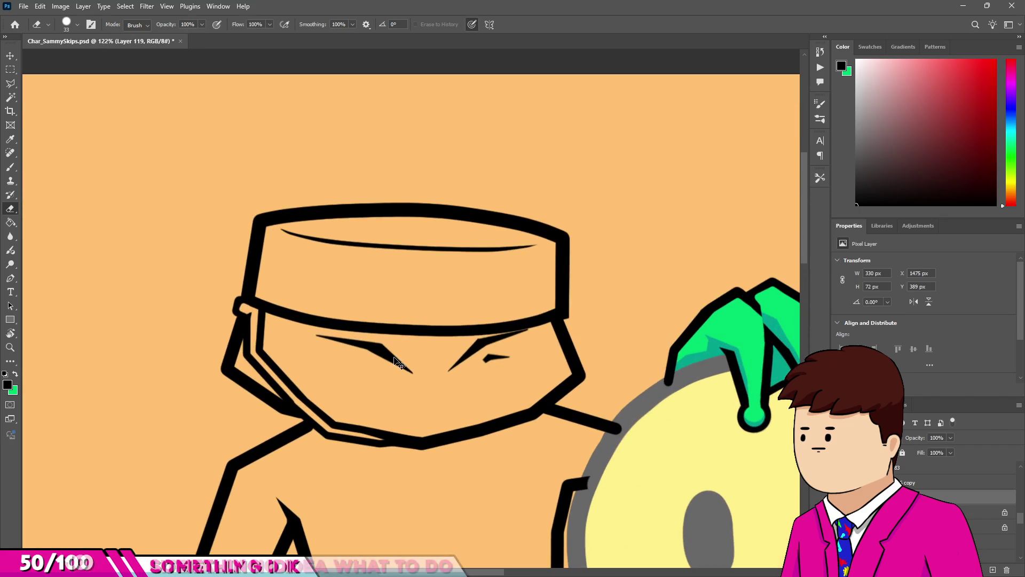
scroll(399, 363, down, 5)
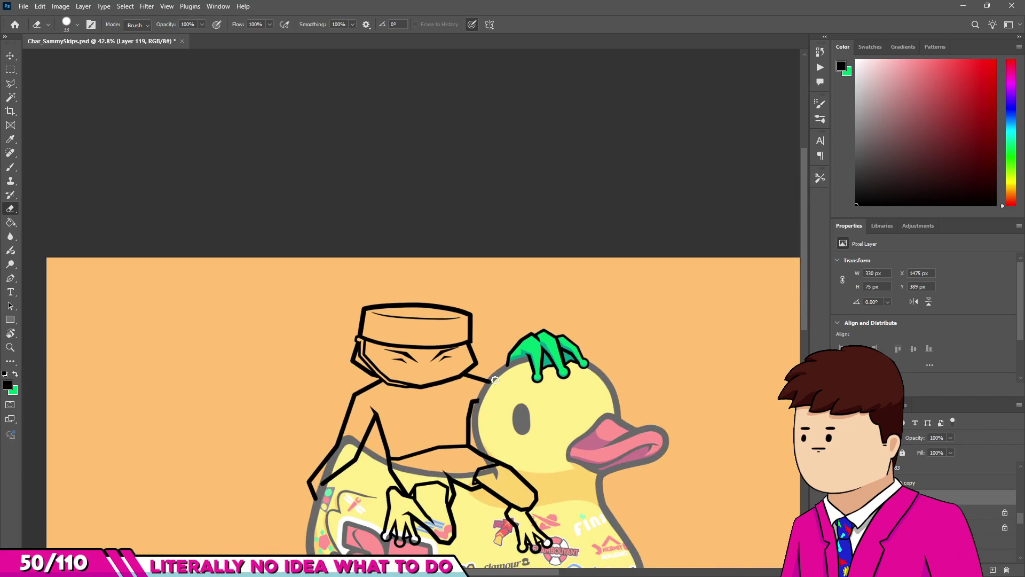
scroll(438, 377, up, 4)
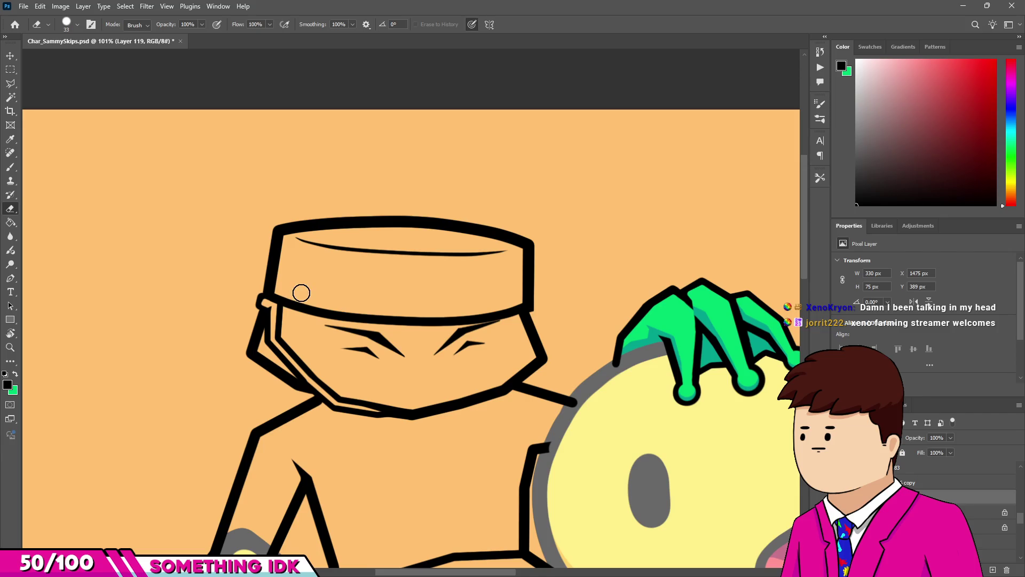
Check the eraser and brush sizes, then erase the small lower strokes of both eyes.
scroll(418, 373, up, 5)
alt+right_click(396, 382)
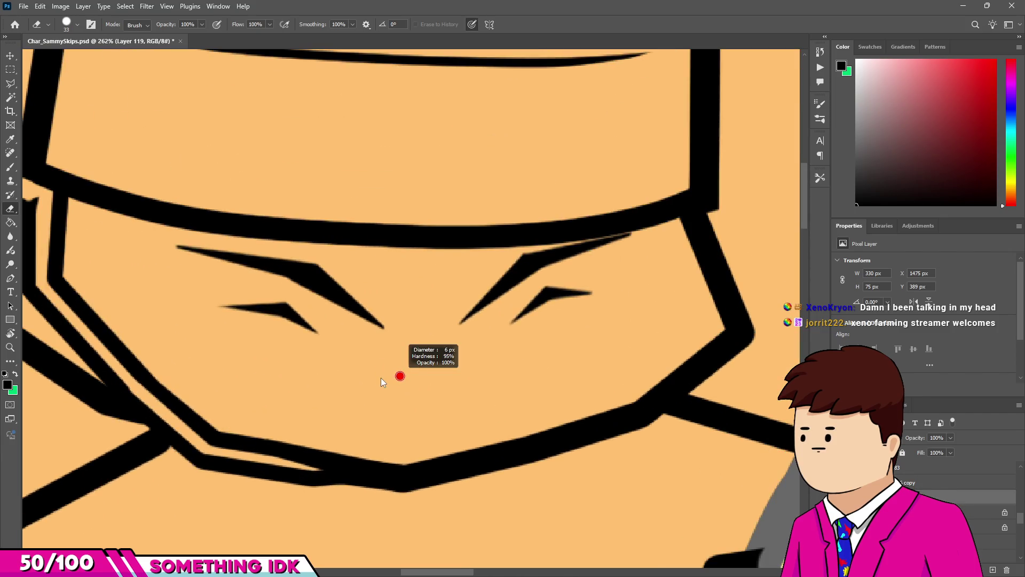
key(b)
scroll(391, 381, up, 3)
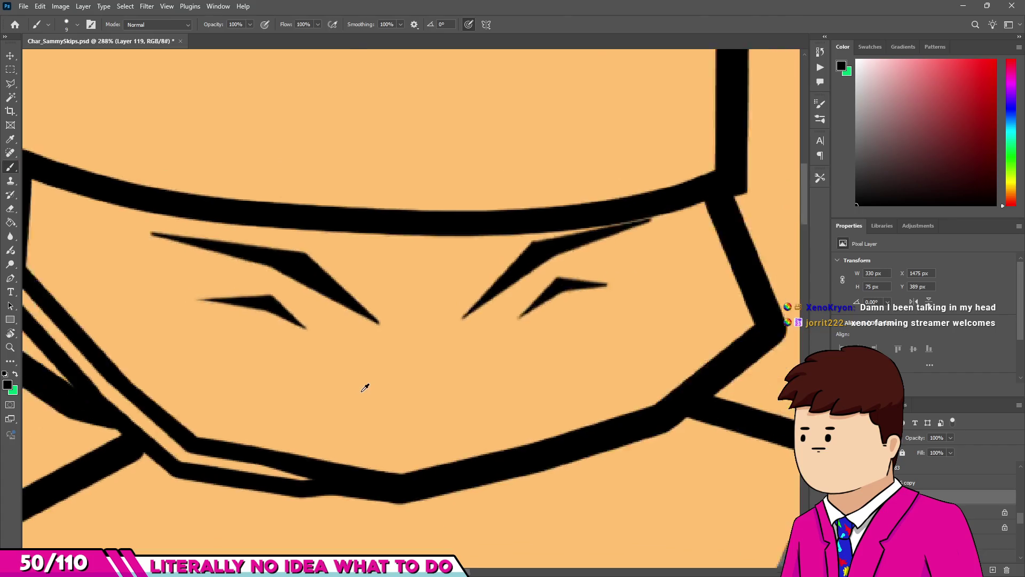
alt+right_click(394, 389)
scroll(375, 377, down, 3)
key(e)
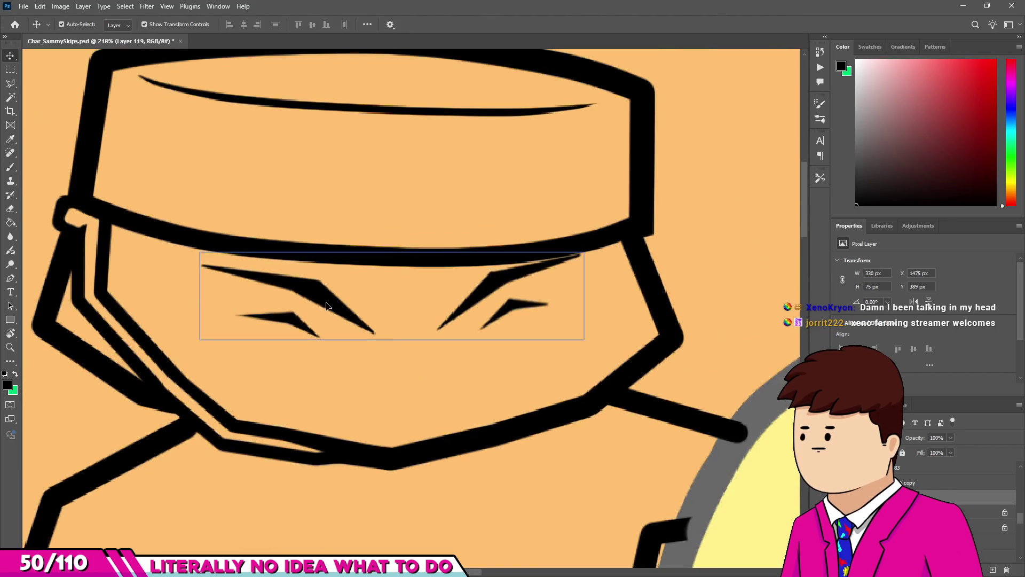
scroll(286, 311, up, 3)
mouse_move(270, 314)
mouse_down()
mouse_move(227, 323)
mouse_move(342, 356)
mouse_move(320, 322)
mouse_up()
mouse_move(608, 336)
mouse_down()
mouse_move(663, 297)
mouse_move(712, 291)
mouse_up()
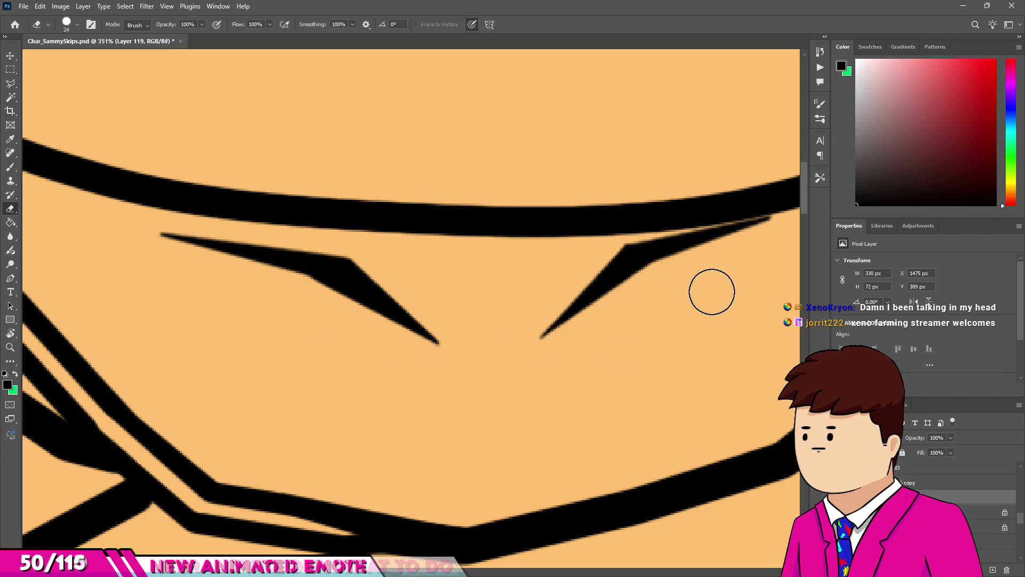
Paint bold black lower lines under both eyes and taper the right line to a thin point.
key(b)
click(211, 289)
drag(208, 288, 378, 362)
mouse_move(581, 347)
mouse_down()
mouse_move(654, 286)
mouse_move(758, 275)
mouse_up()
key(e)
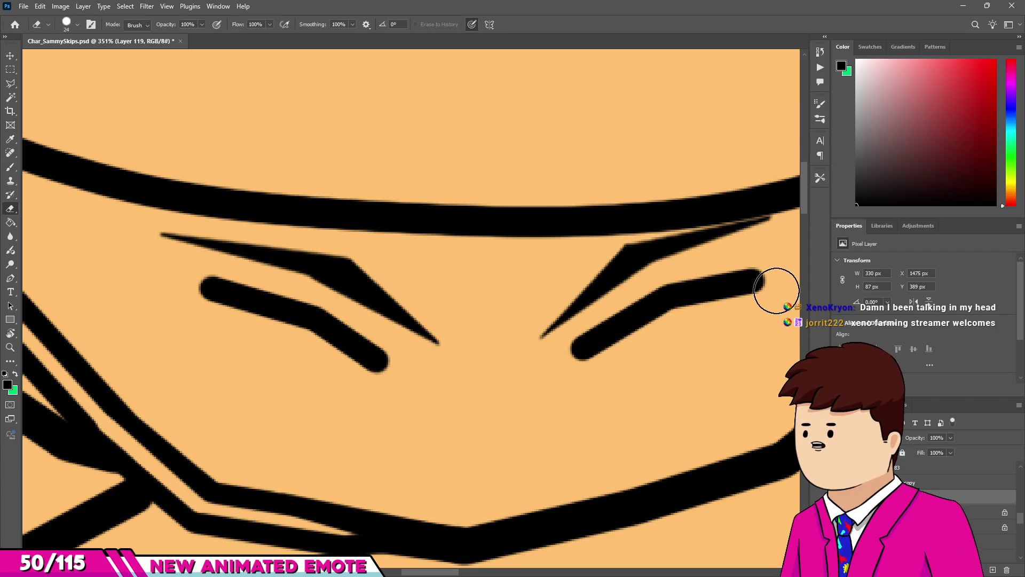
mouse_move(688, 322)
mouse_down()
mouse_move(611, 361)
mouse_move(651, 309)
mouse_up()
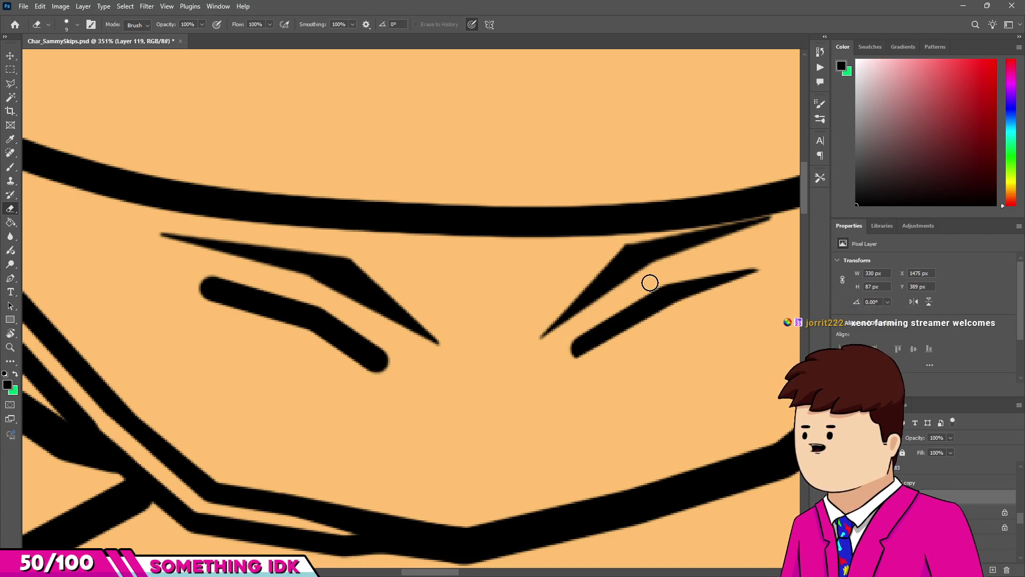